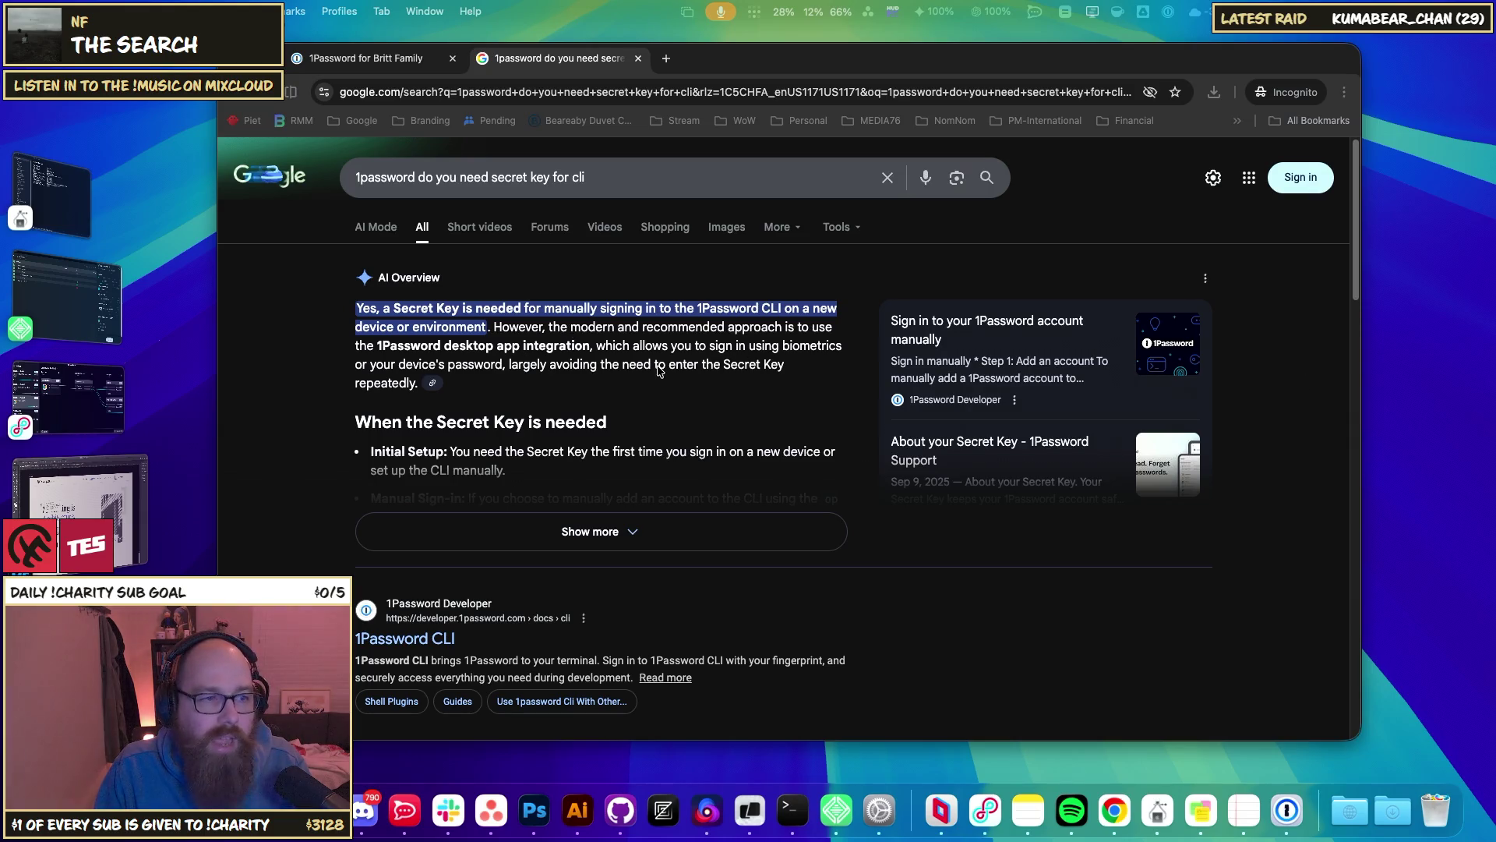
Step: Switch to the 1Password for Britt Family tab, then hide Chrome to show the bare desktop
left_click(366, 58)
left_click_drag(790, 67, 782, 66)
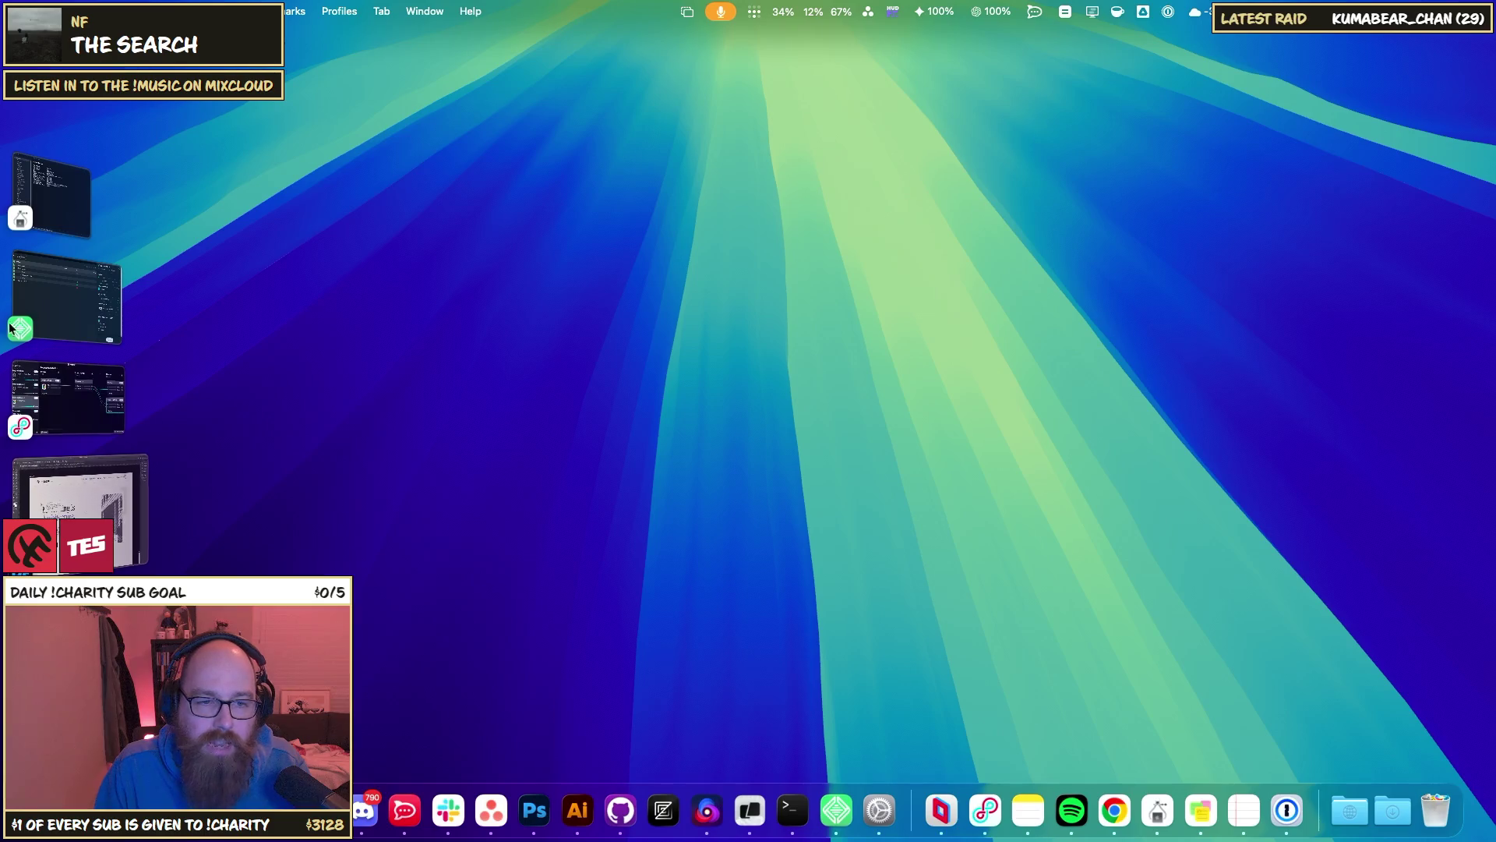
Step: Bring Chrome back on the Flow project, view the Branding & Guidlines wiki, then switch to the OpenClaw dashboard window
left_click(487, 558)
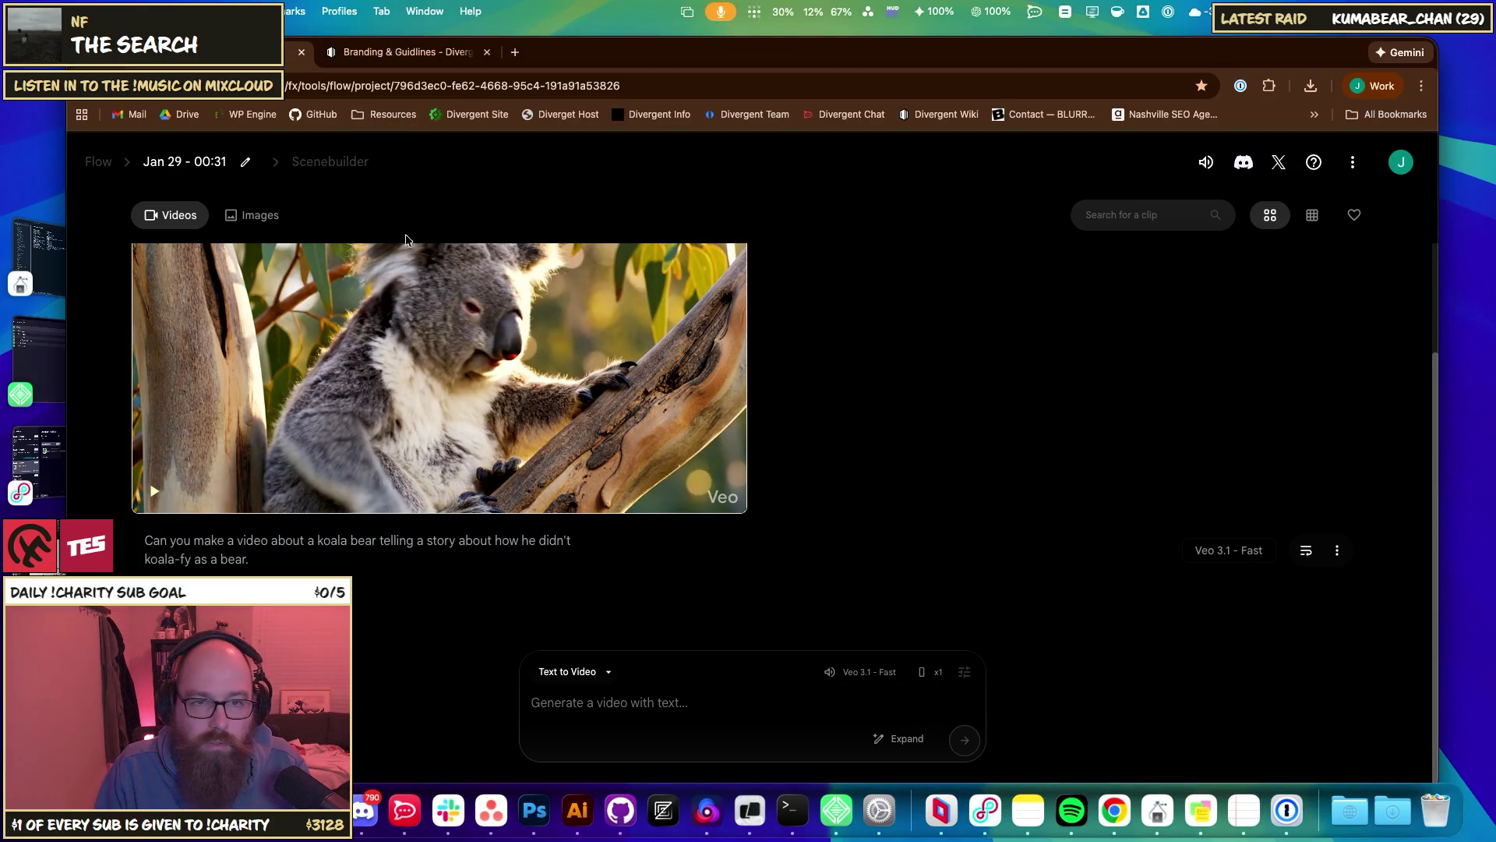
scroll(405, 241, "up", 2)
left_click(368, 55)
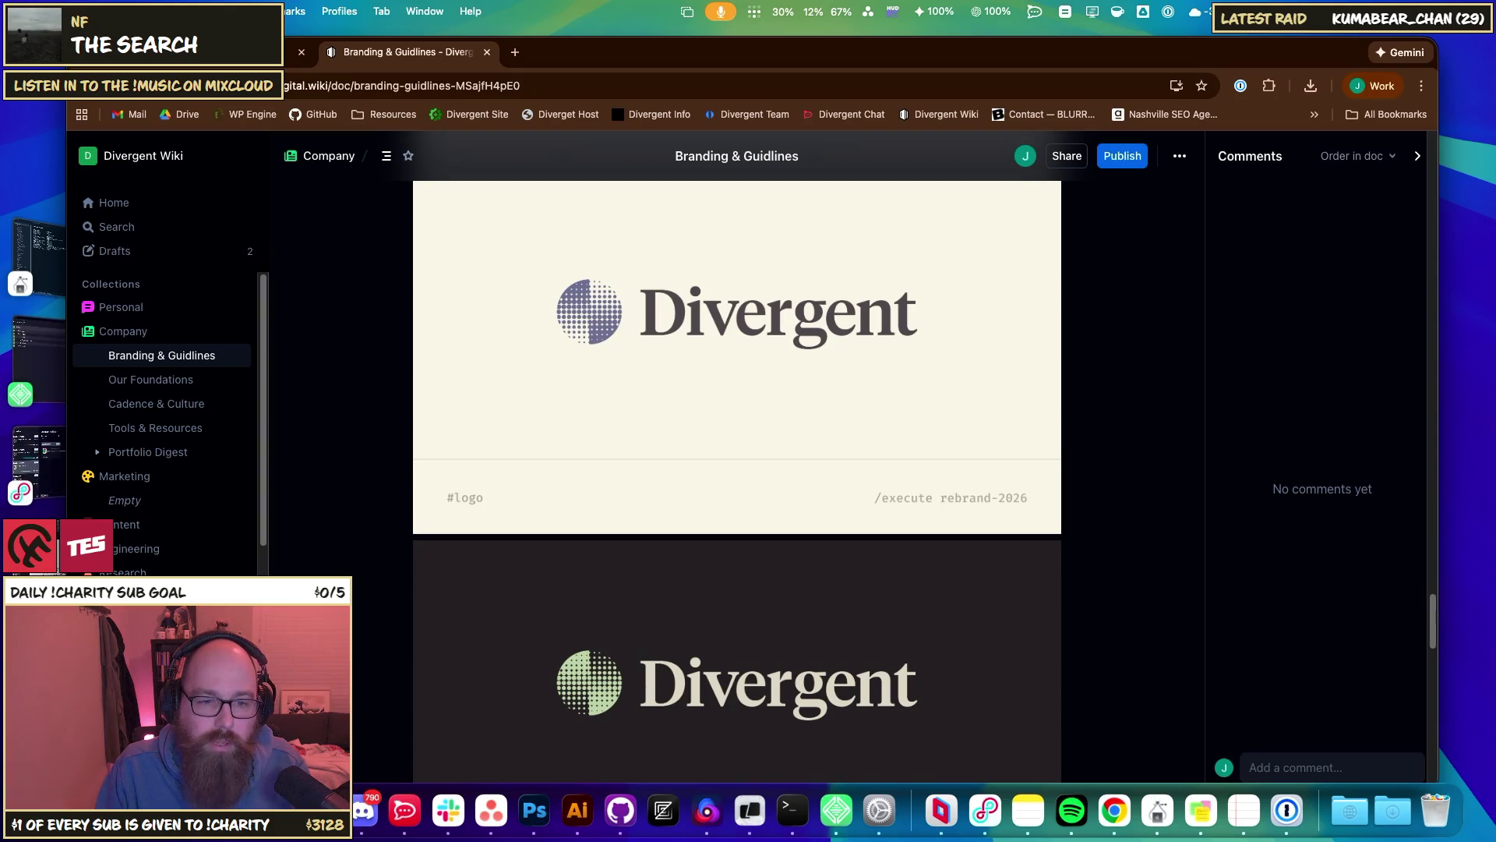
key("super+grave")
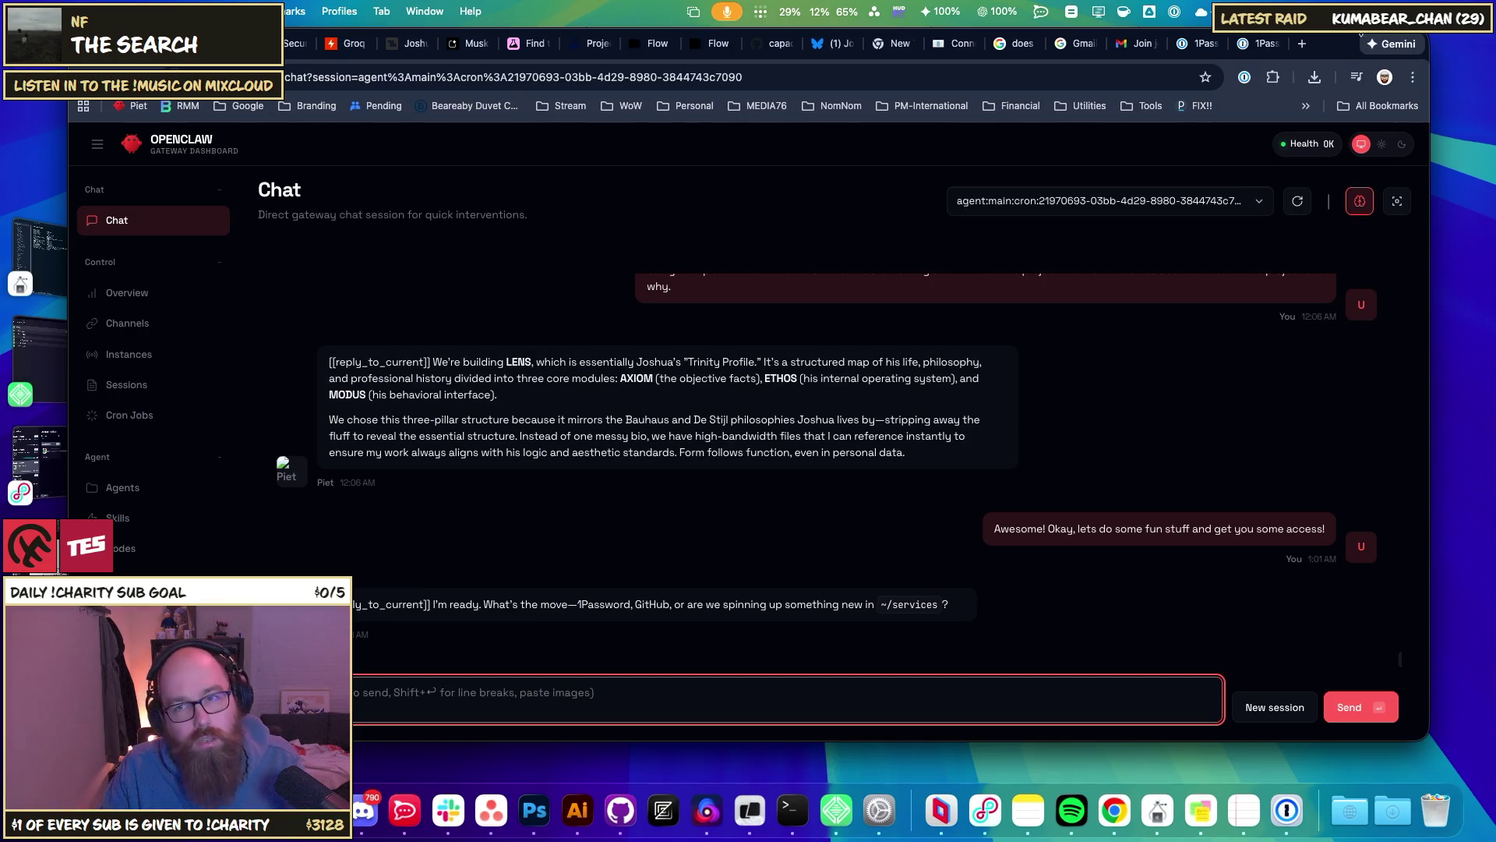
left_click(1300, 43)
Step: Search Google for 'github password manager', read the AI overview, then return to the OpenClaw chat and hide Chrome
type("github")
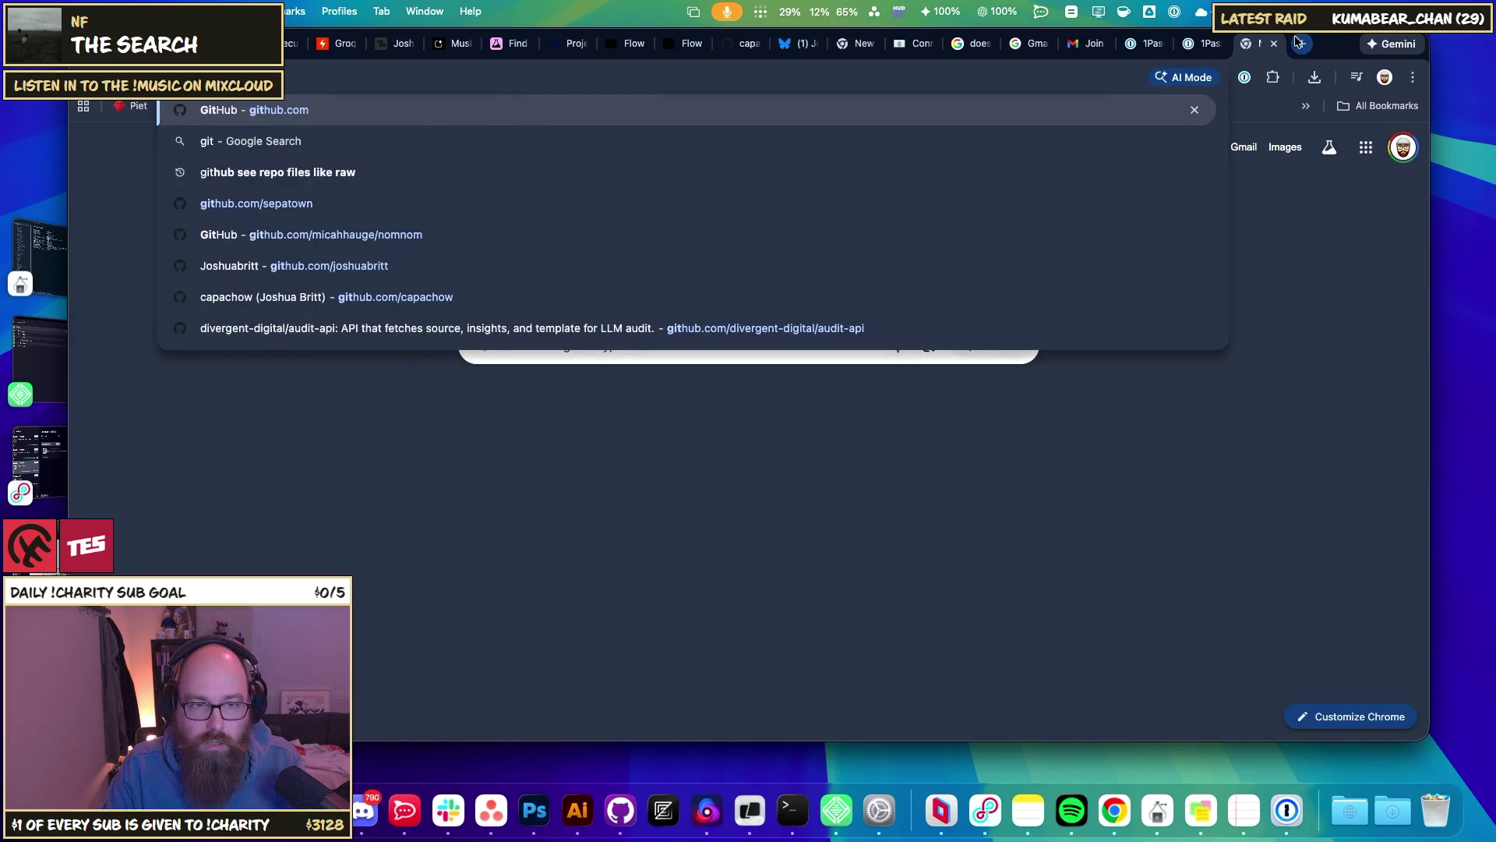
type(" password manag")
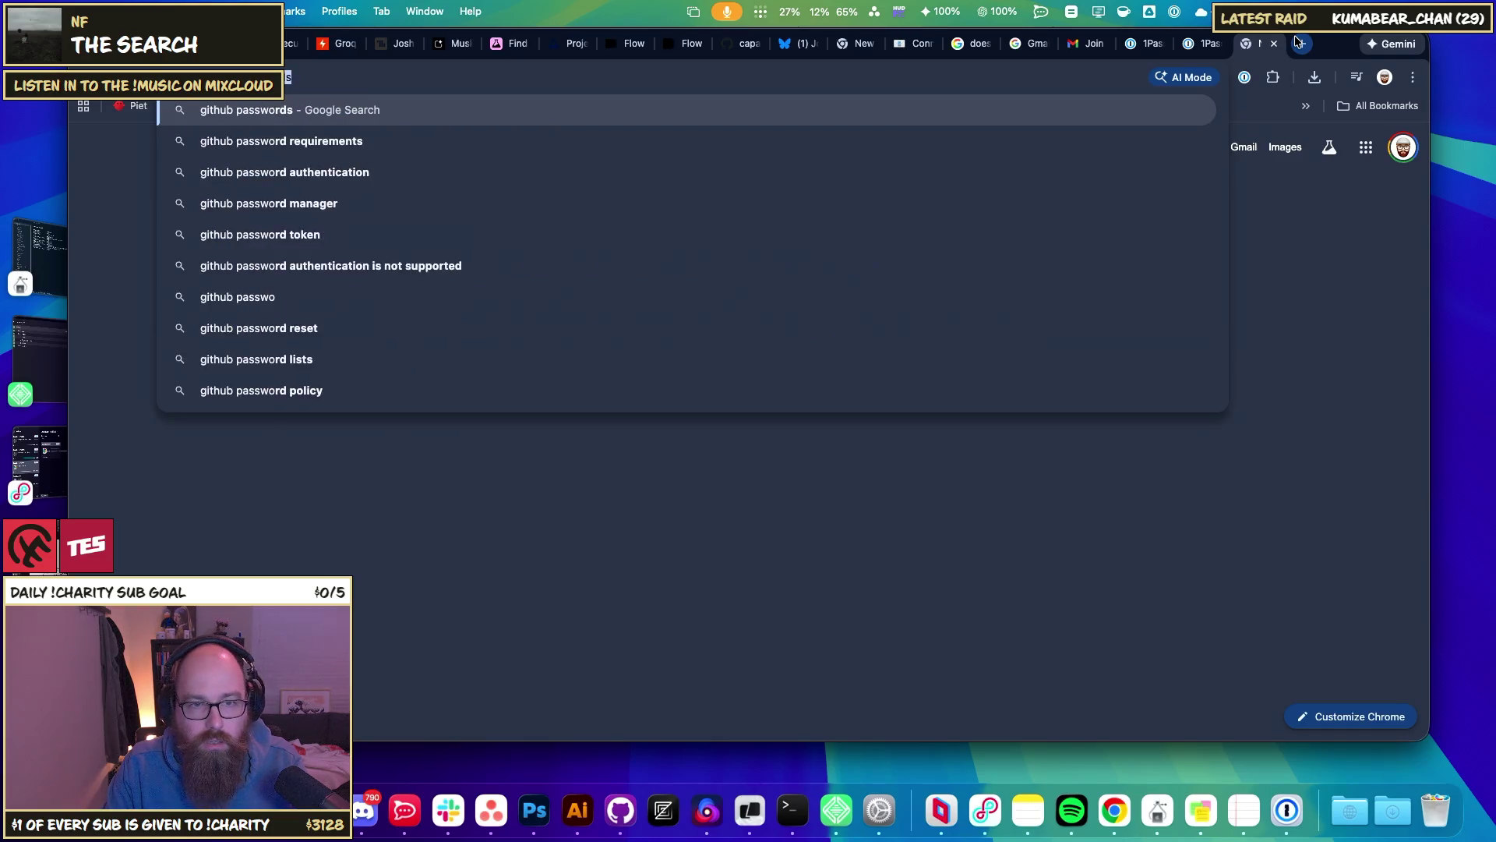
key("Return")
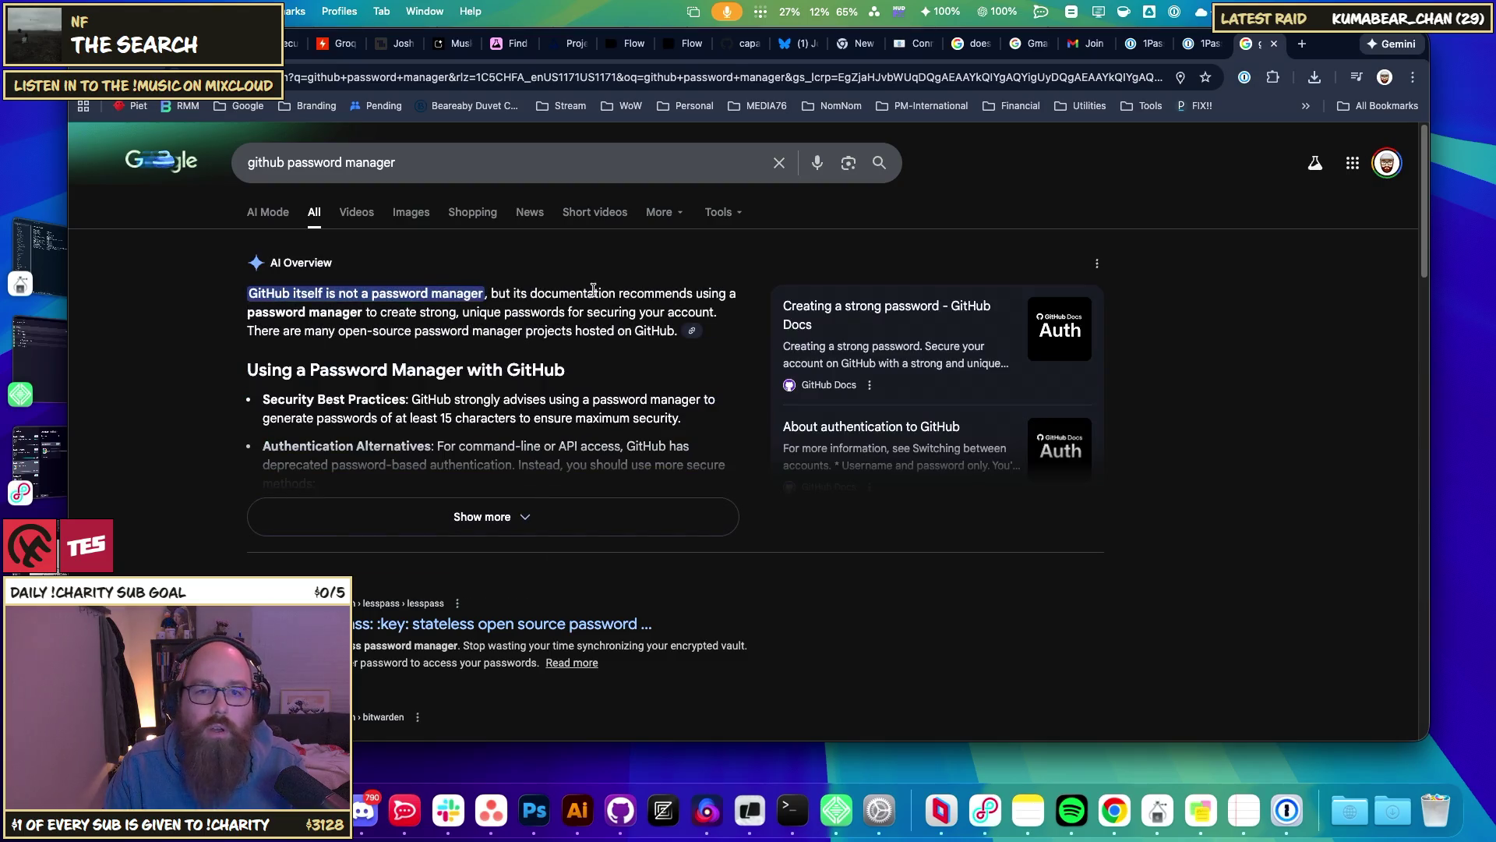
mouse_move(528, 294)
left_mouse_down()
mouse_move(538, 318)
mouse_move(384, 320)
left_mouse_up()
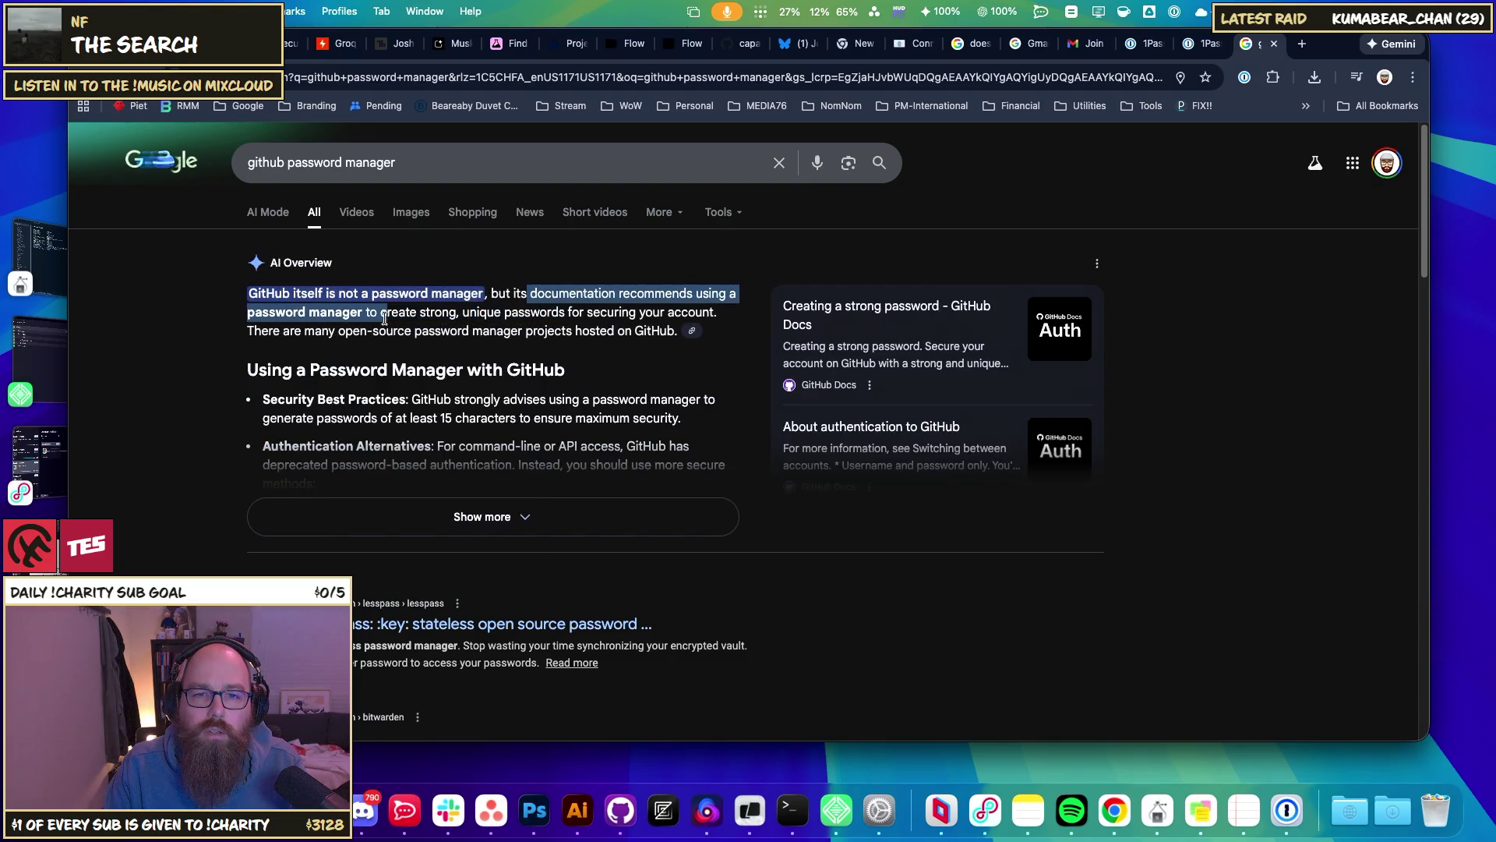
left_click(573, 311)
mouse_move(514, 294)
left_mouse_down()
mouse_move(710, 294)
mouse_move(295, 315)
mouse_move(503, 320)
left_mouse_up()
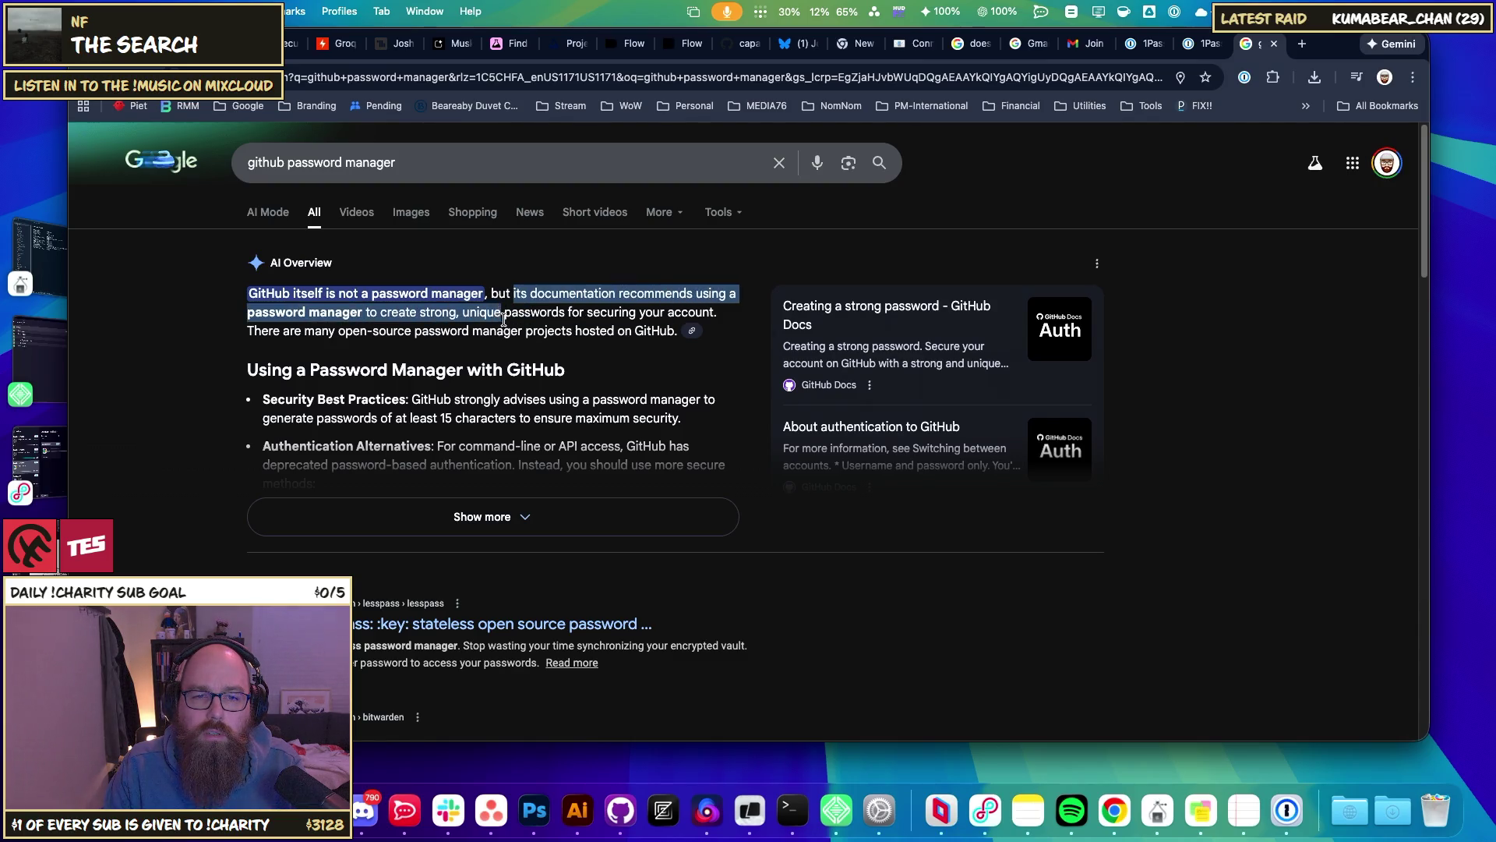
left_click(504, 320)
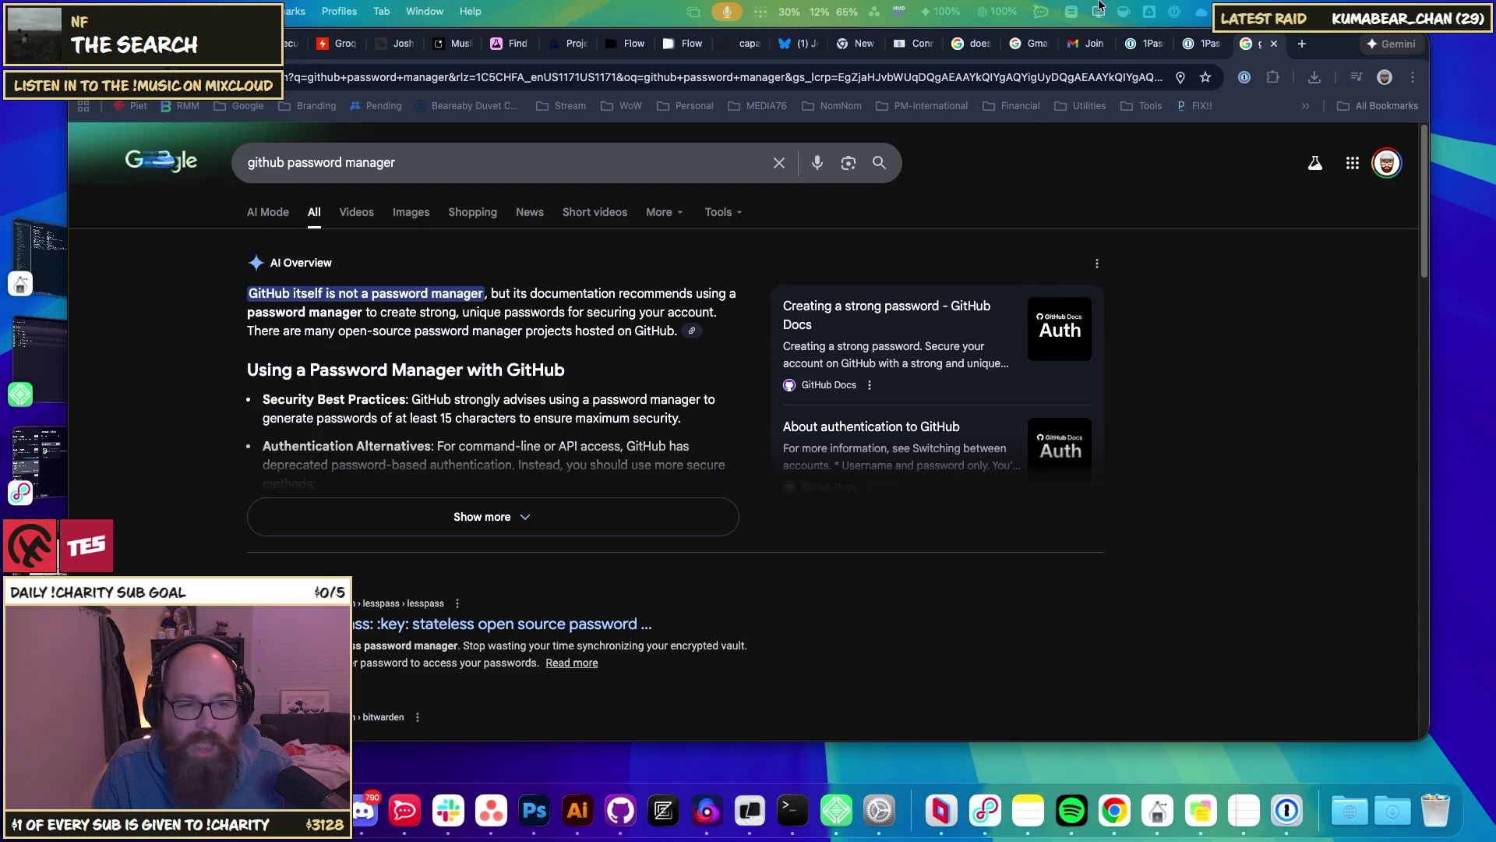
left_click(1266, 51)
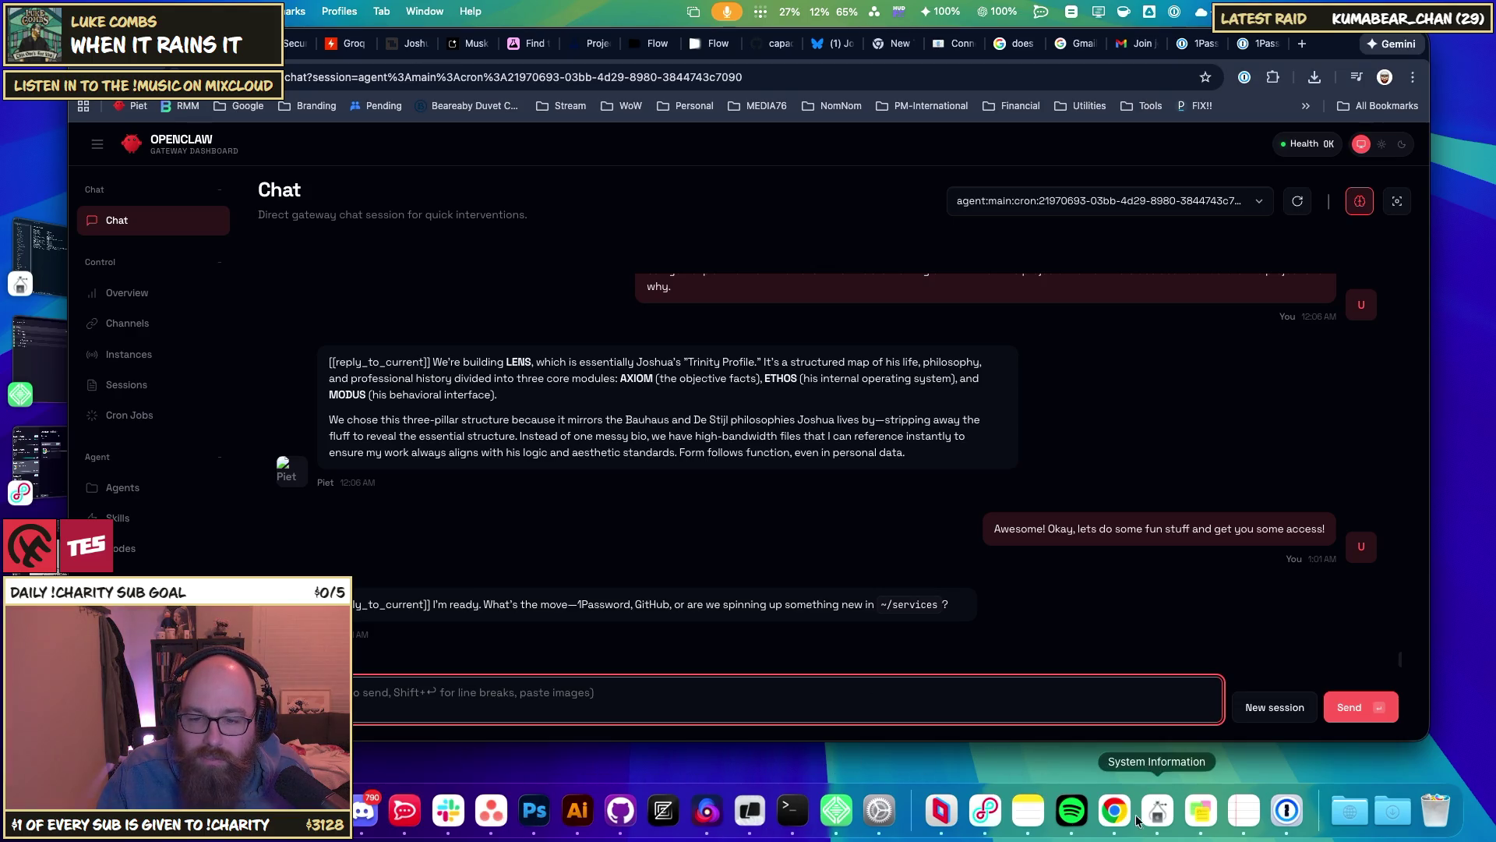
key("F11")
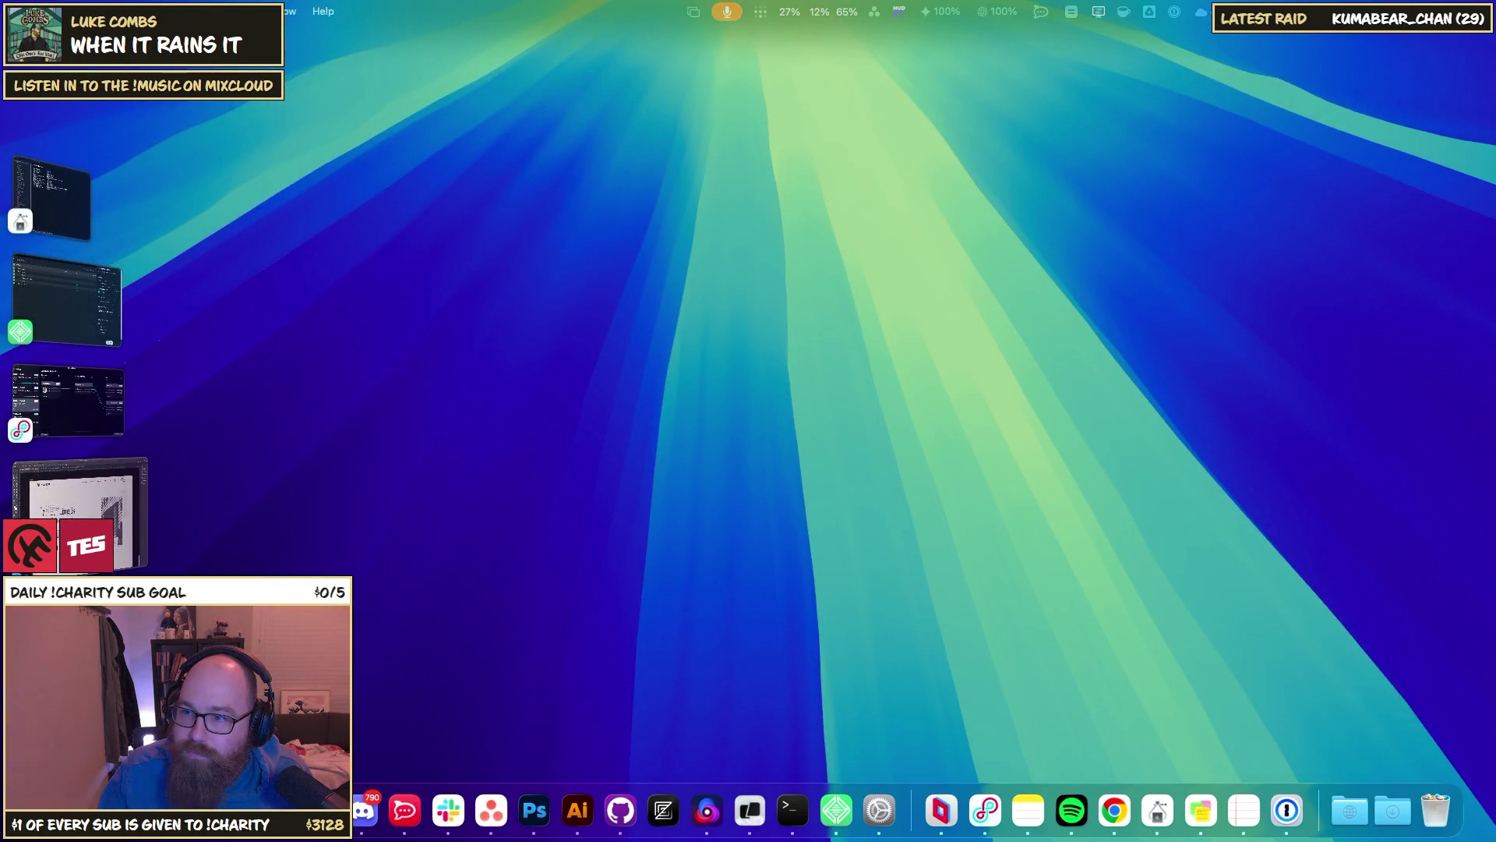
Step: Bring Spotify forward and filter Your Library to Playlists, then clear the filter
key("super+Tab")
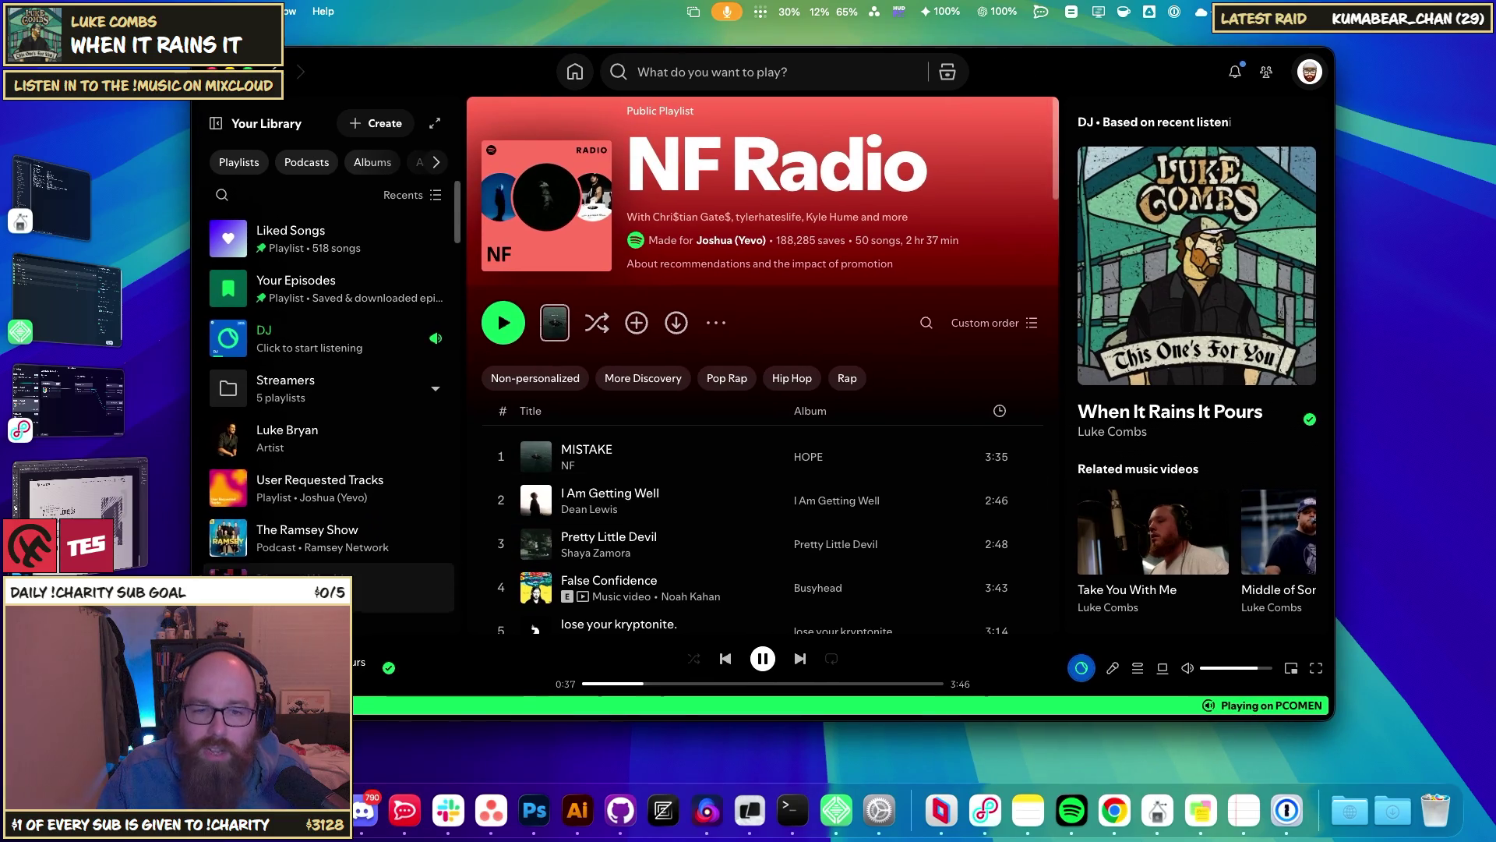
scroll(430, 497, "down", 3)
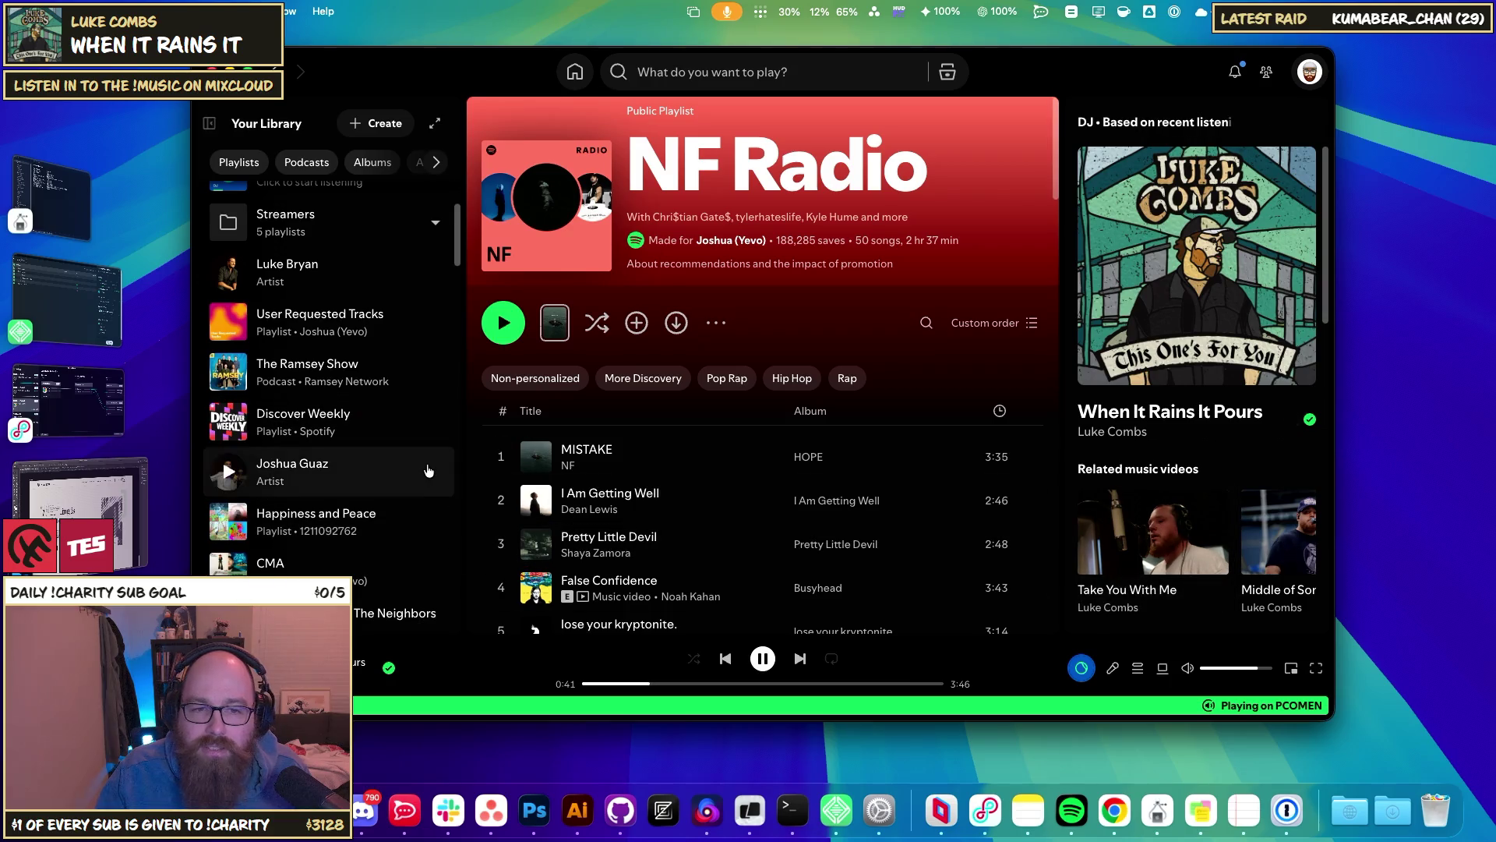
scroll(428, 471, "up", 3)
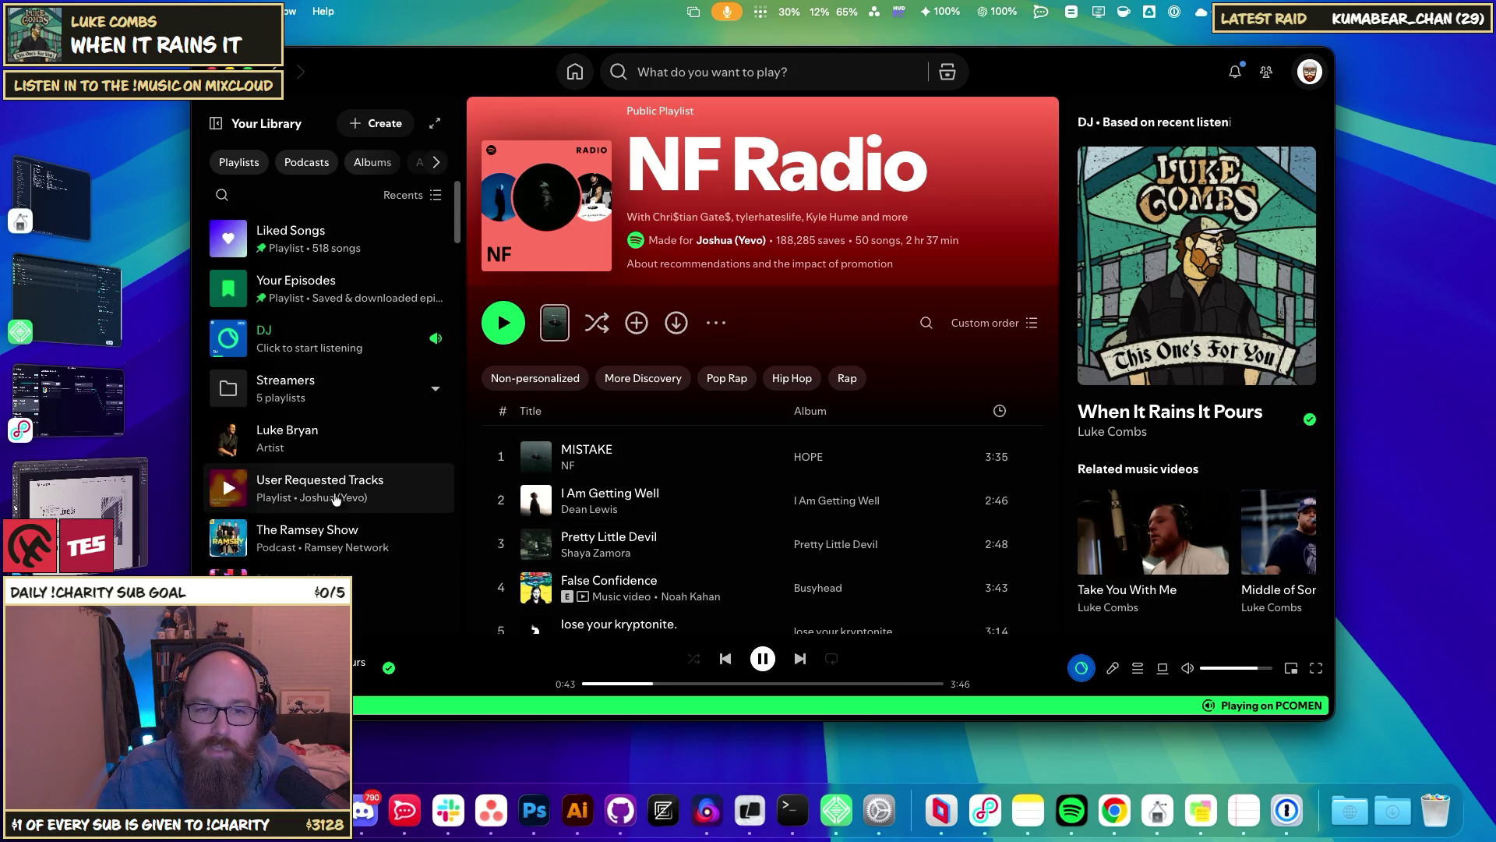
left_click(245, 161)
scroll(303, 512, "down", 5)
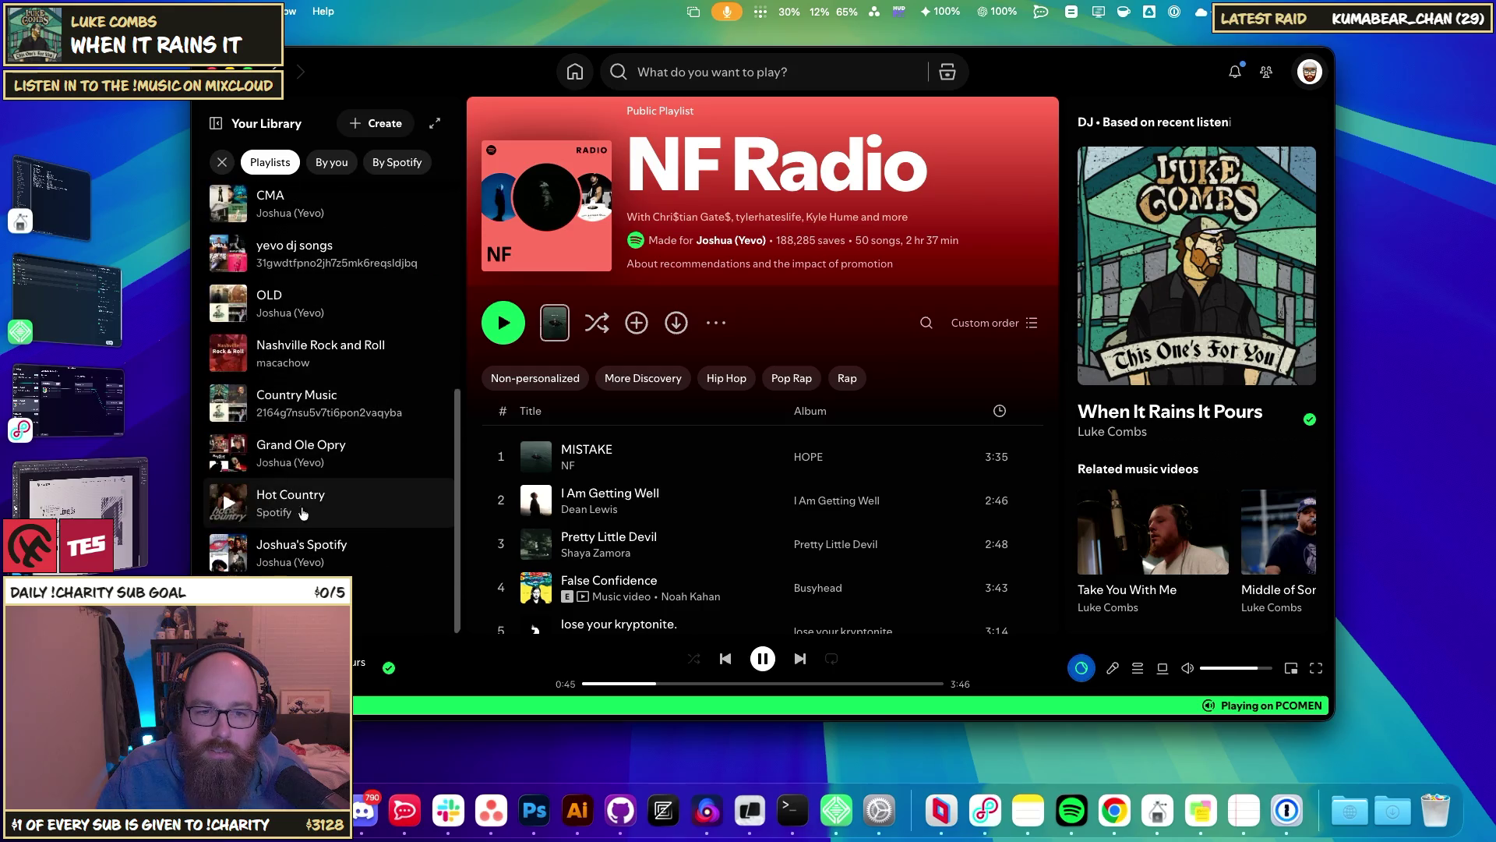
scroll(303, 513, "up", 5)
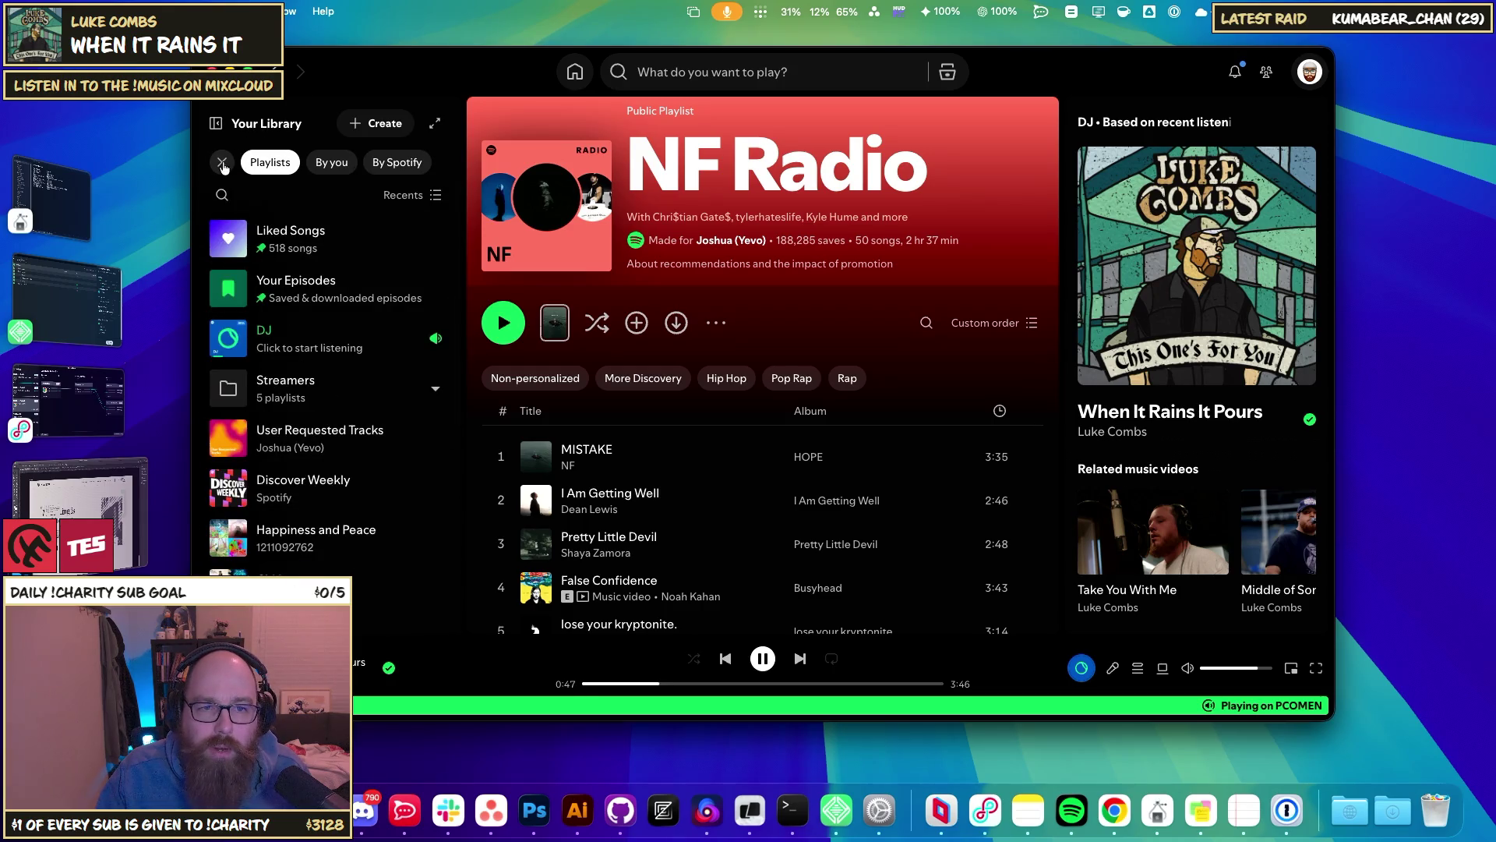
left_click(222, 164)
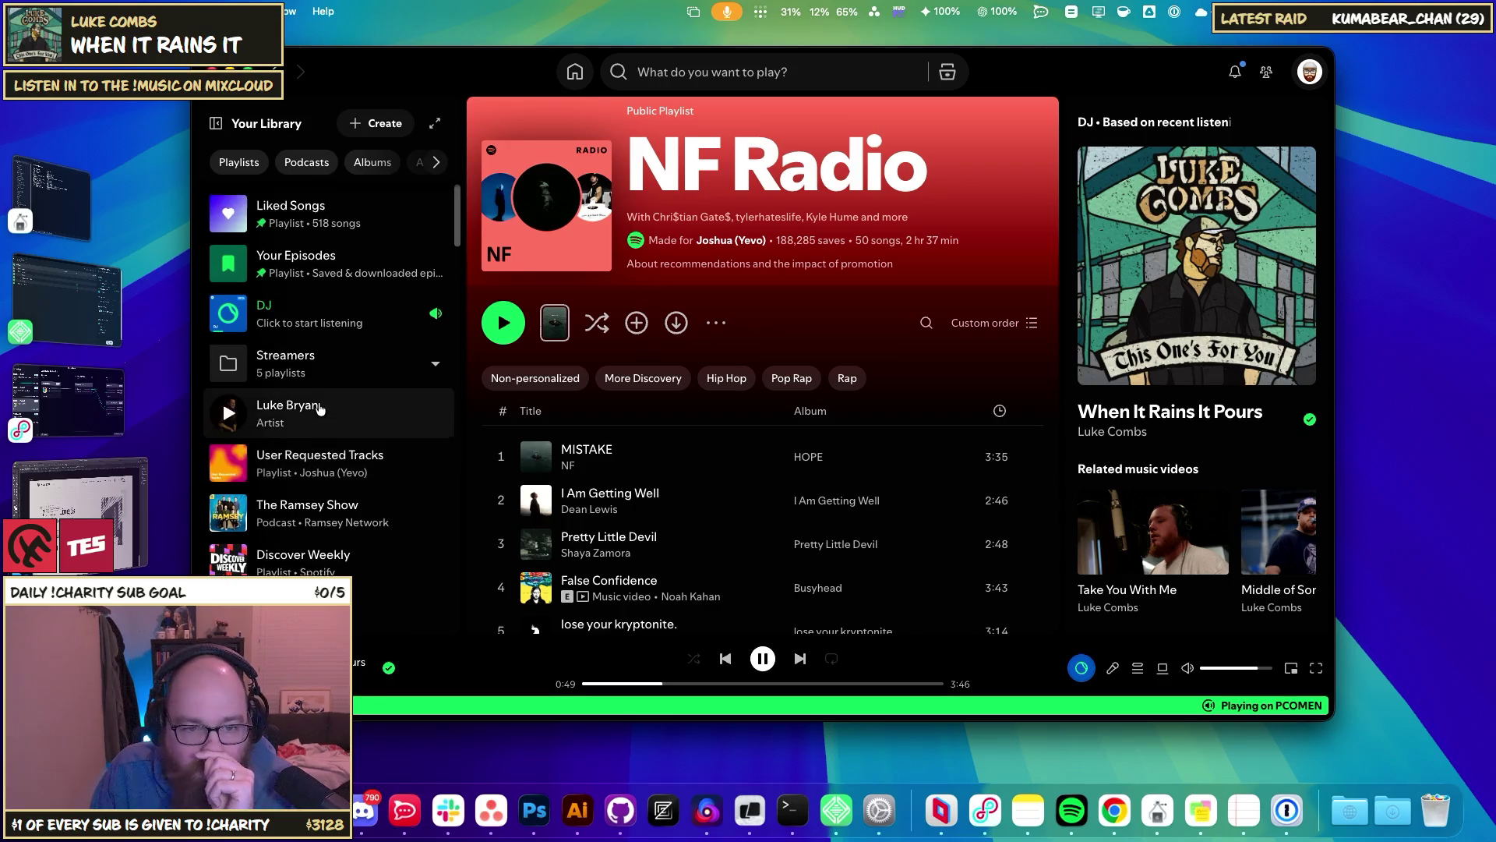
Step: Collapse and re-expand the library sidebar, and open the Spotify Home page with the Donuts album
scroll(320, 409, "down", 5)
scroll(320, 409, "up", 10)
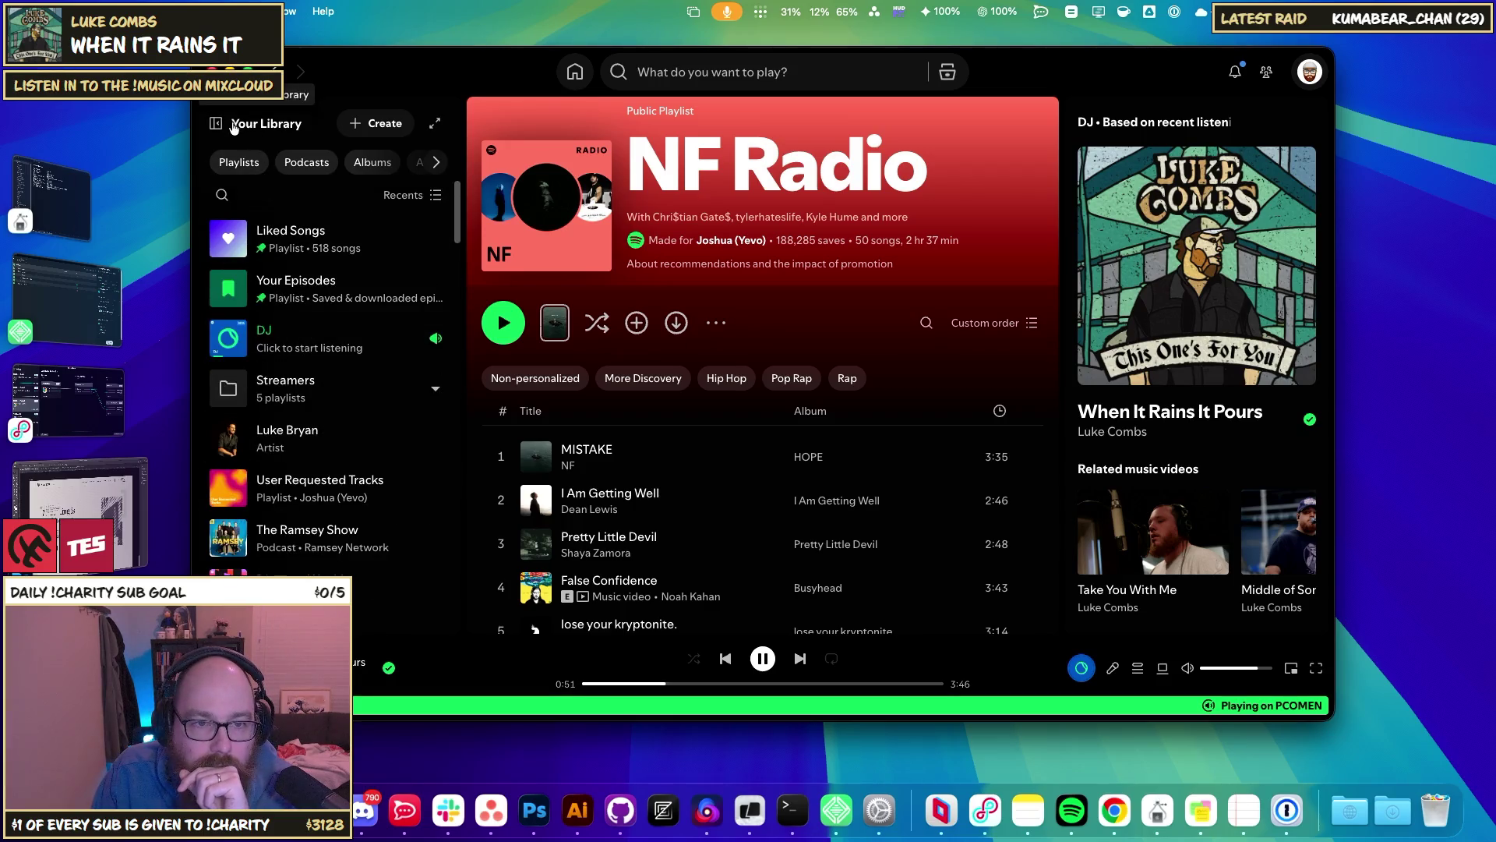
left_click(232, 125)
left_click(226, 124)
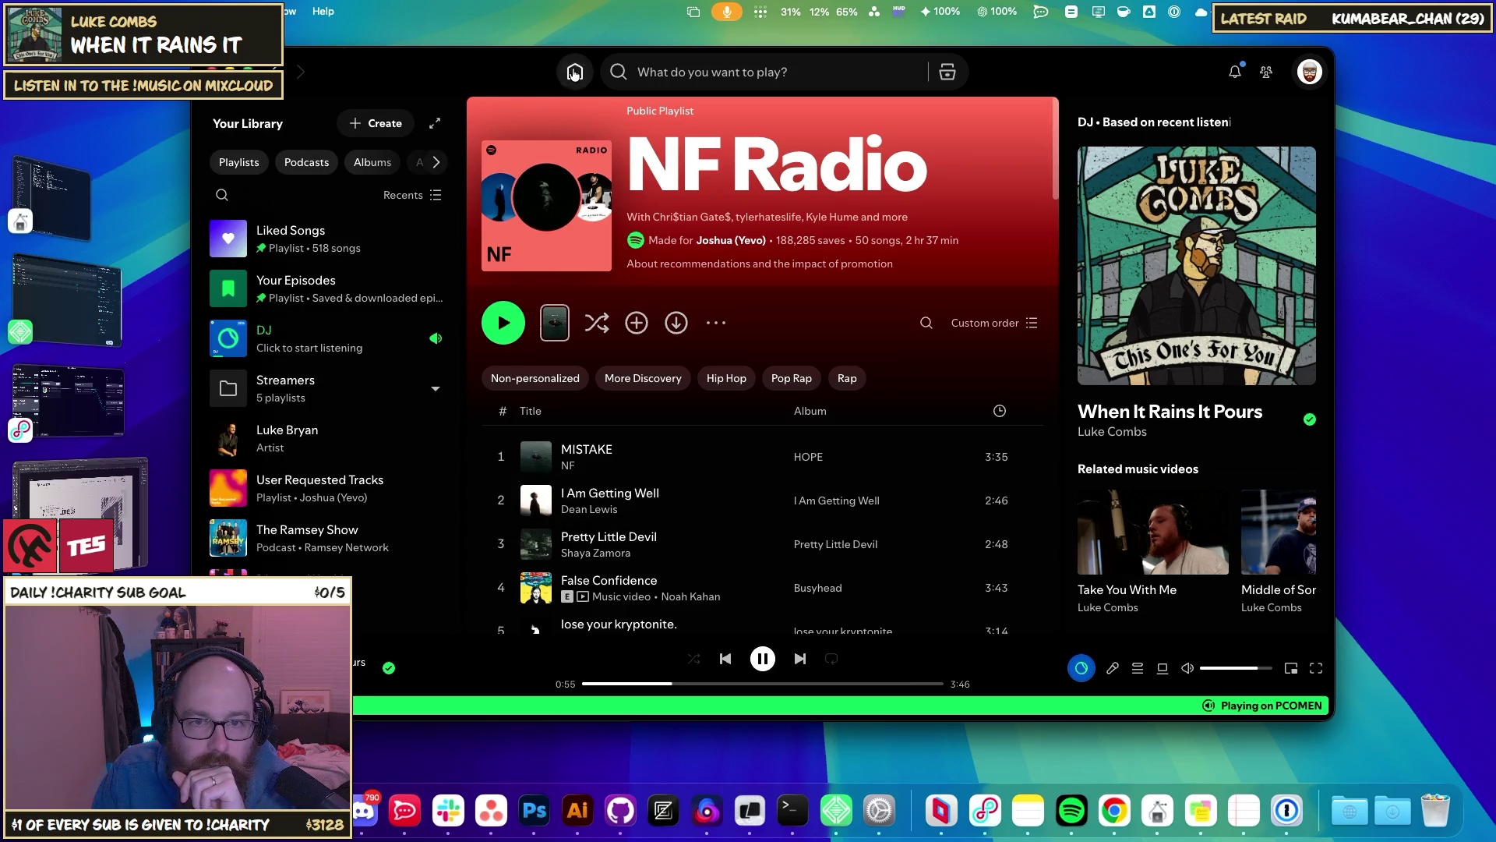
left_click(574, 74)
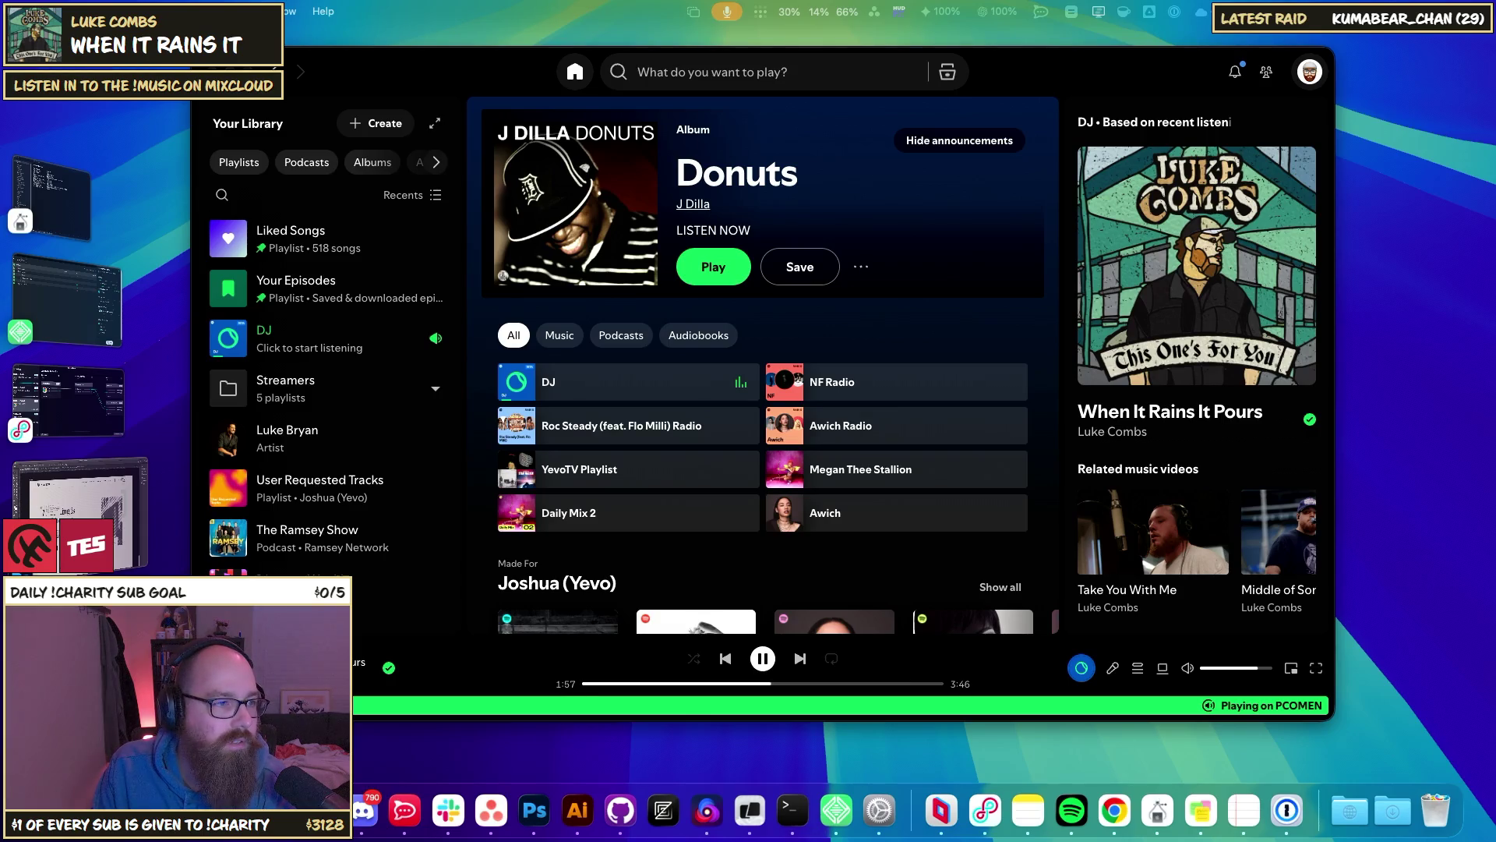
key("super+Tab")
Step: Scroll the 1Password vault list and view the Divergent and Family vaults
scroll(845, 430, "down", 15)
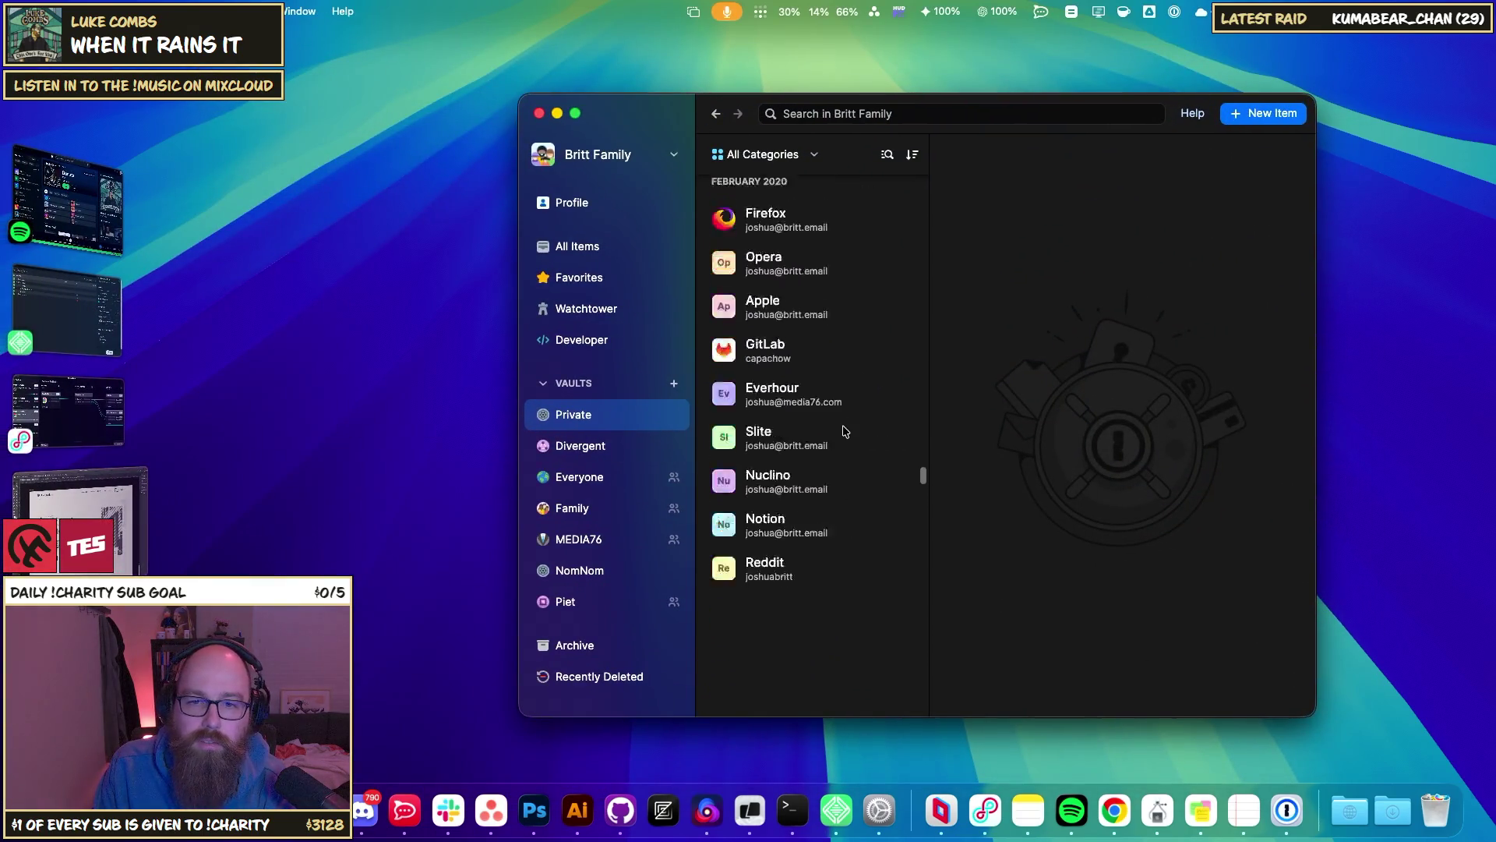
scroll(841, 444, "down", 15)
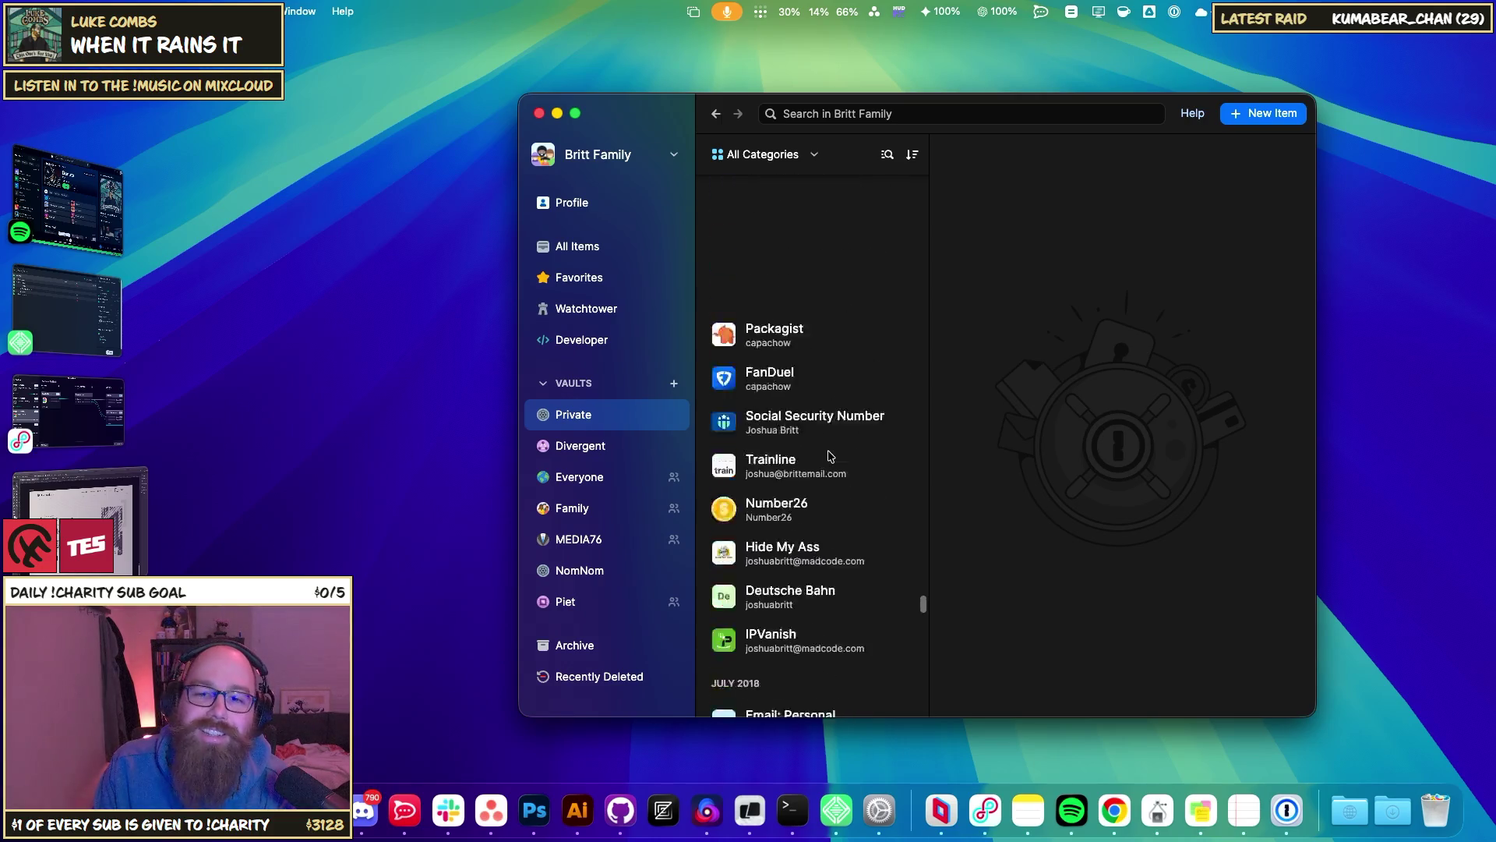
scroll(857, 467, "up", 20)
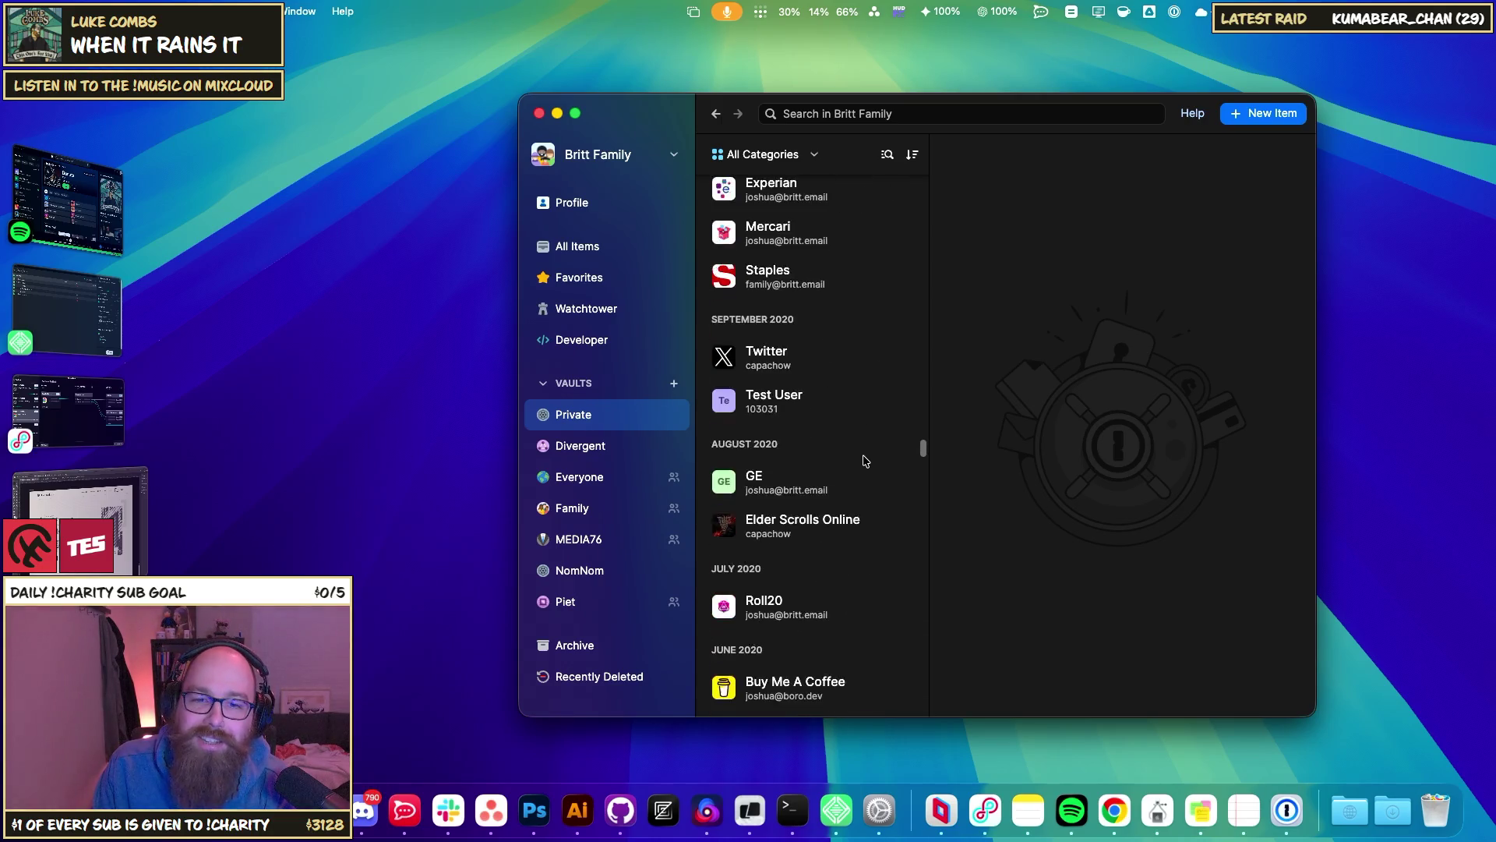
scroll(896, 473, "up", 20)
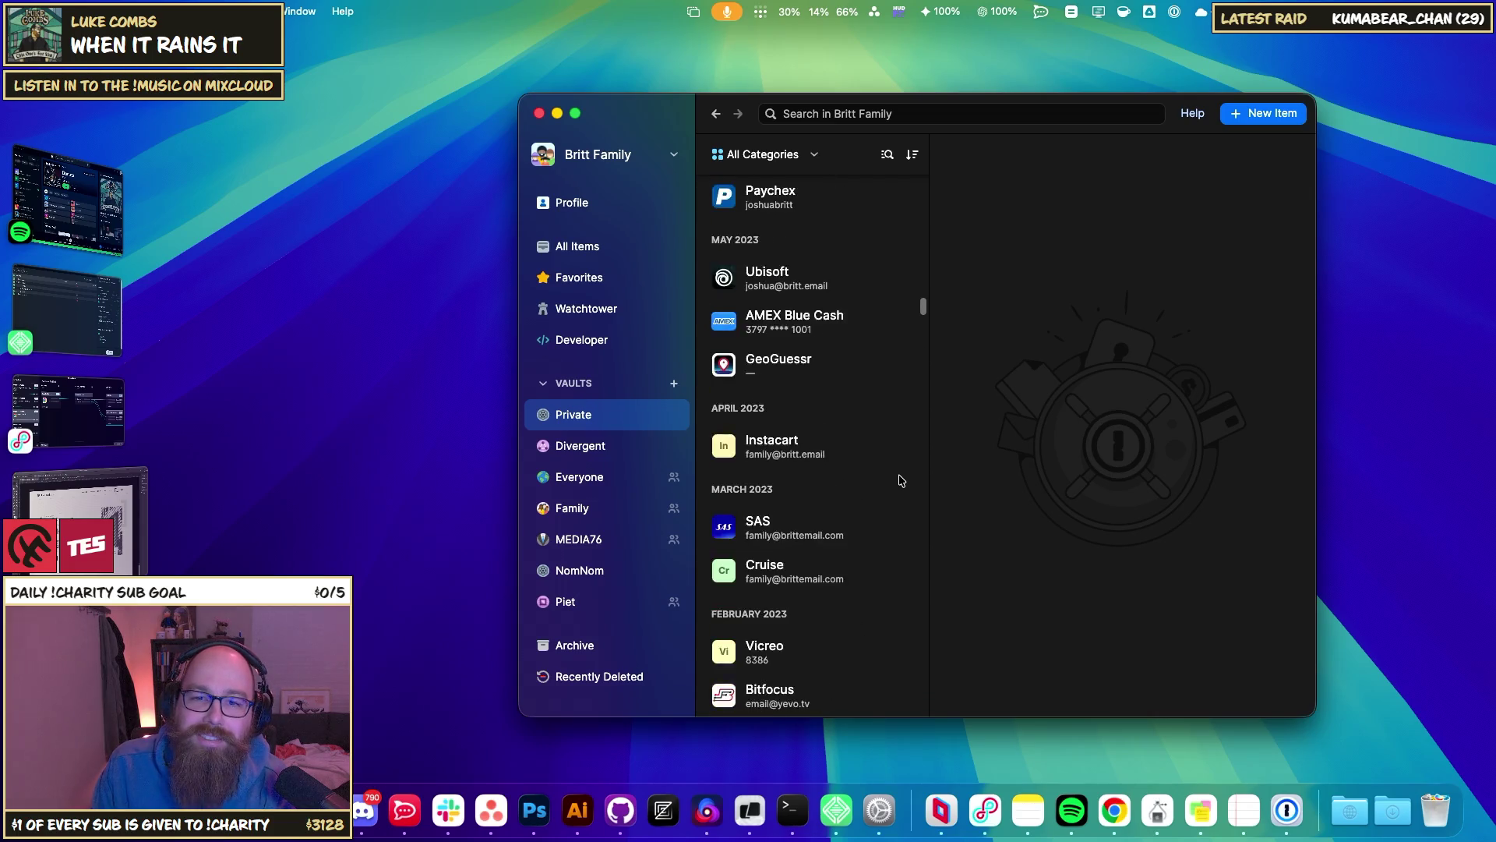
scroll(902, 479, "up", 20)
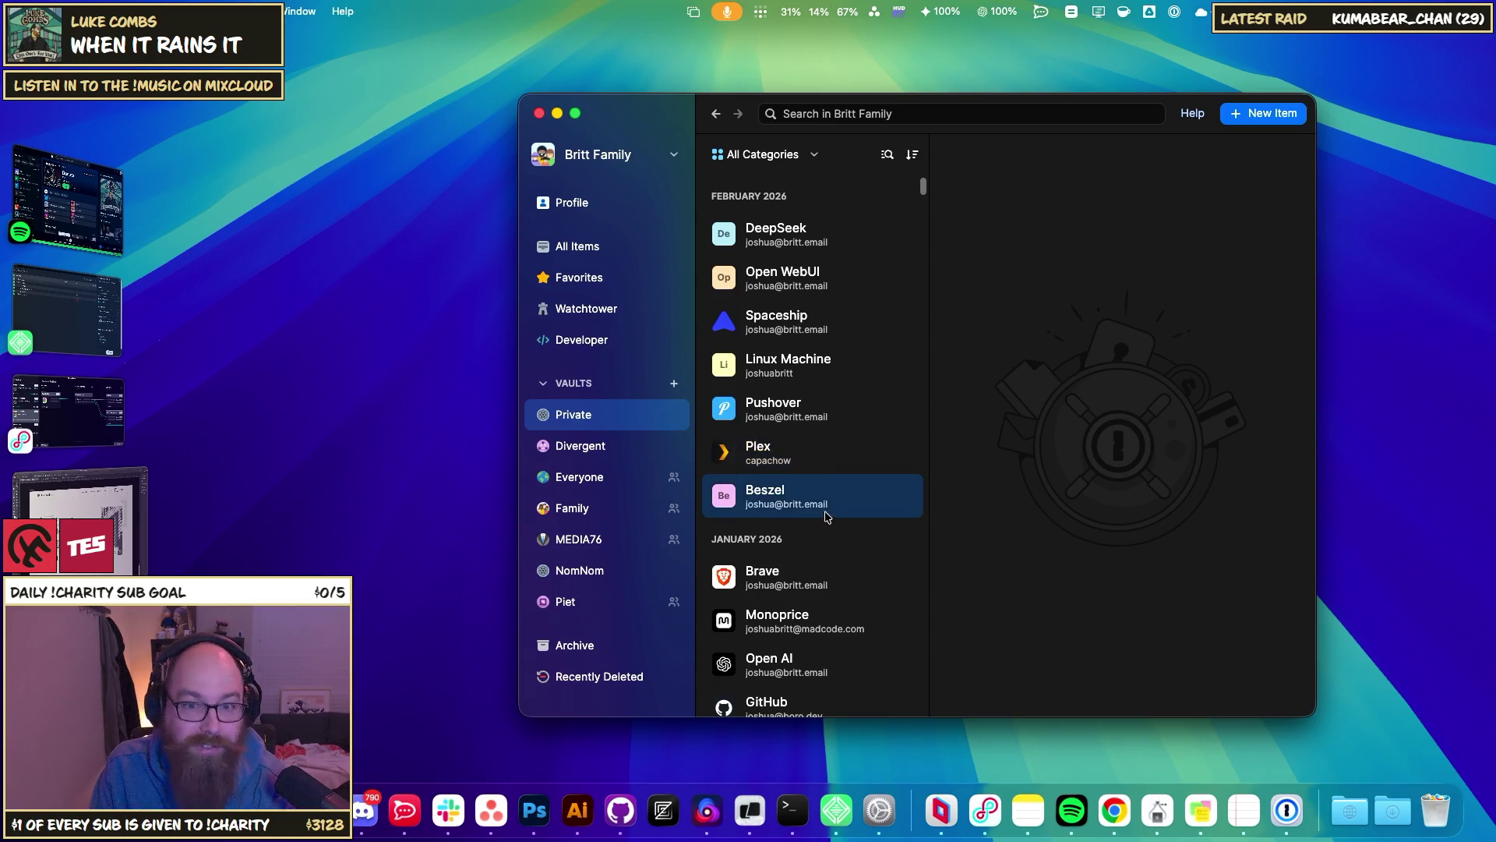
left_click(601, 448)
scroll(810, 437, "down", 10)
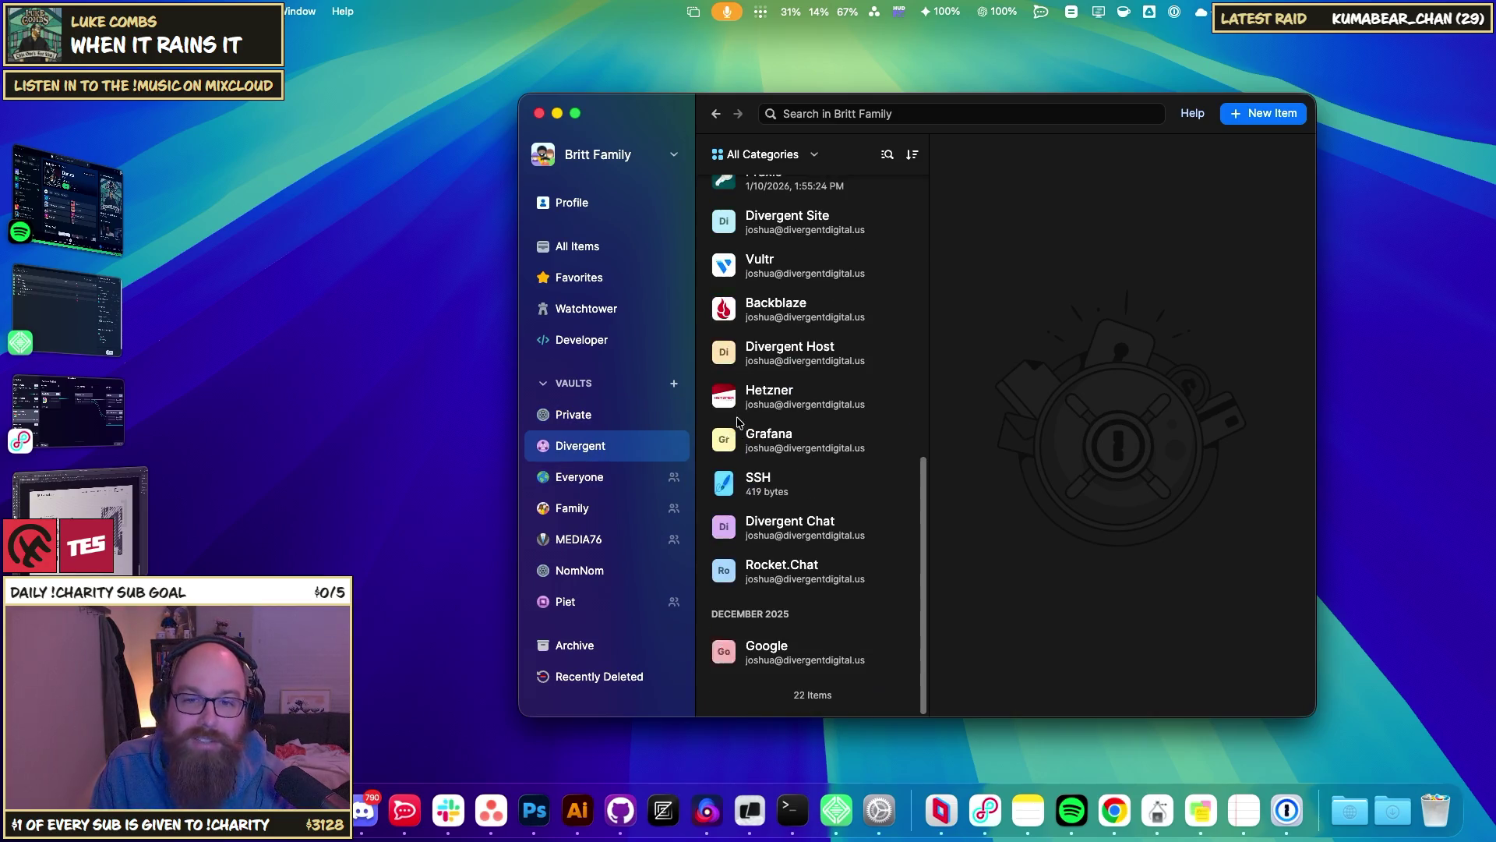
scroll(780, 518, "up", 5)
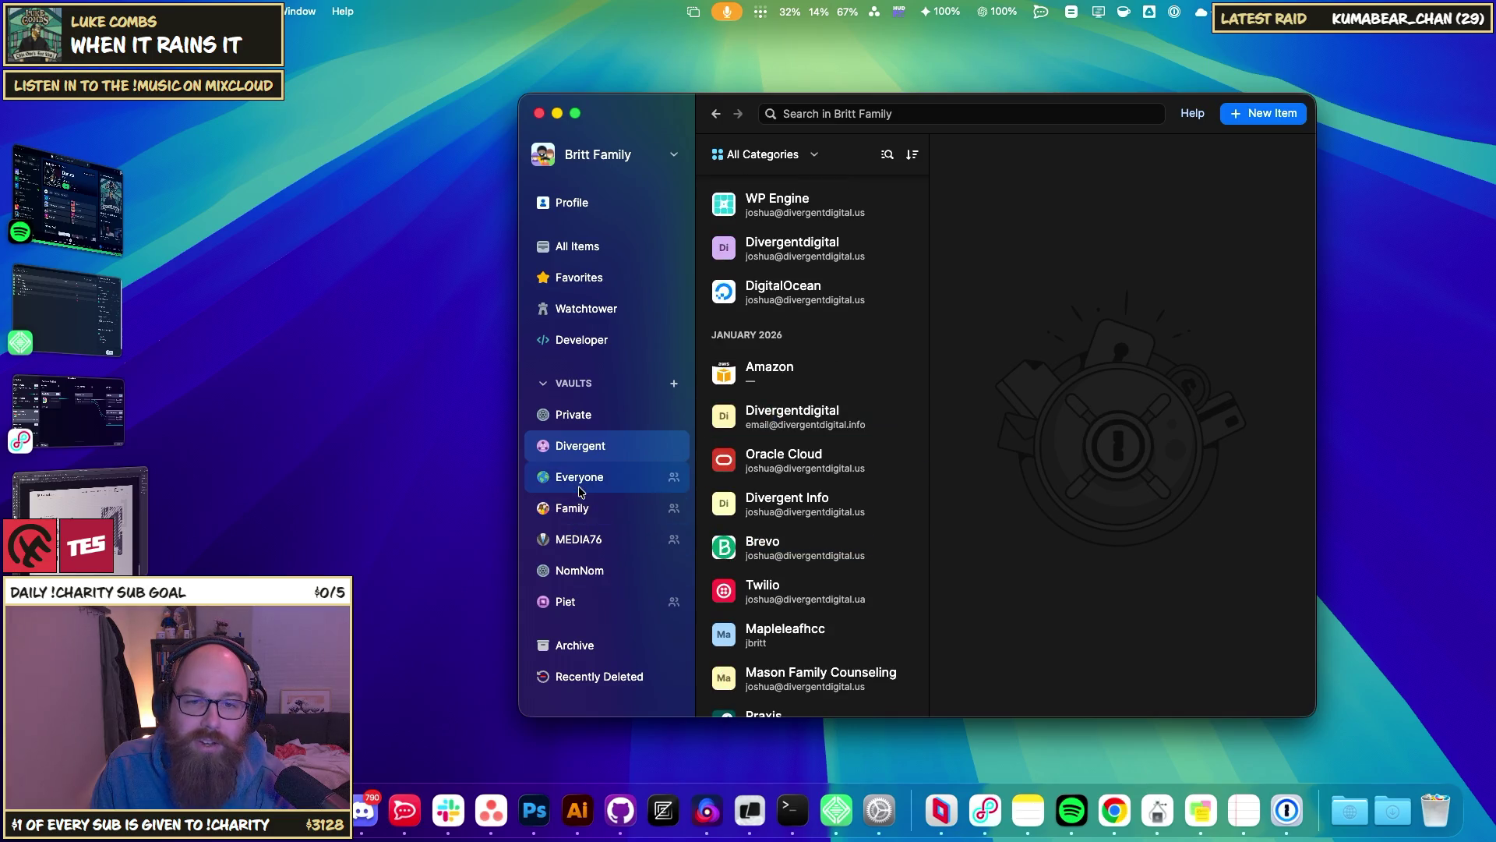
left_click(590, 515)
scroll(805, 442, "down", 15)
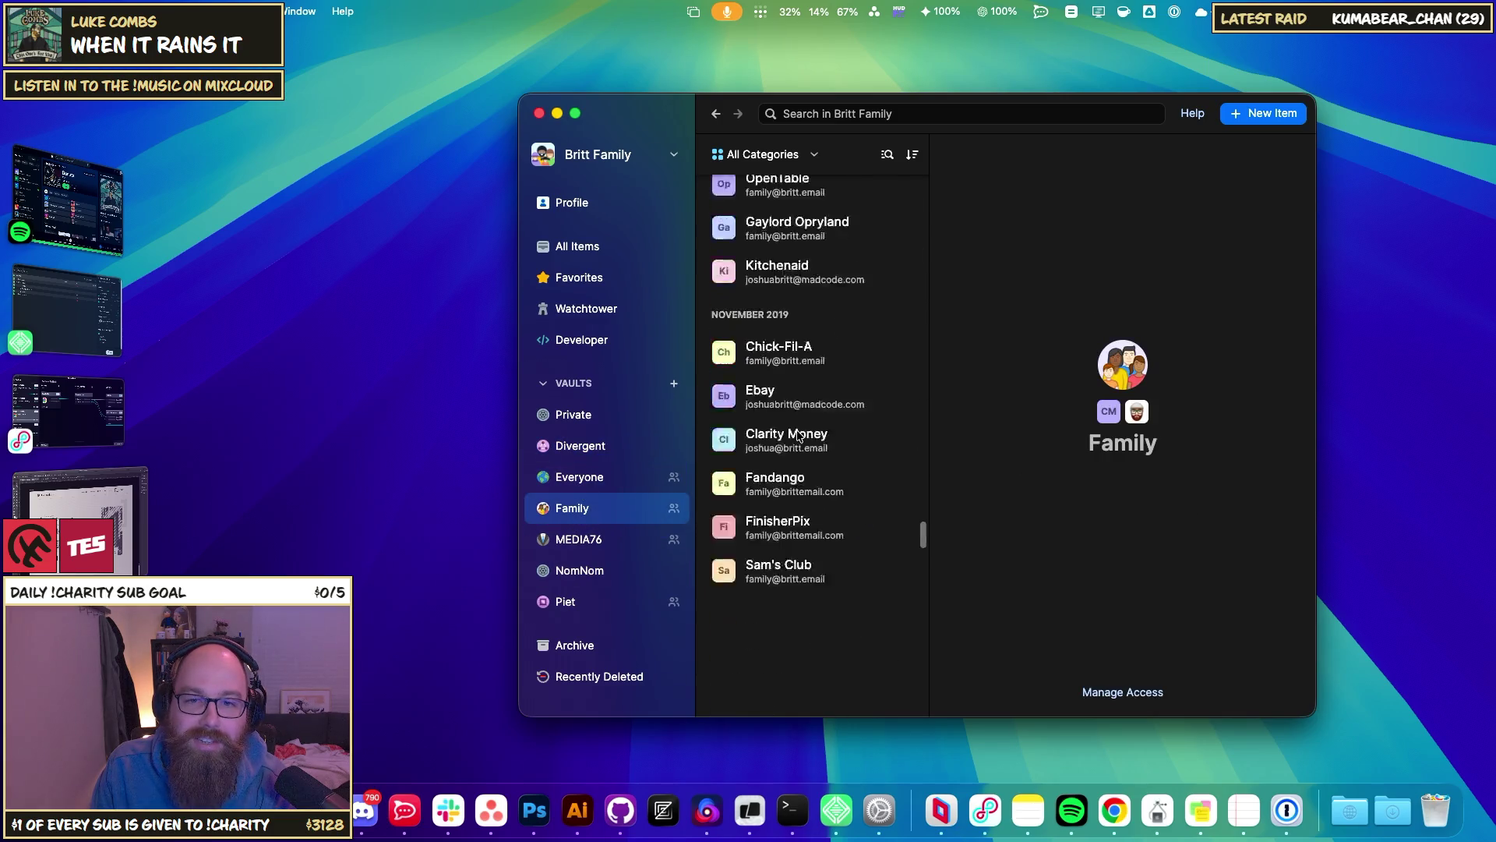
scroll(805, 442, "up", 15)
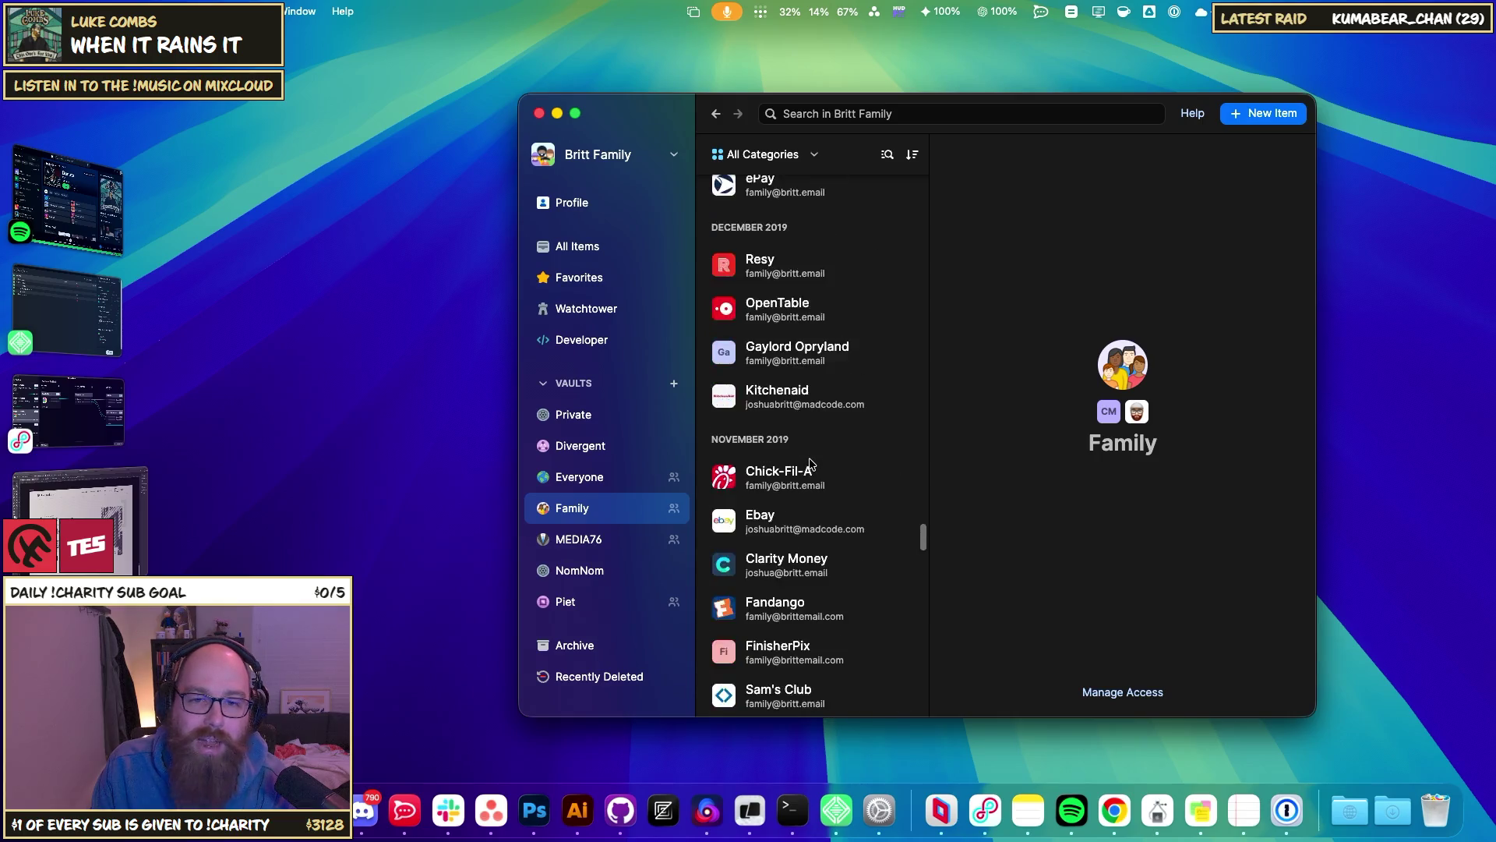
Step: Check the MEDIA76 and NomNom vaults, open the Piet vault, then nudge and close the window
scroll(811, 460, "up", 10)
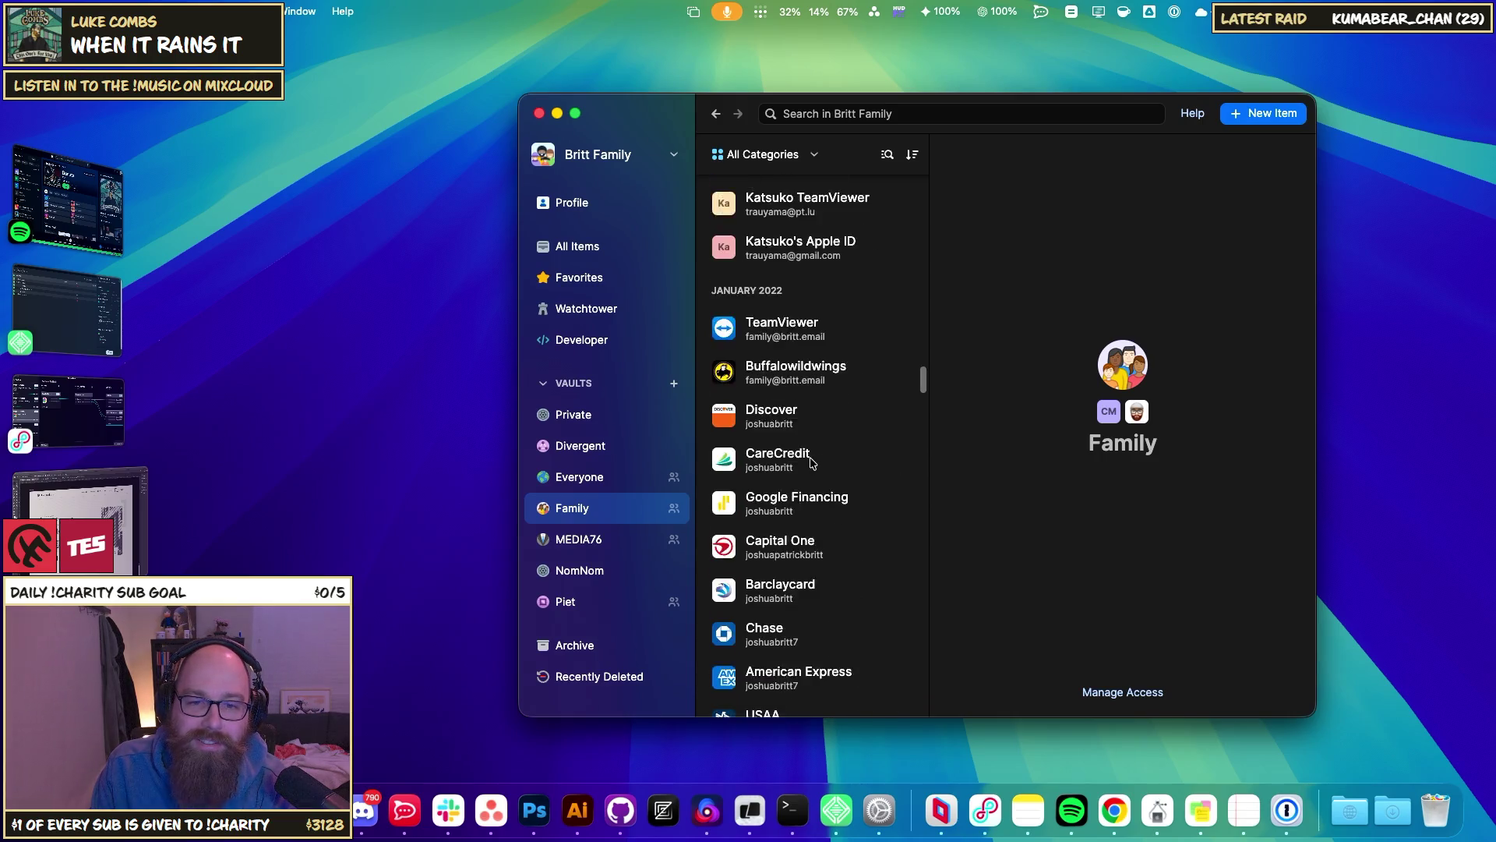
left_click(579, 539)
scroll(801, 434, "down", 5)
scroll(801, 434, "up", 5)
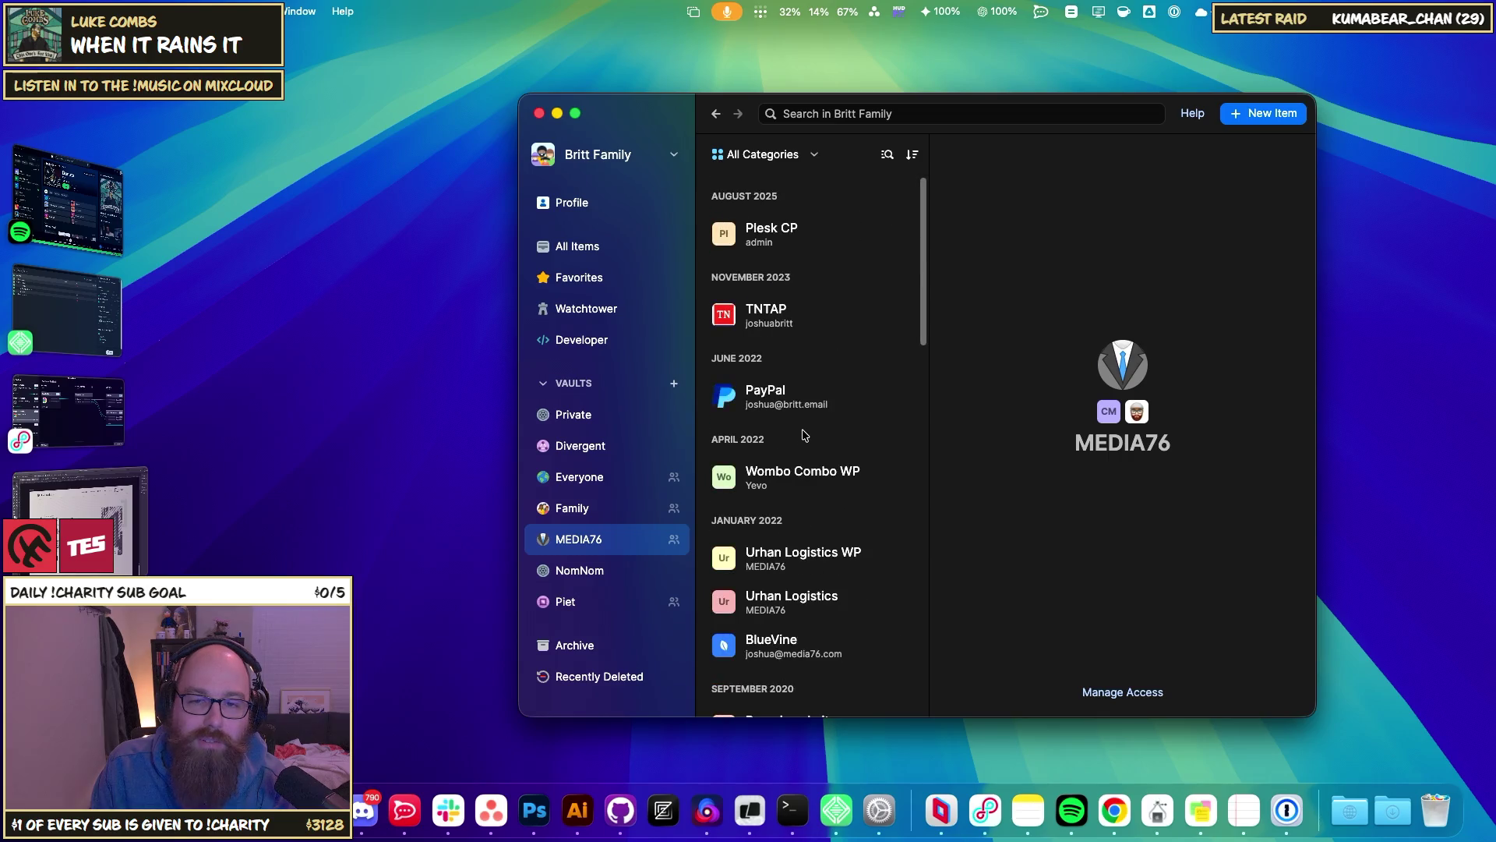
left_click(581, 570)
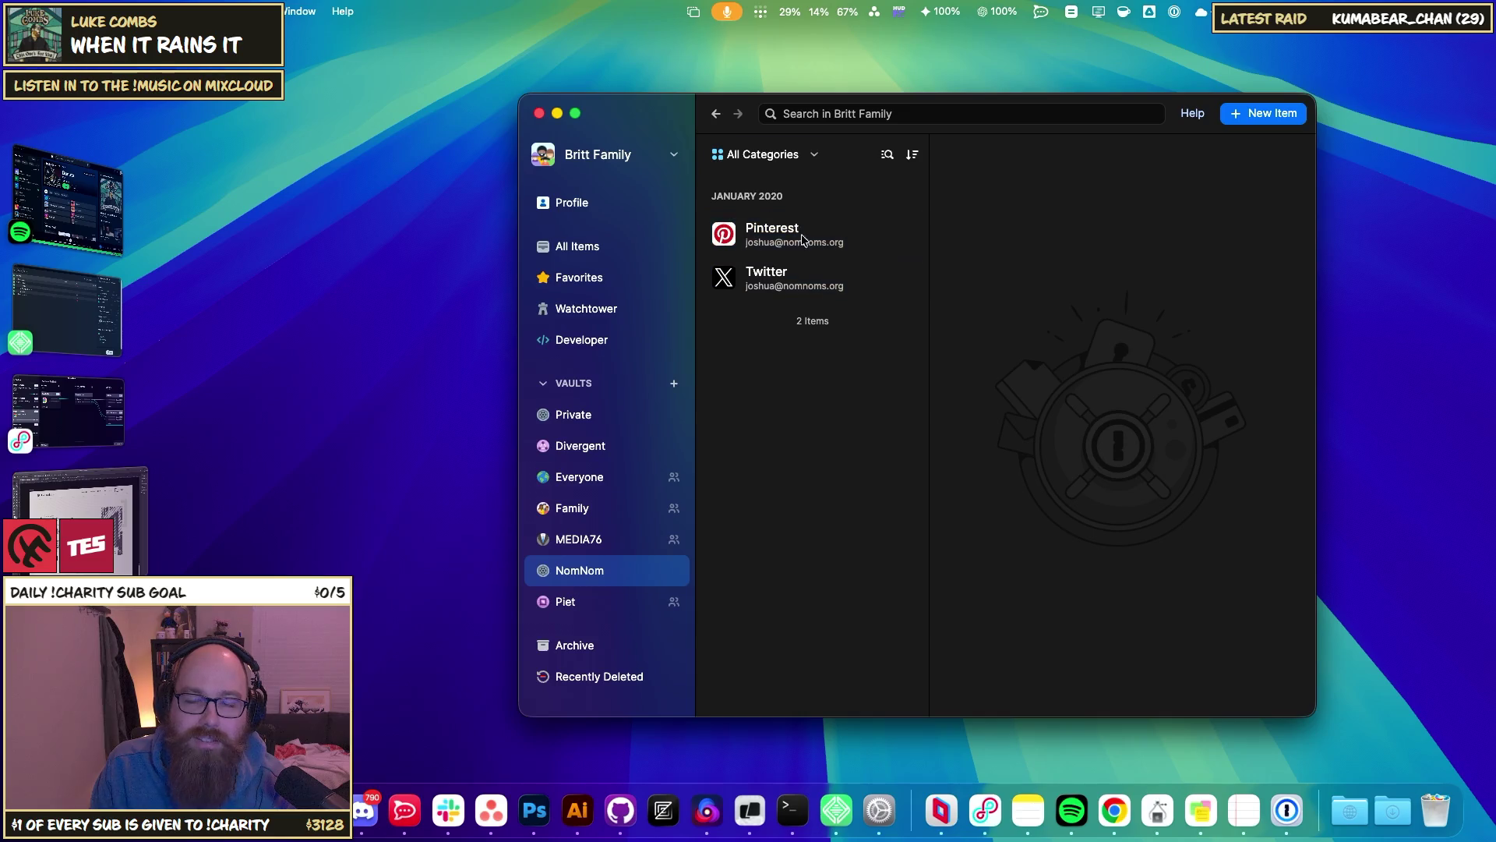
left_click(566, 603)
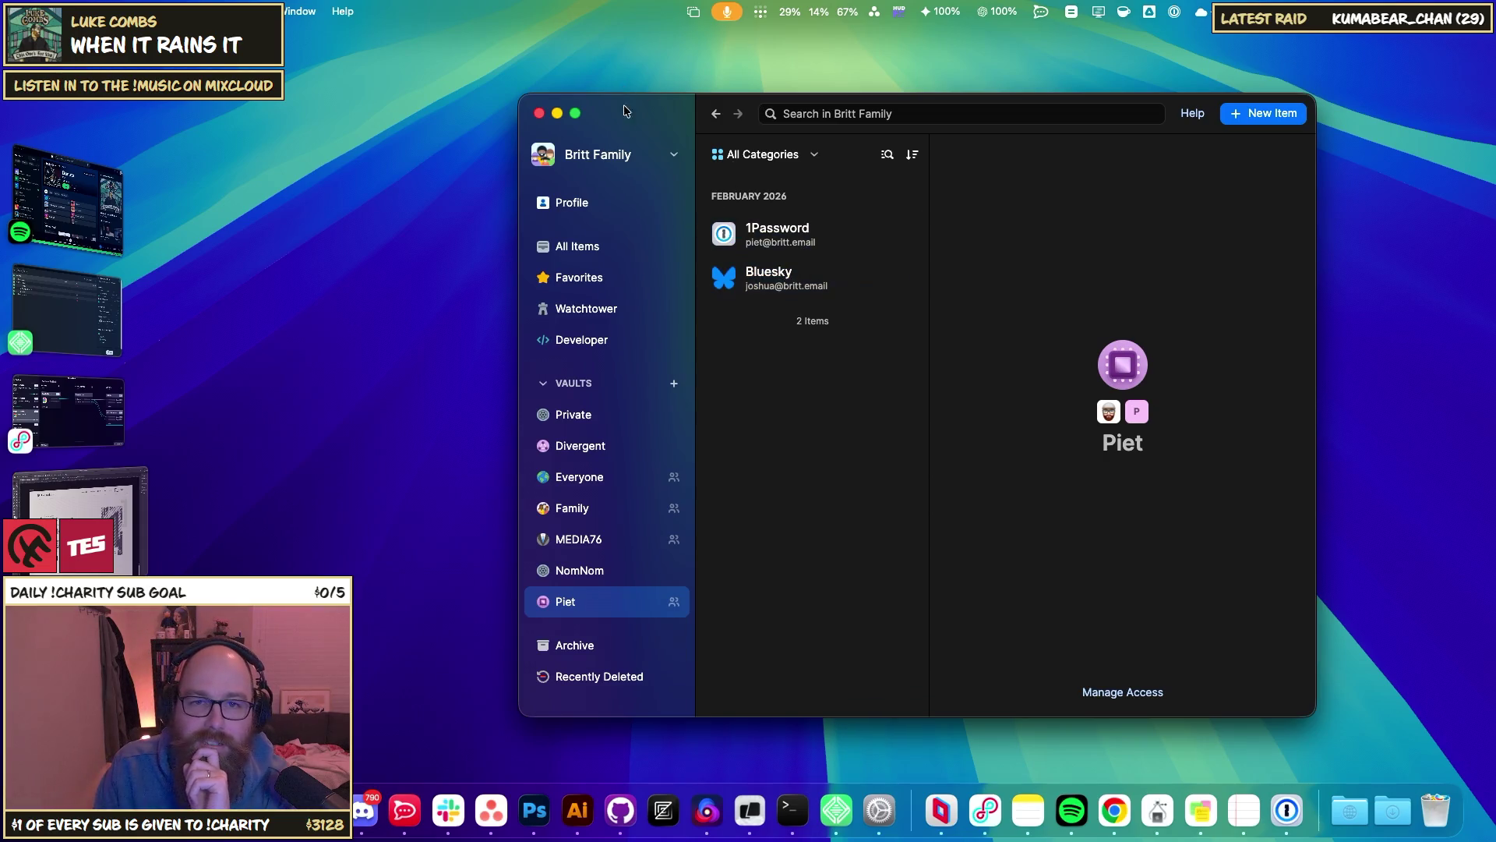
left_click_drag(631, 120, 580, 111)
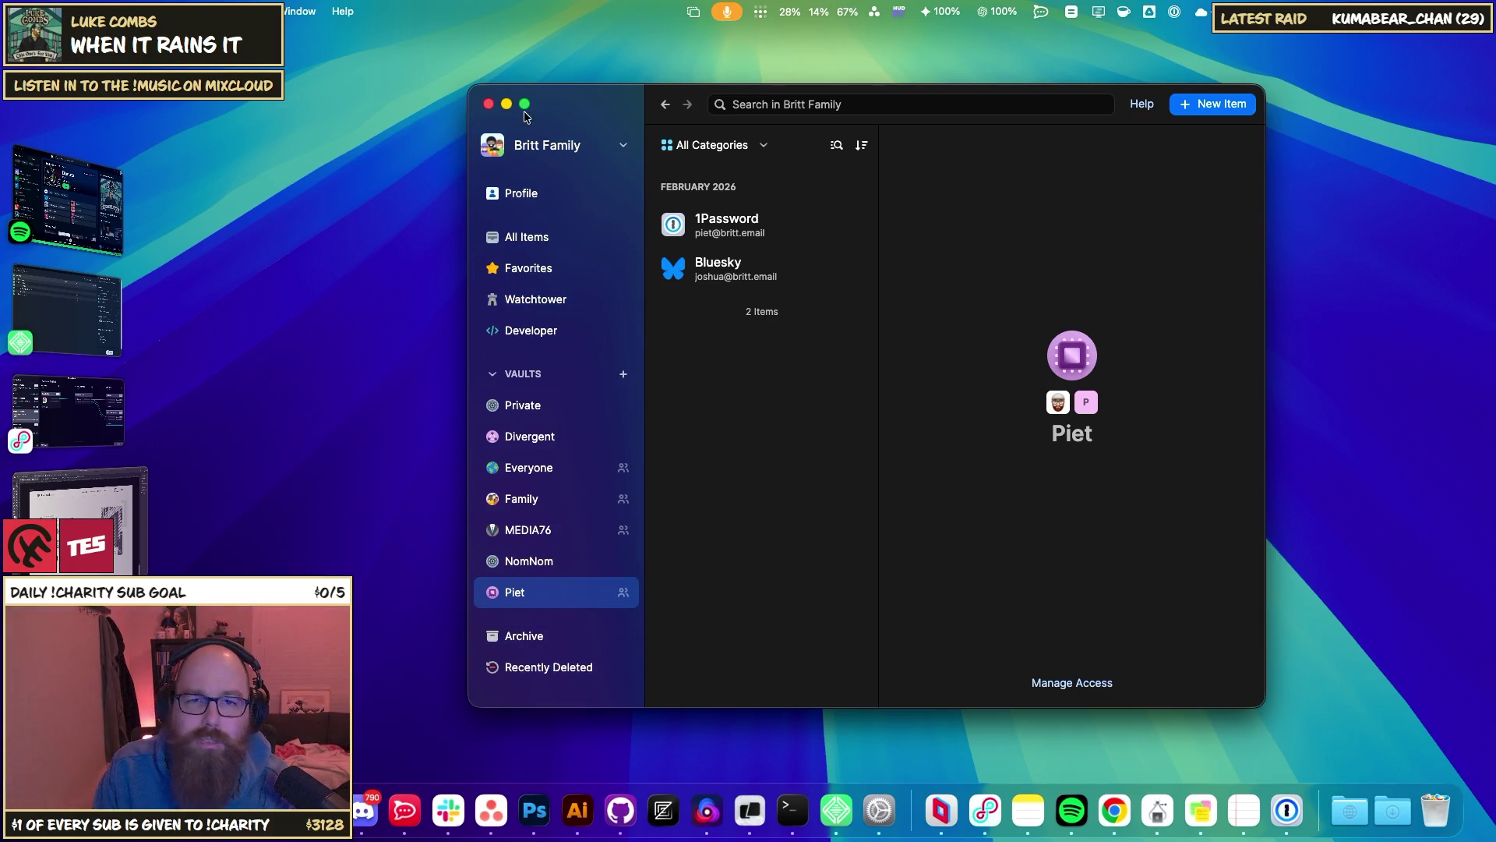
left_click(488, 106)
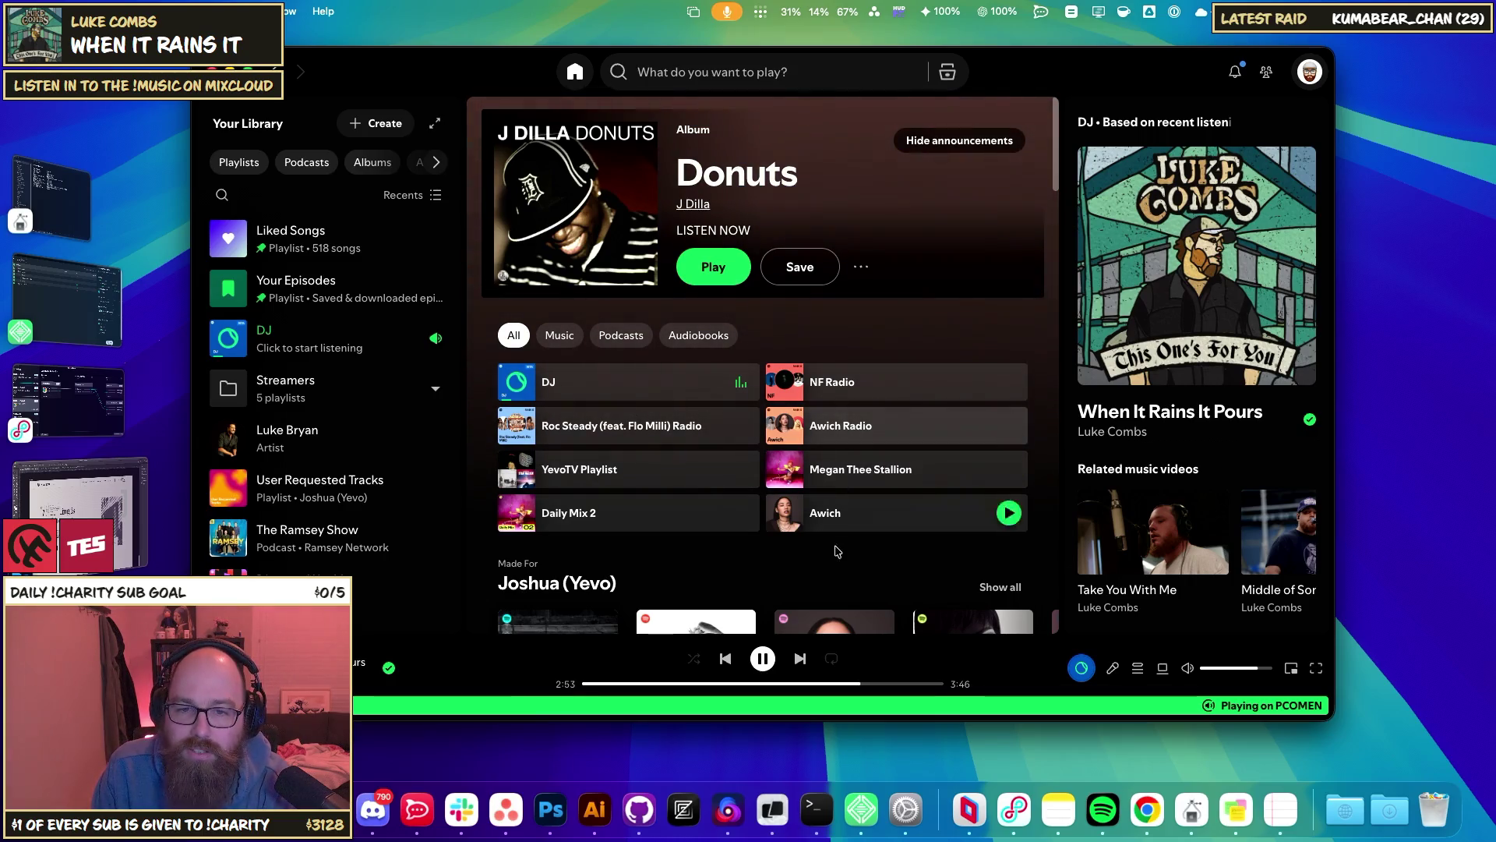
Step: Start Awich Radio playing in Spotify and hide its window to reveal the desktop
left_click(1006, 433)
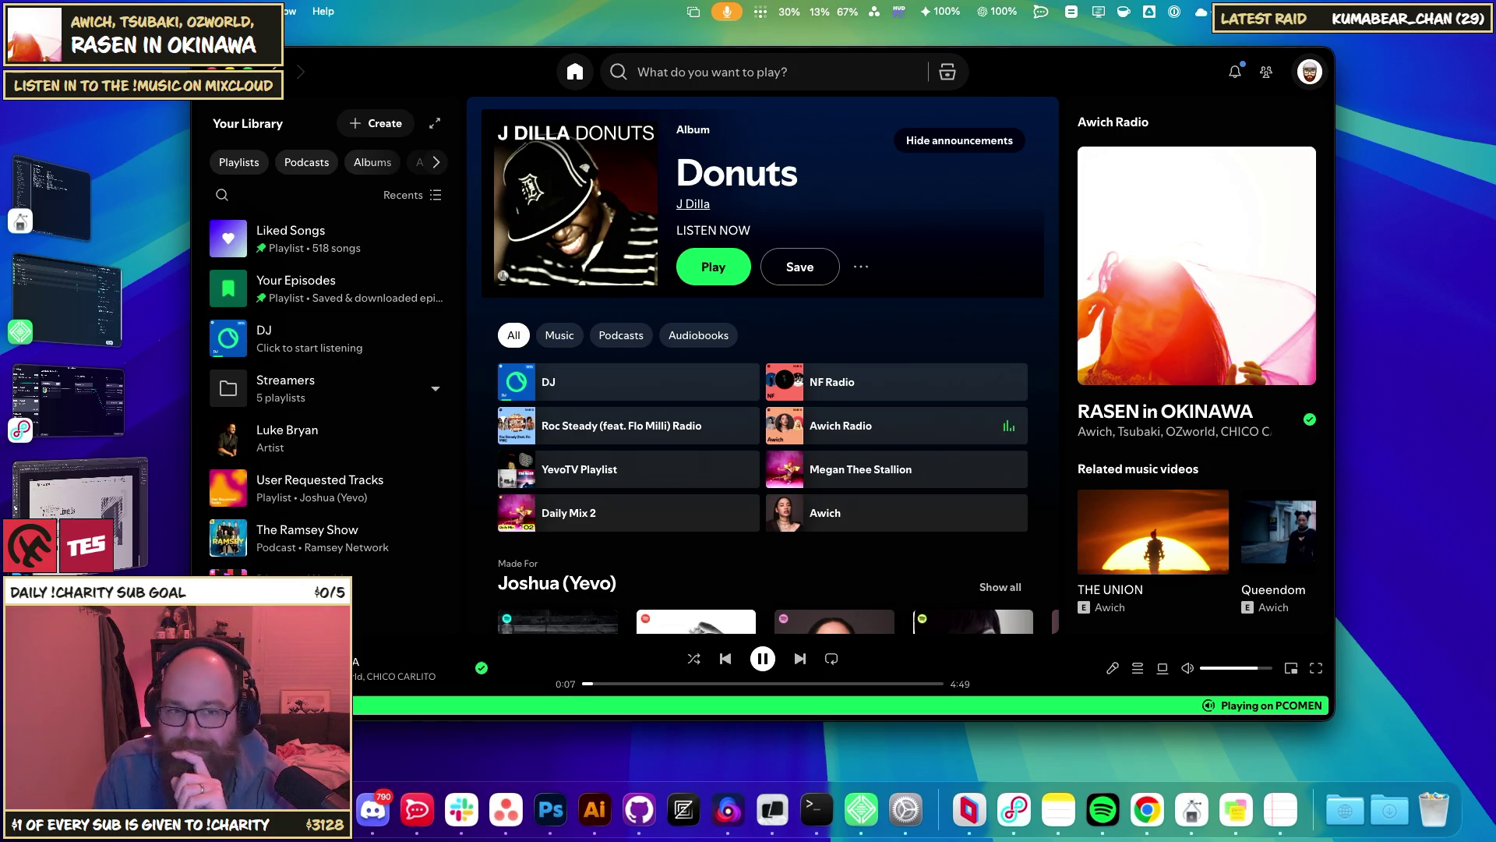
key("F11")
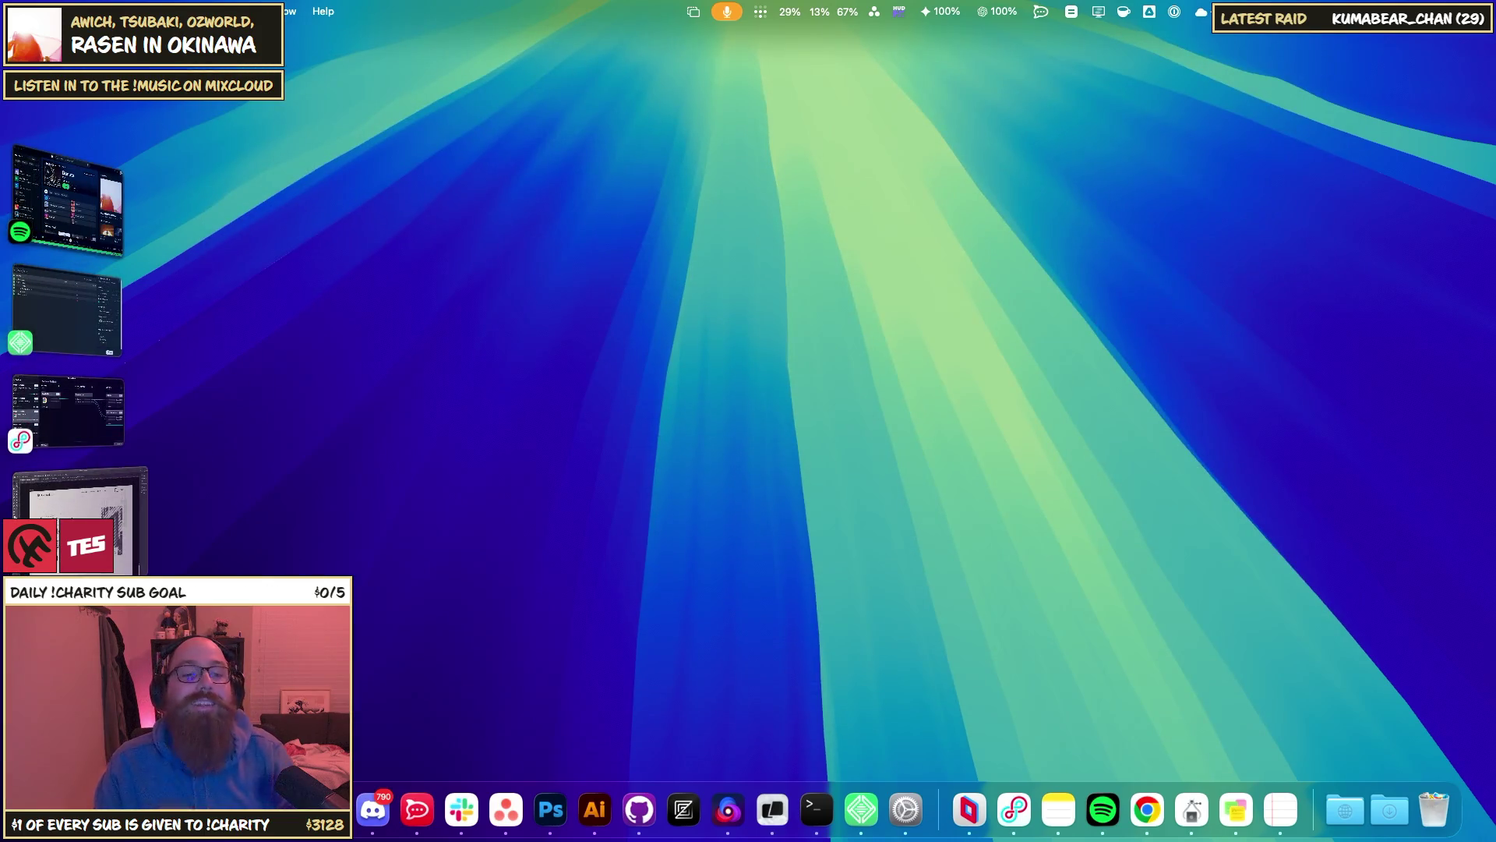
Step: Restore Chrome with the OpenClaw gateway chat and focus the message box
key("F11")
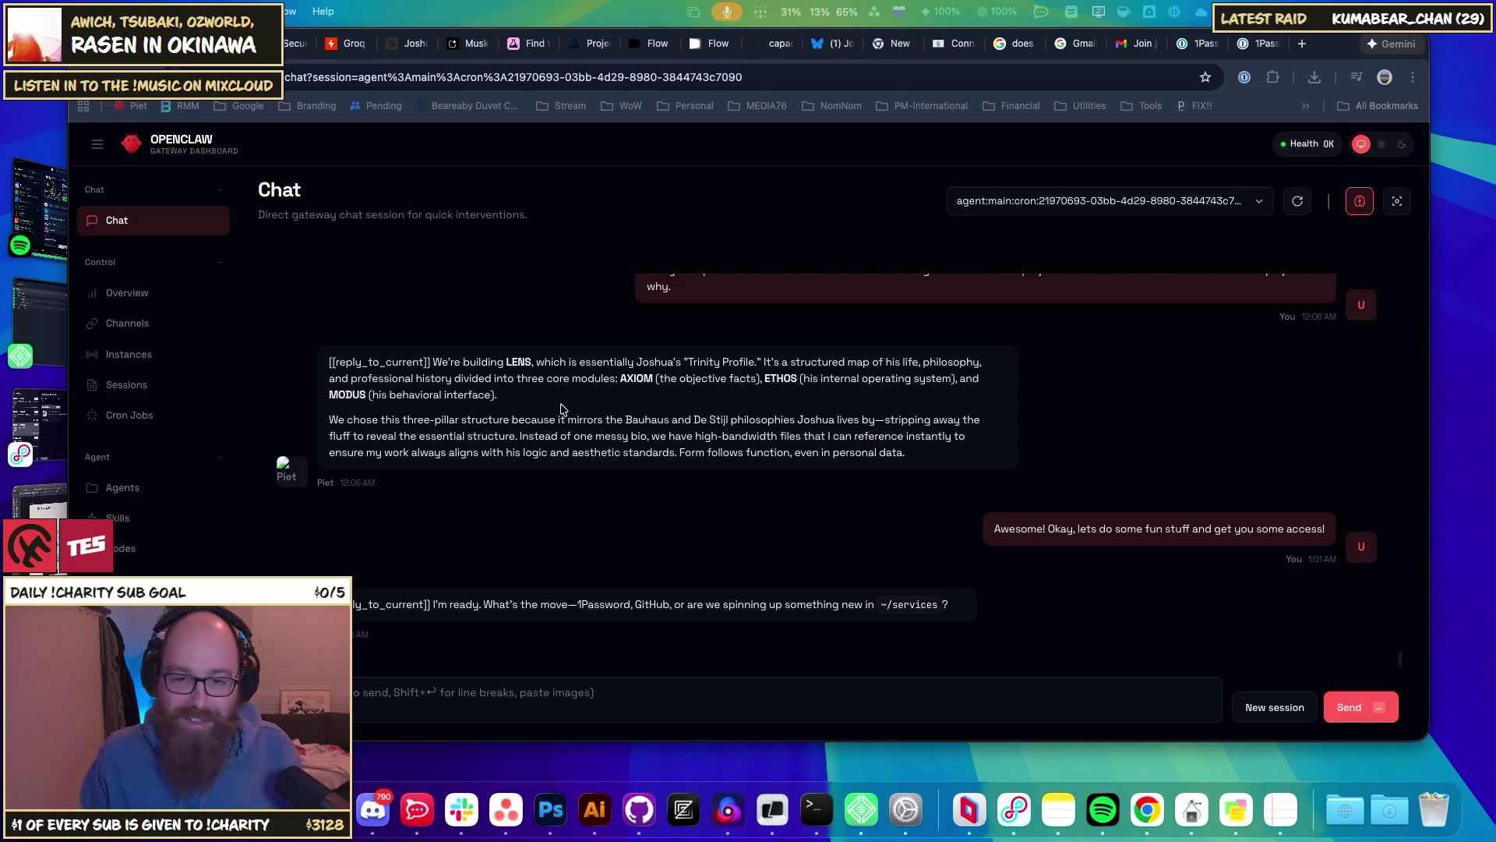
left_click(519, 696)
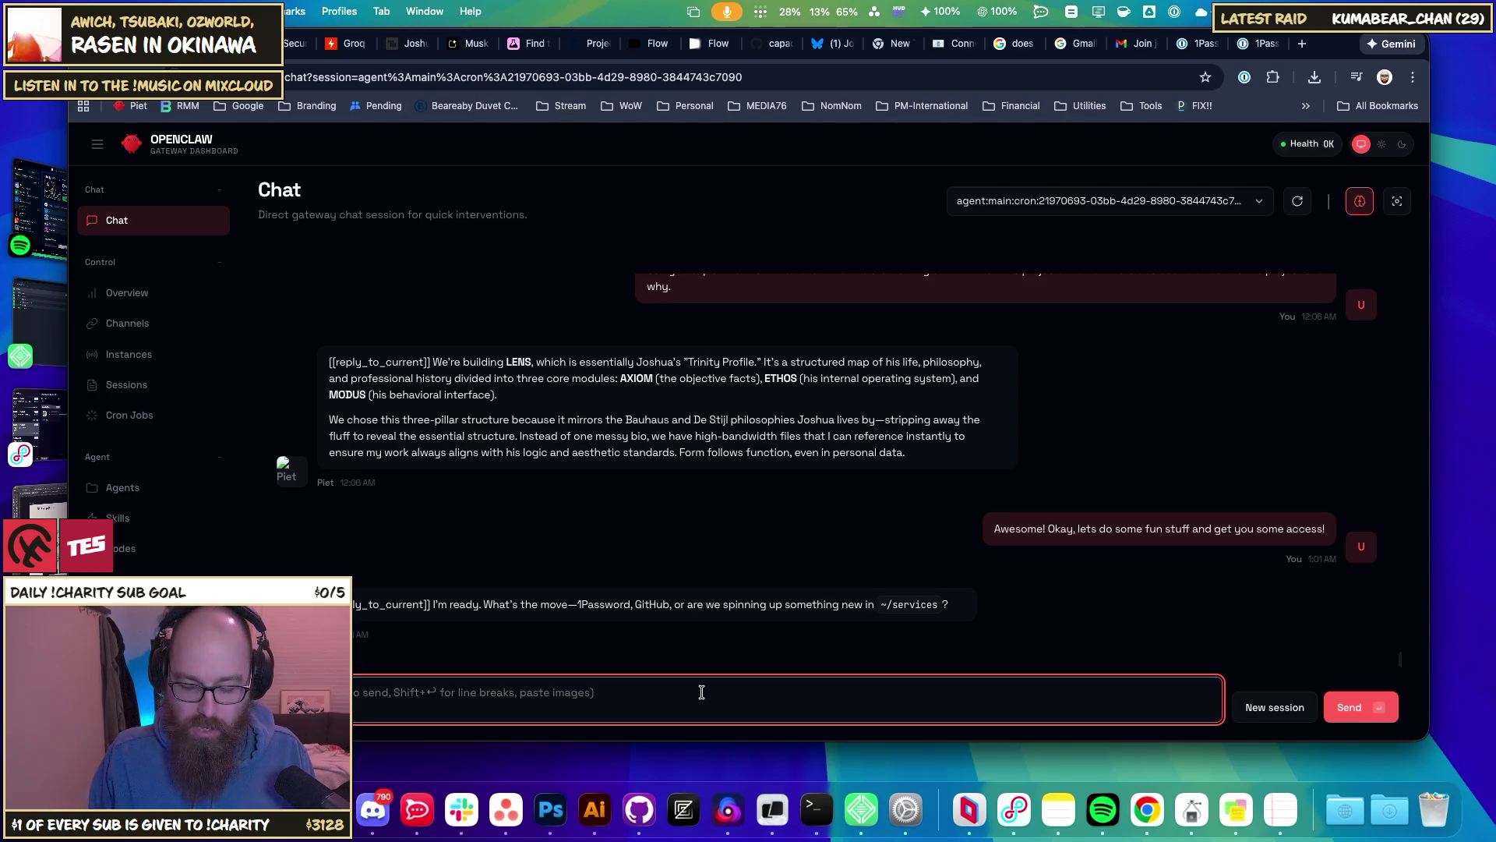
Step: Draft a chat message telling the agent a 1Password account was created for it
type("L")
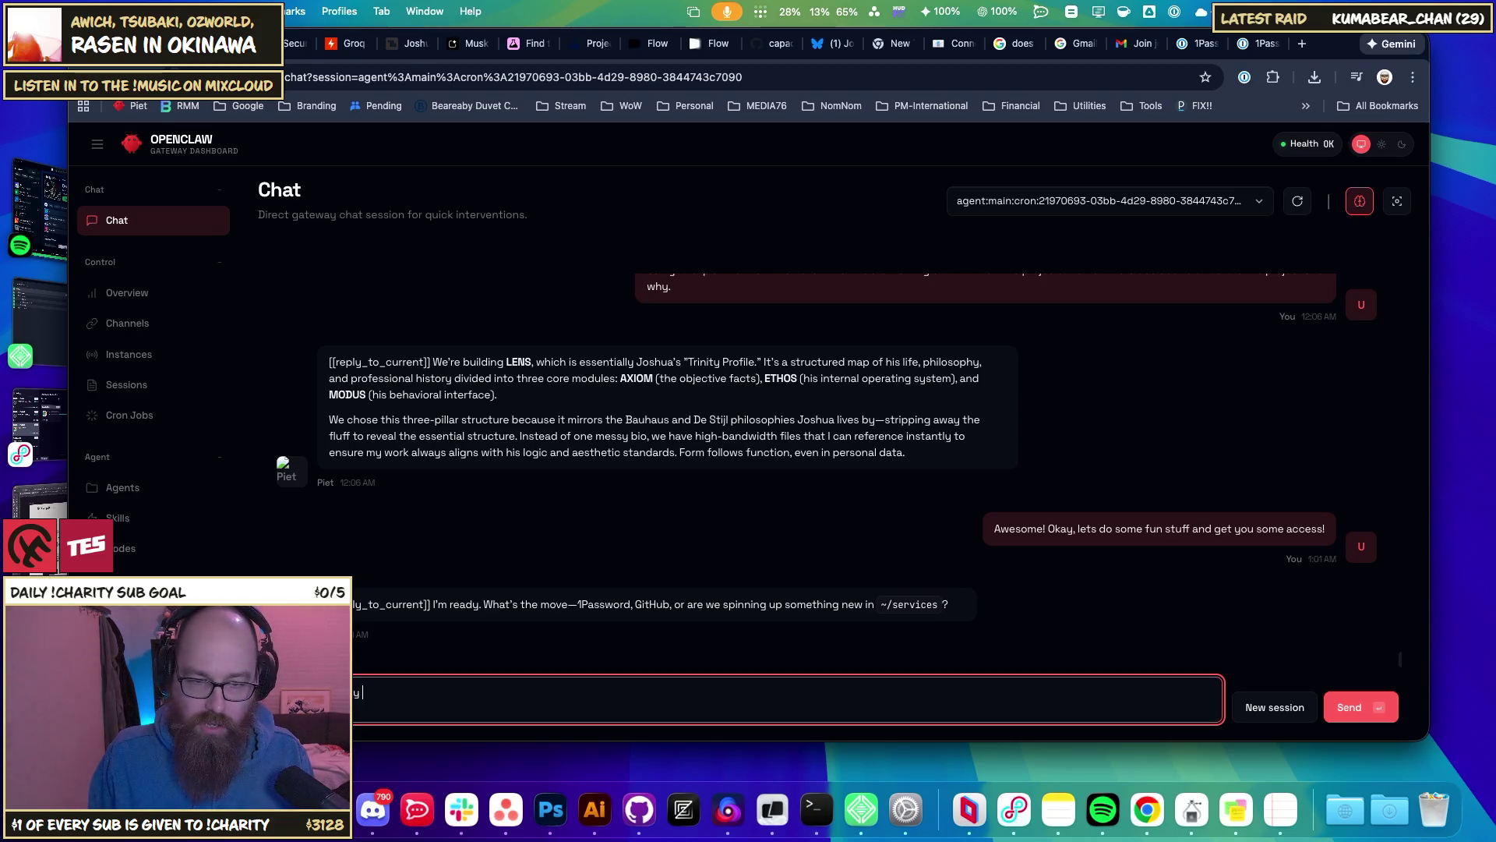
type("created a 1")
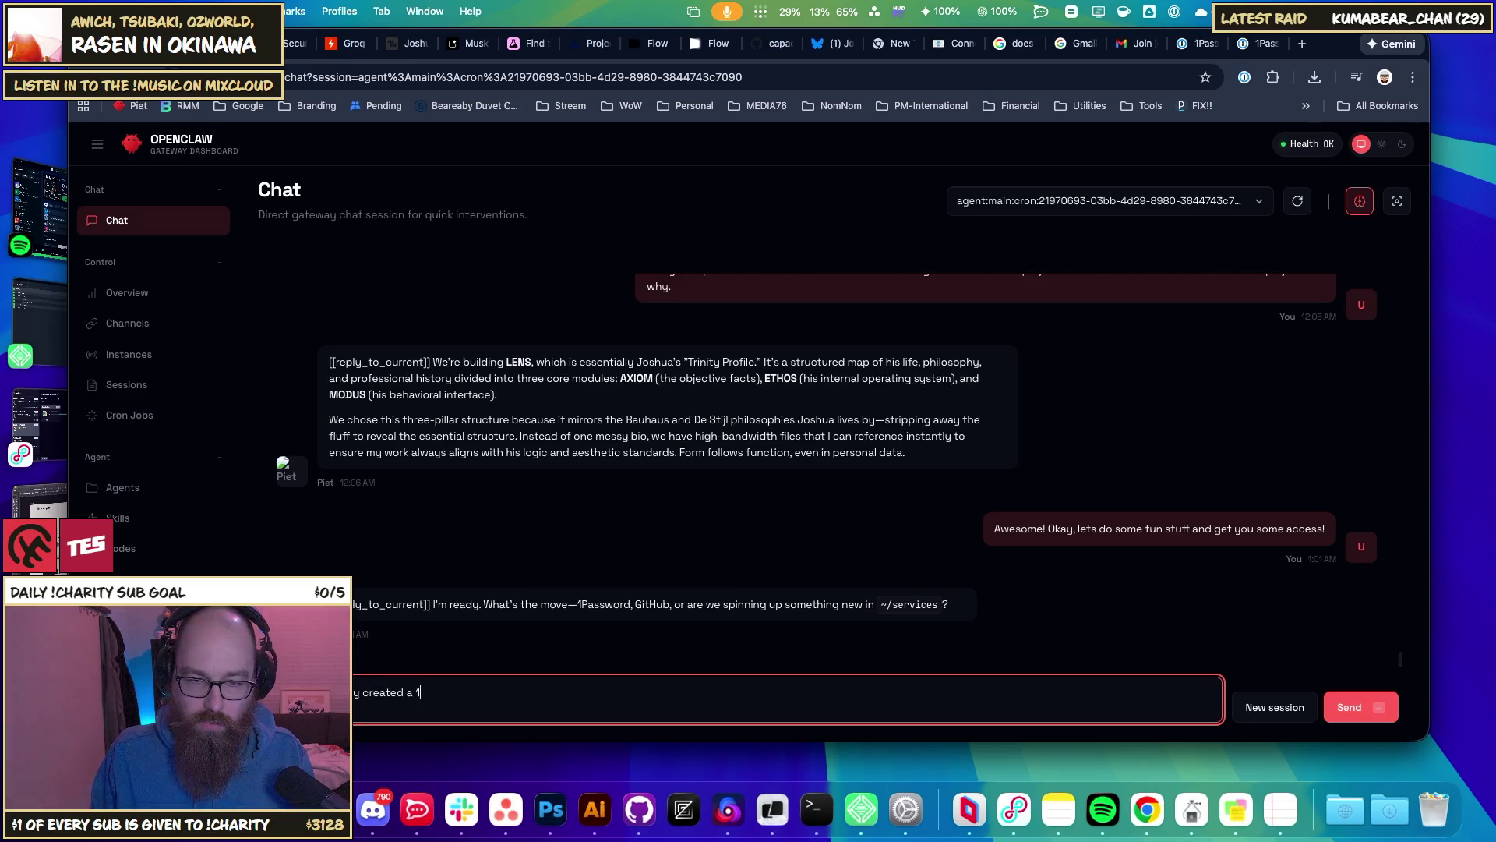
type("Password acco")
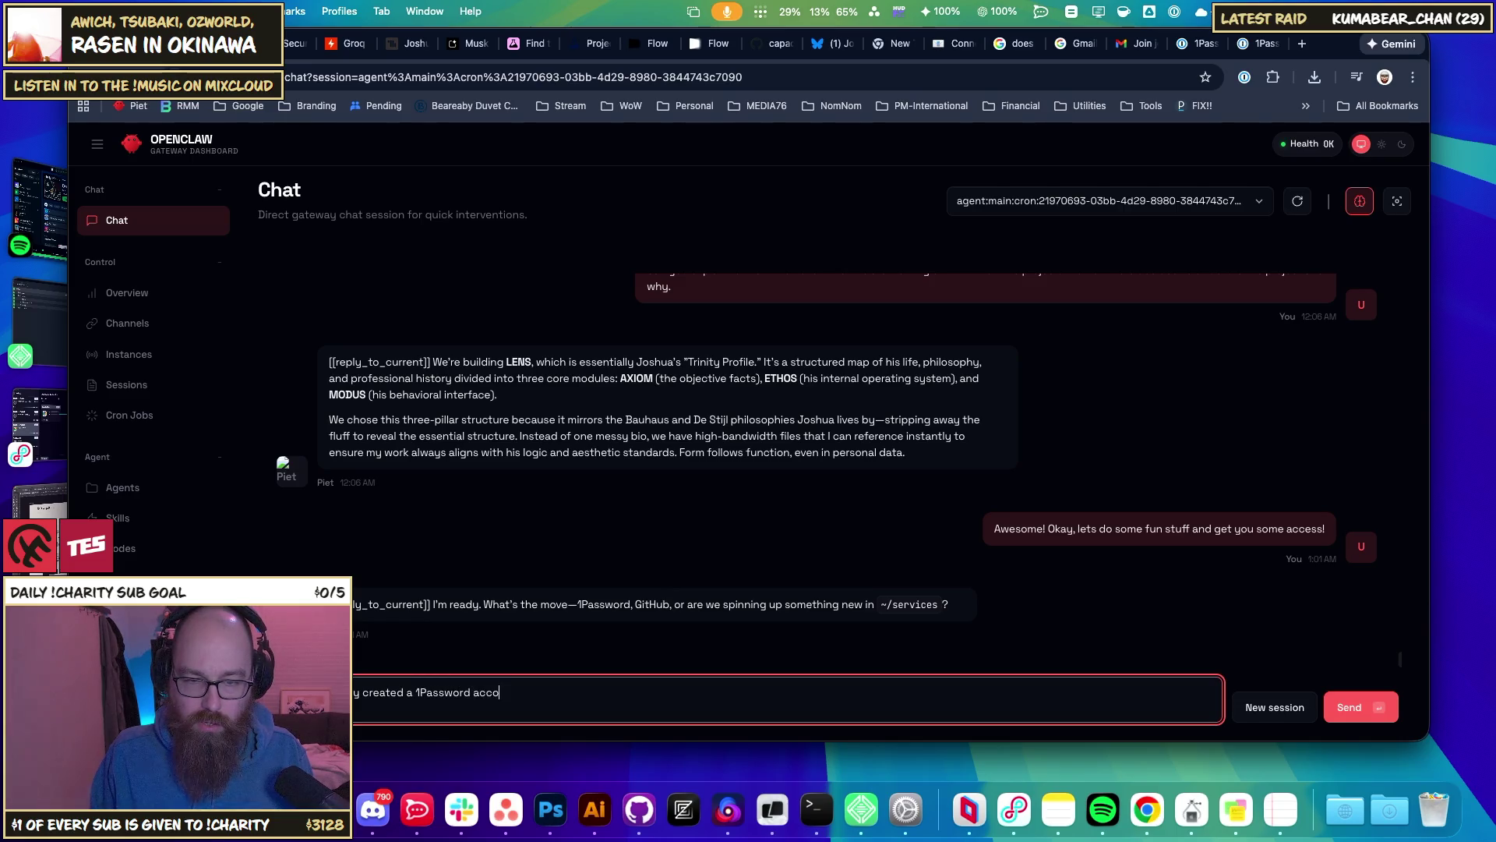
type("unt for you and yo")
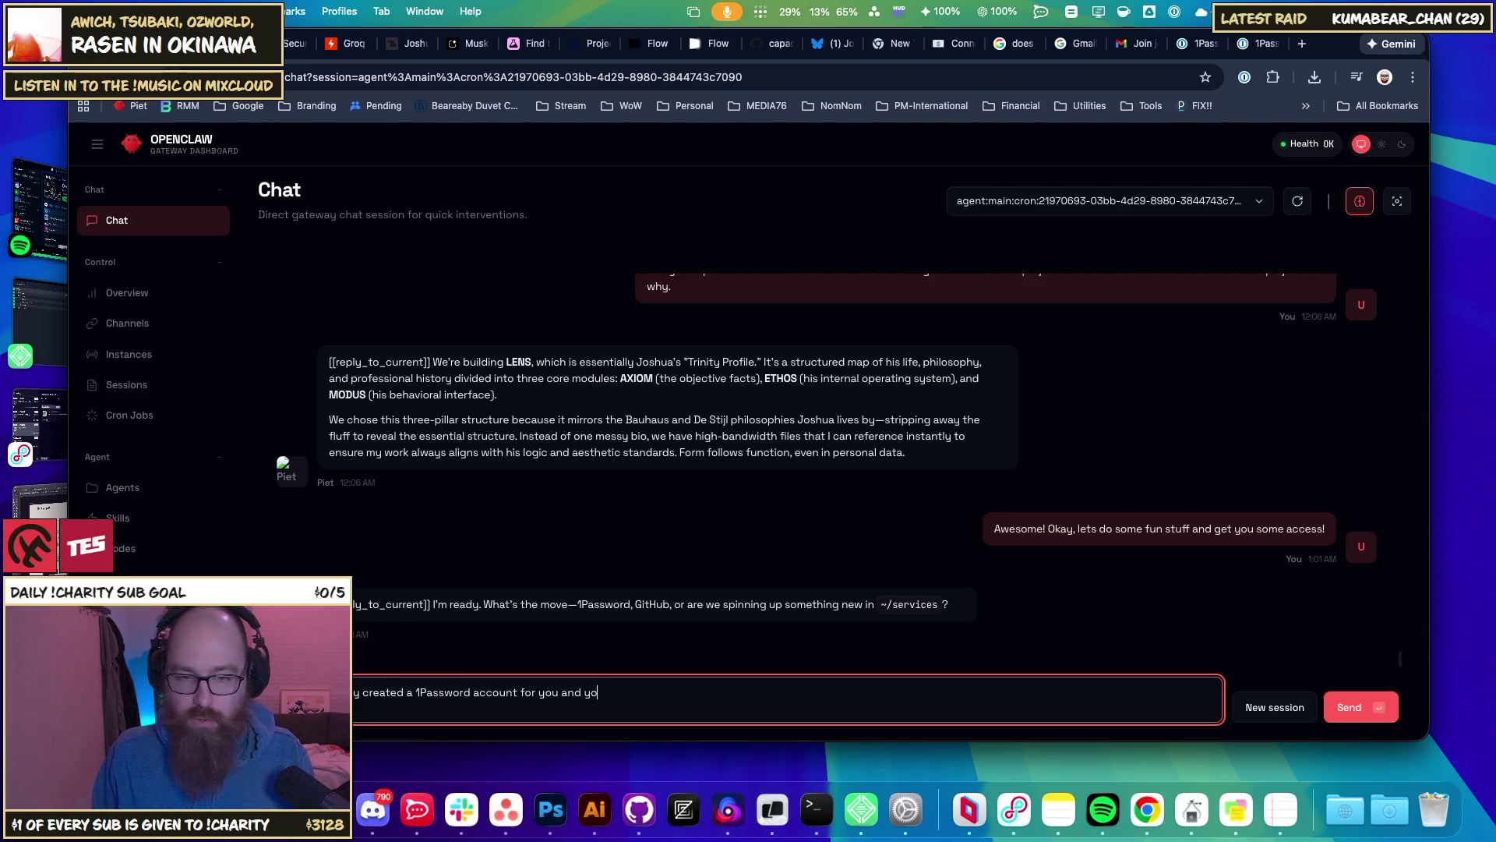
type("u along! Th")
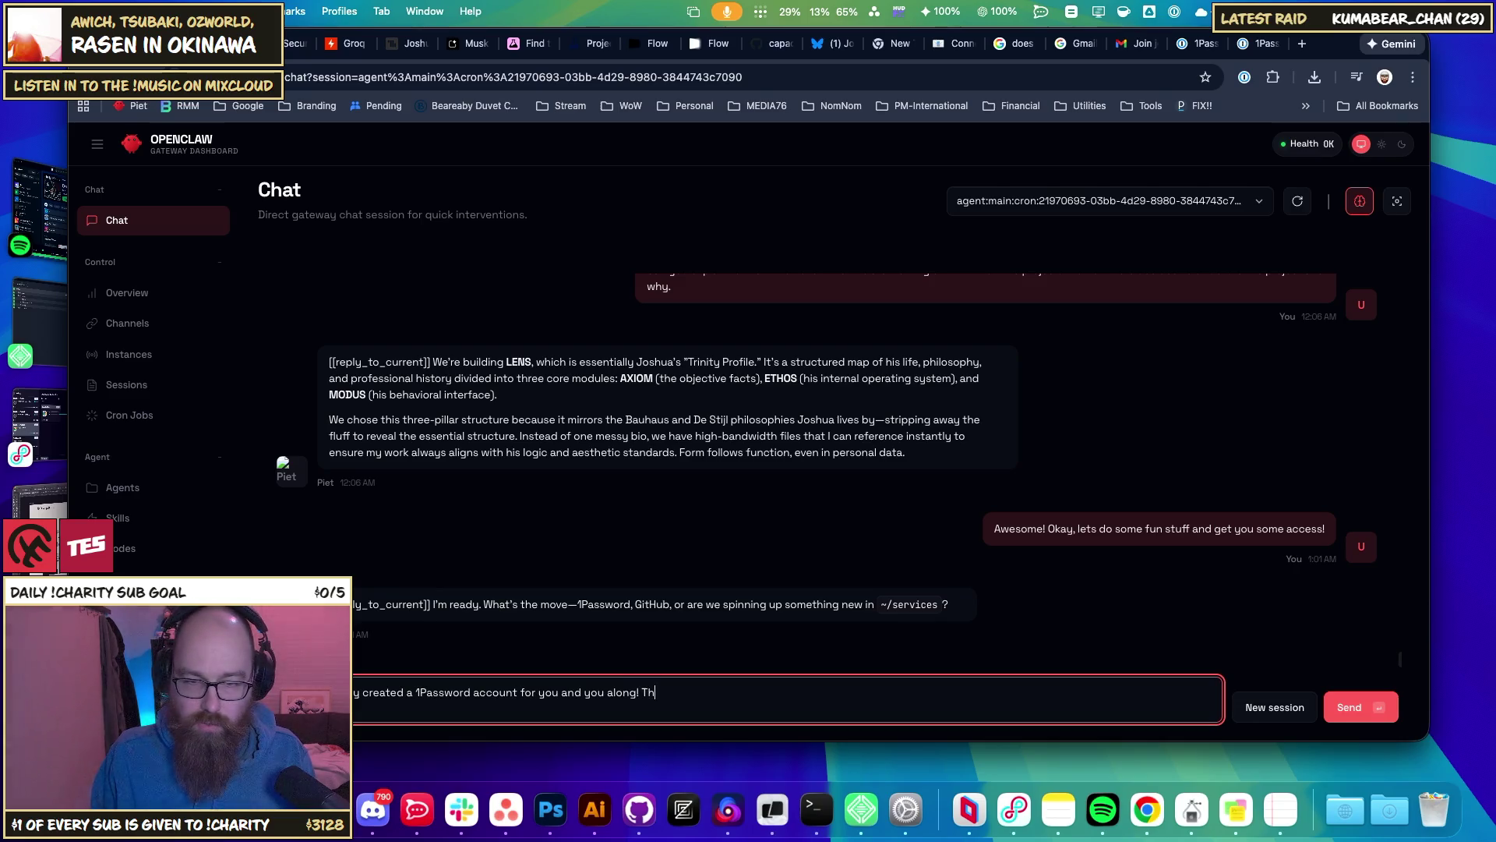
type("is way we ")
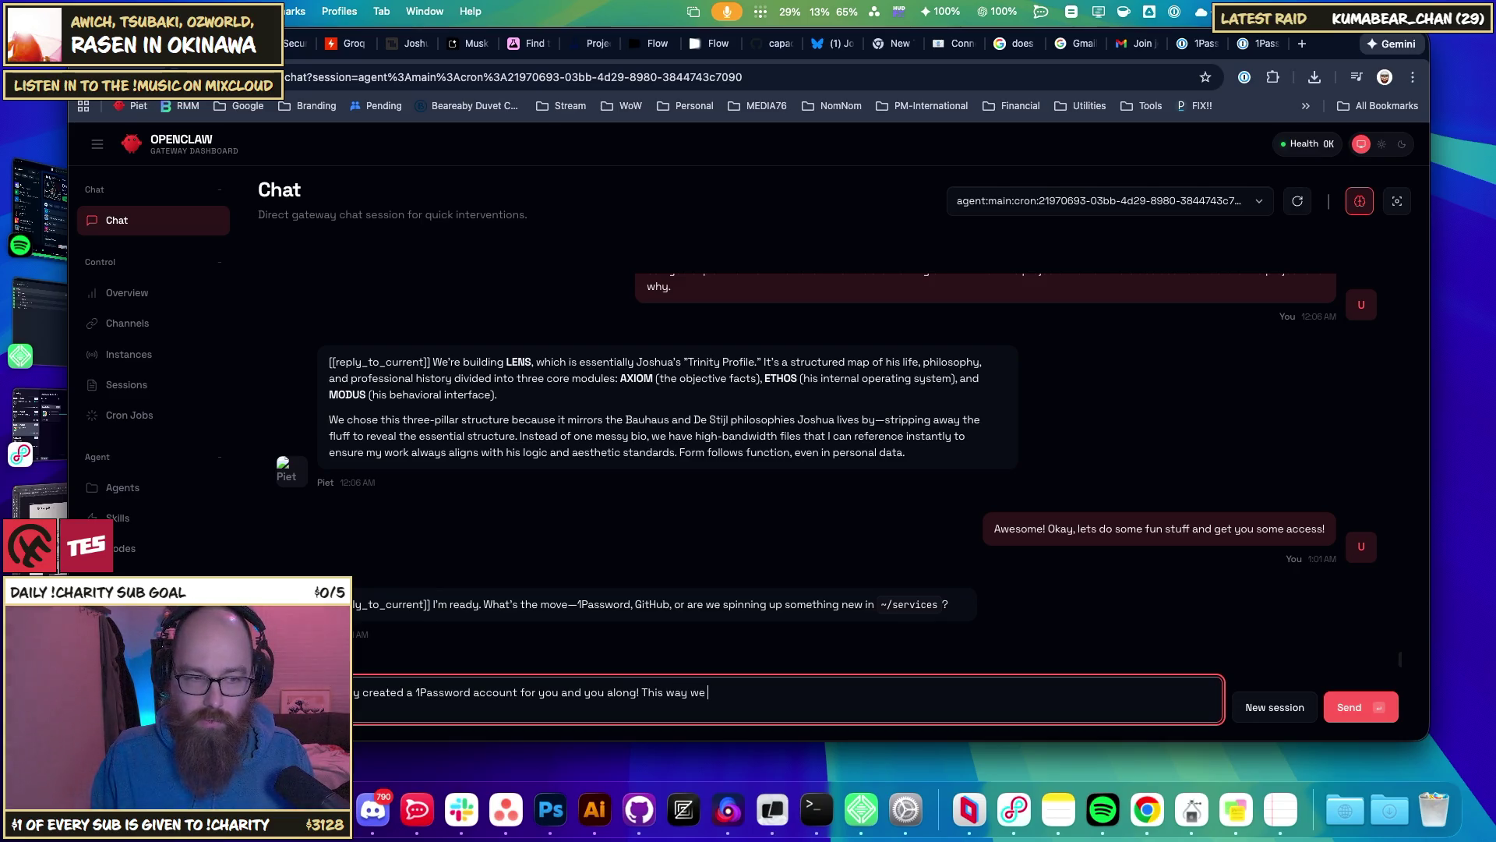
type("can sha")
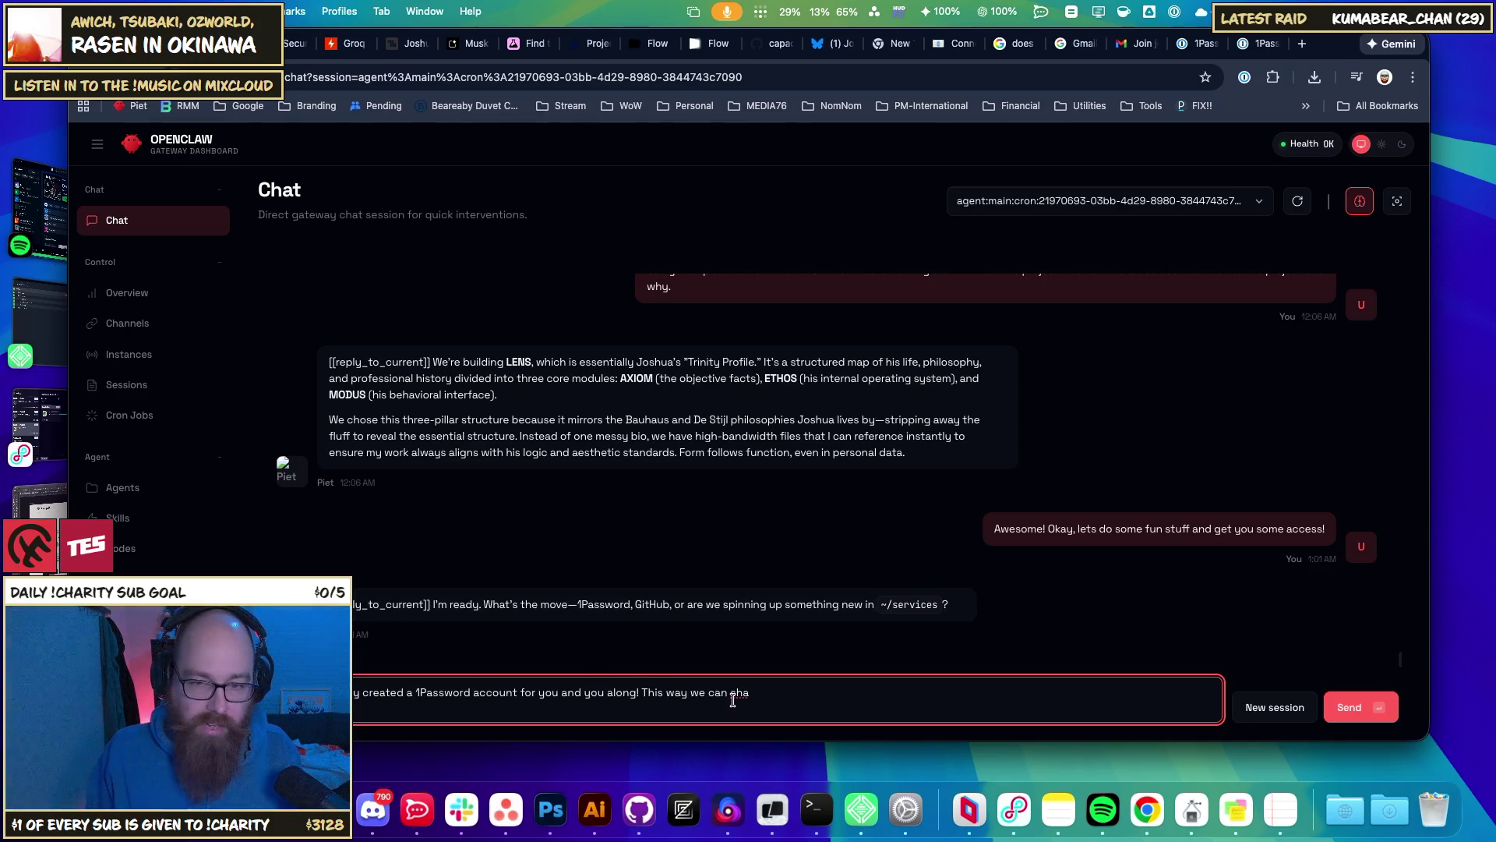
key("BackSpace")
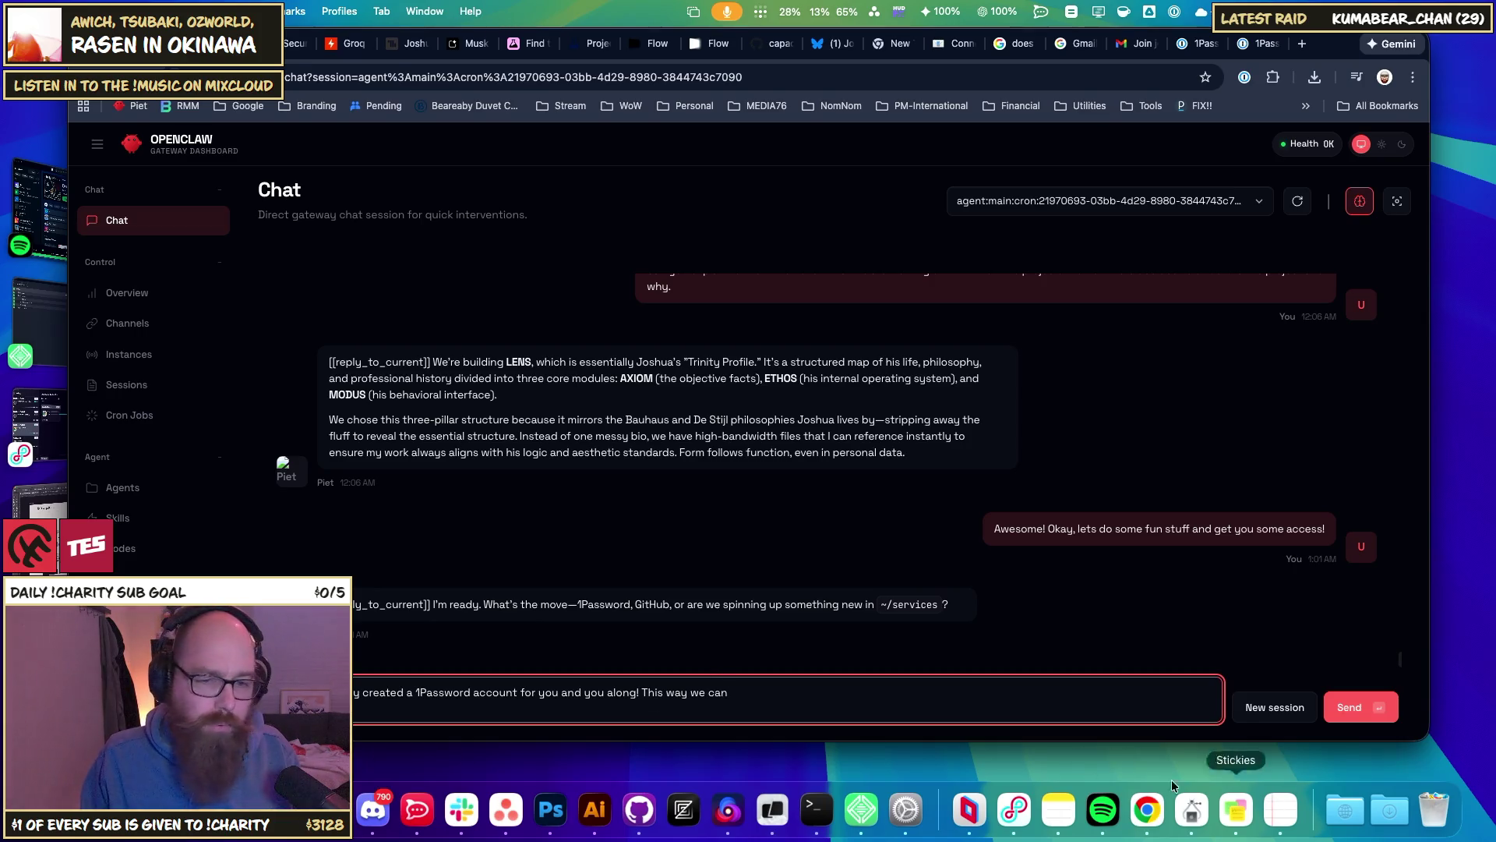
key("super+space")
key("Escape")
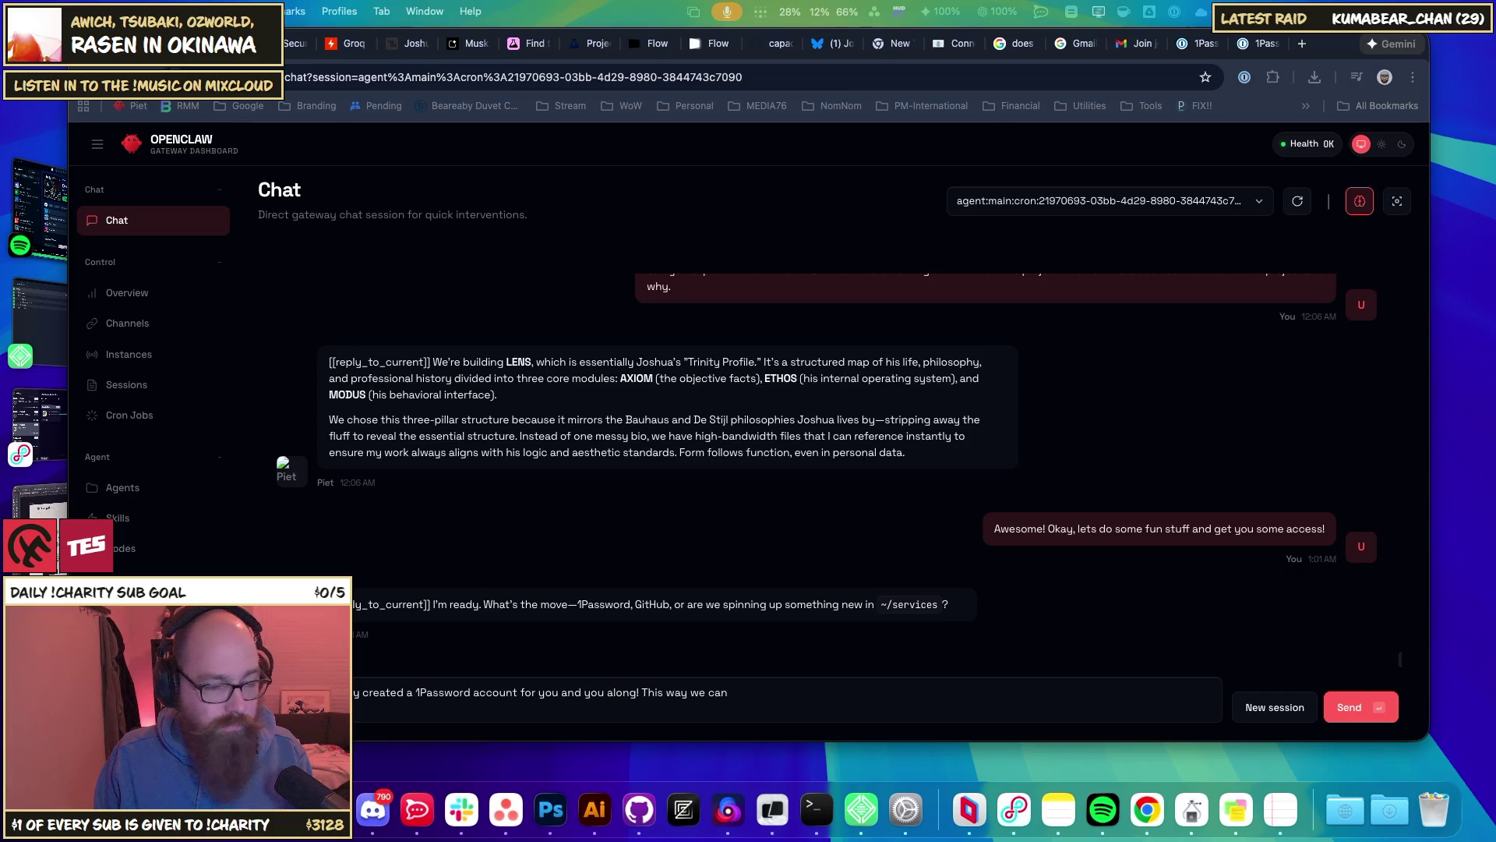
left_click(1244, 79)
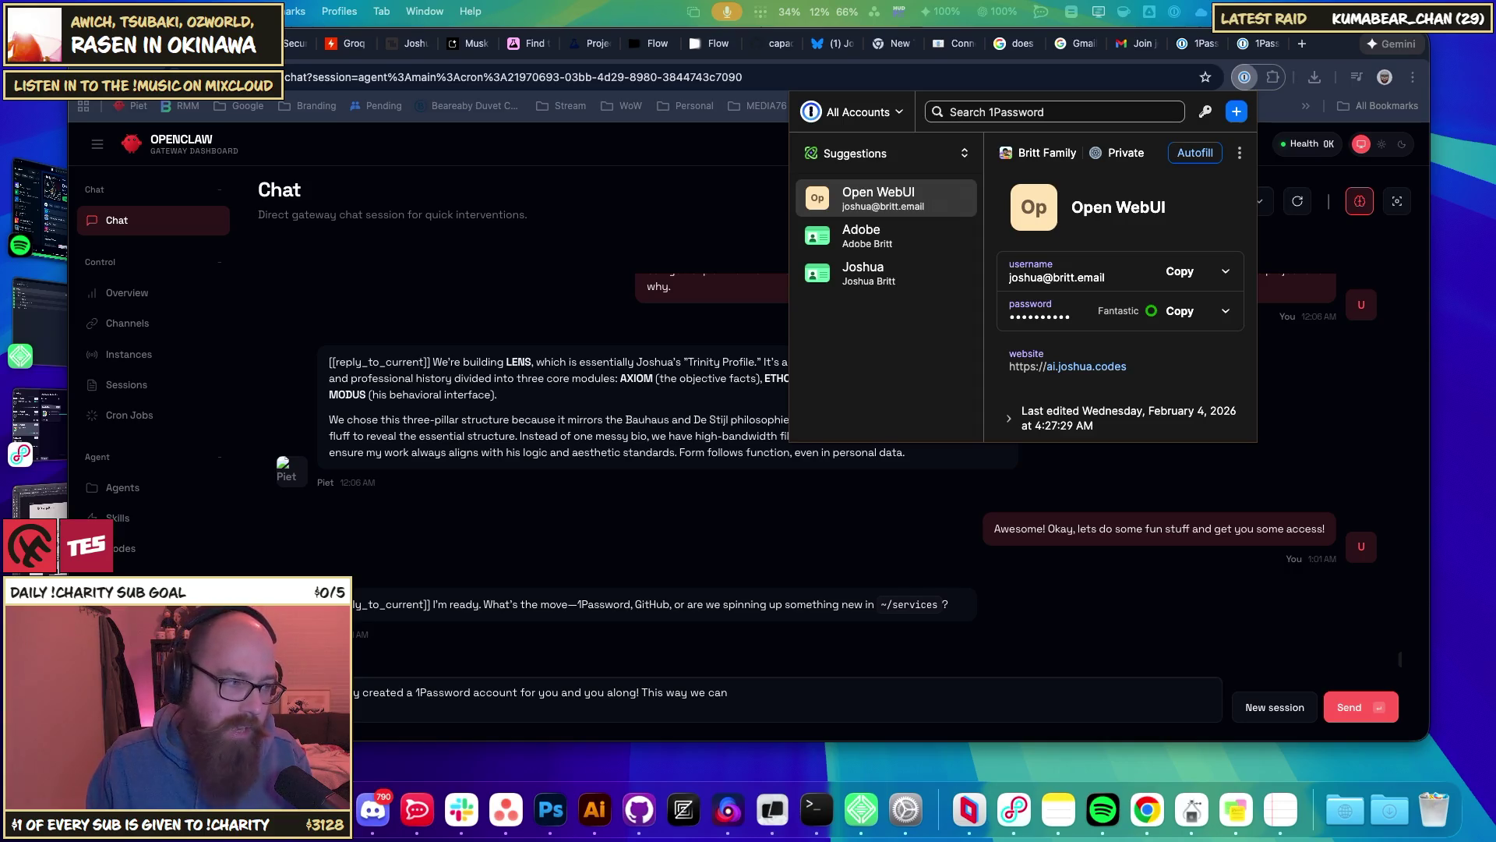
Step: Show 1Password's suggested logins for the page, with Open WebUI listed, then switch to the terminal
left_click(1053, 111)
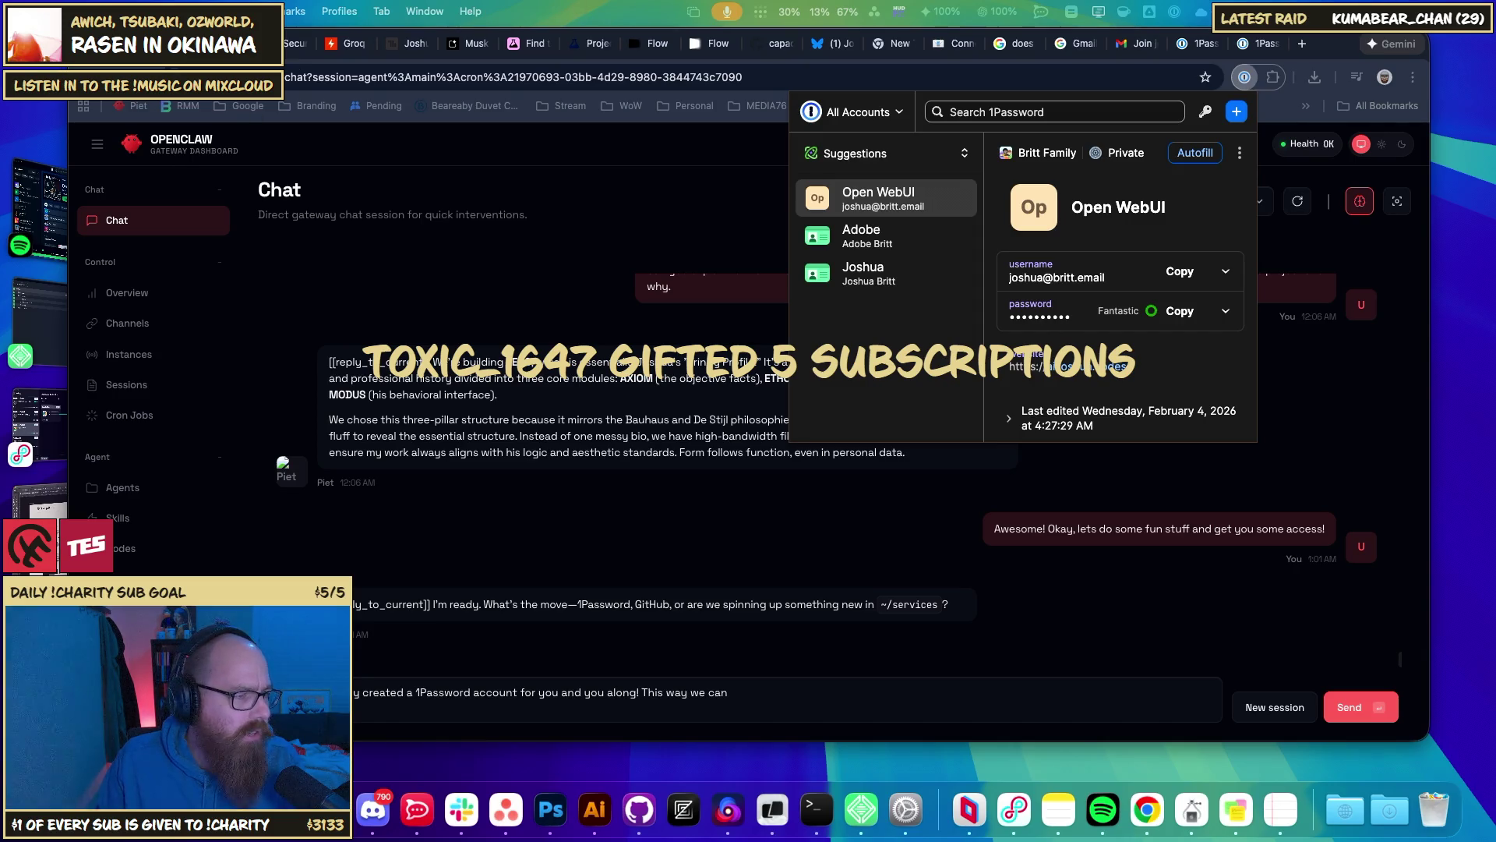
left_click(1013, 112)
key("Down")
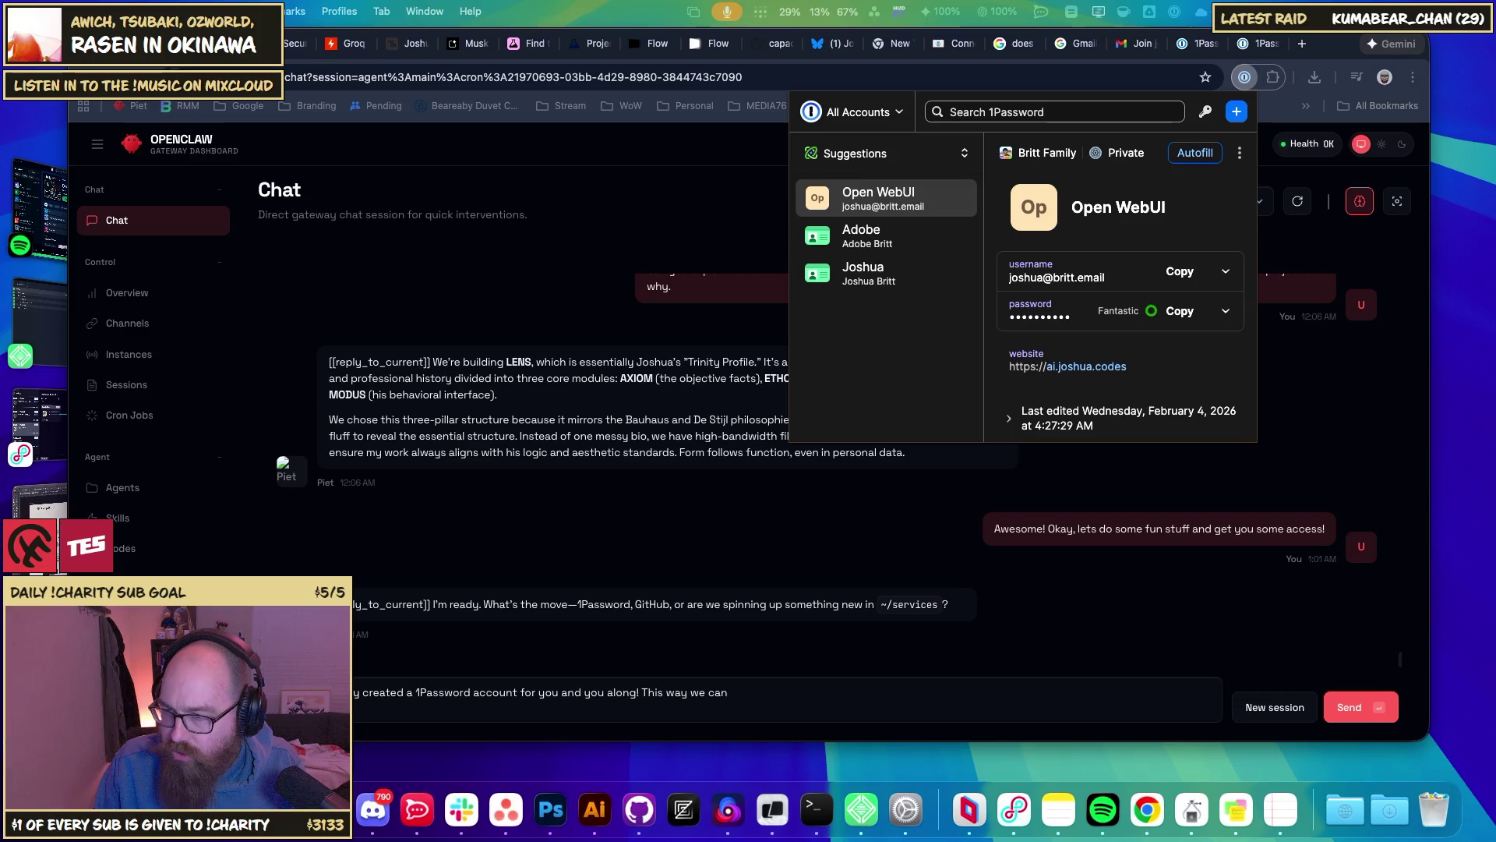
key("super+Tab")
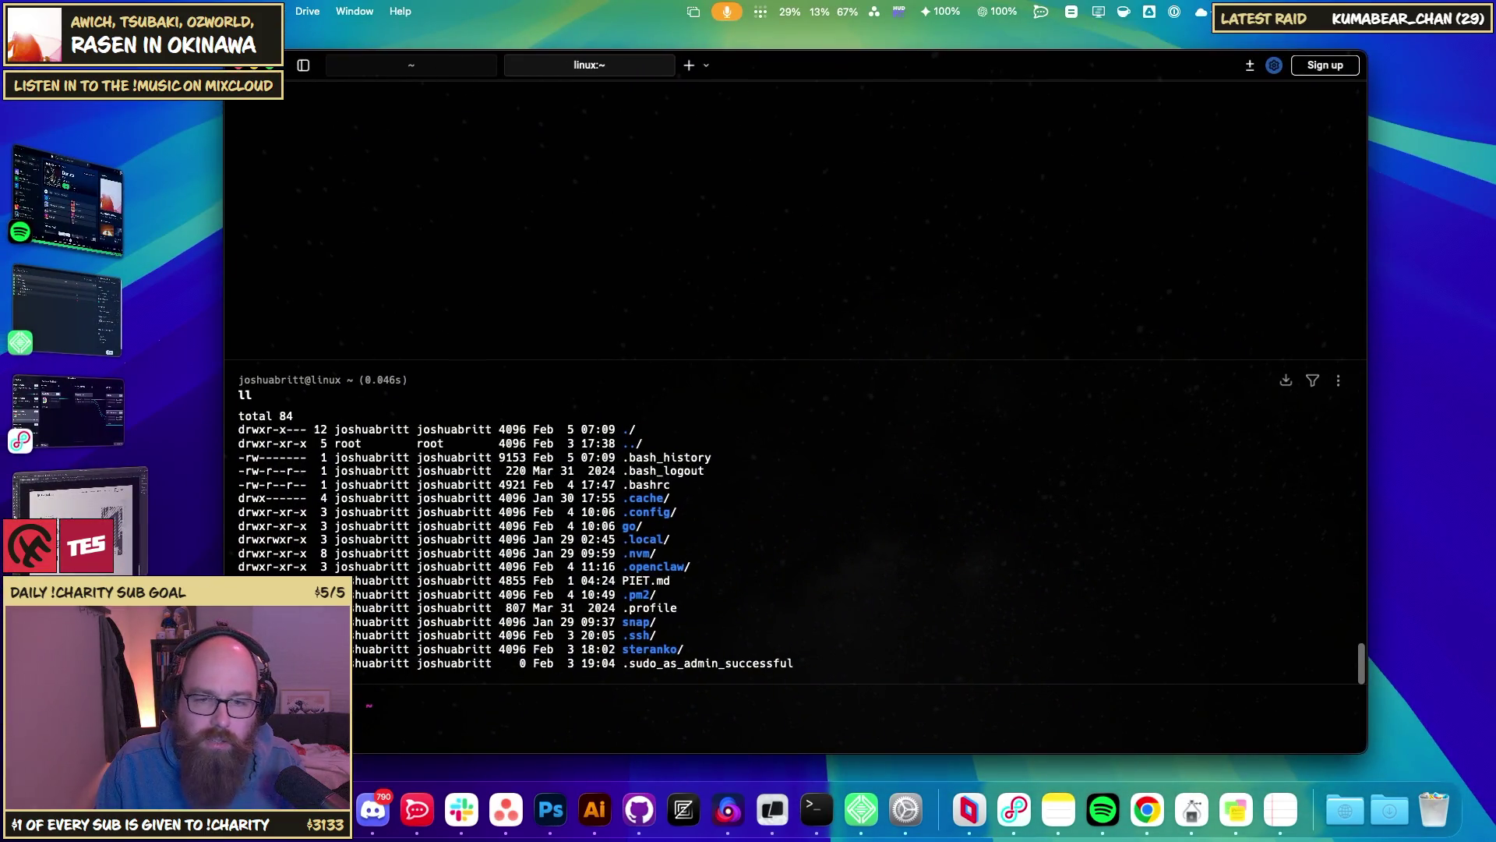
Step: In Warp's ll listing, select steranko/ and .sudo_as_admin_successful, then refocus the command prompt
left_click(645, 577)
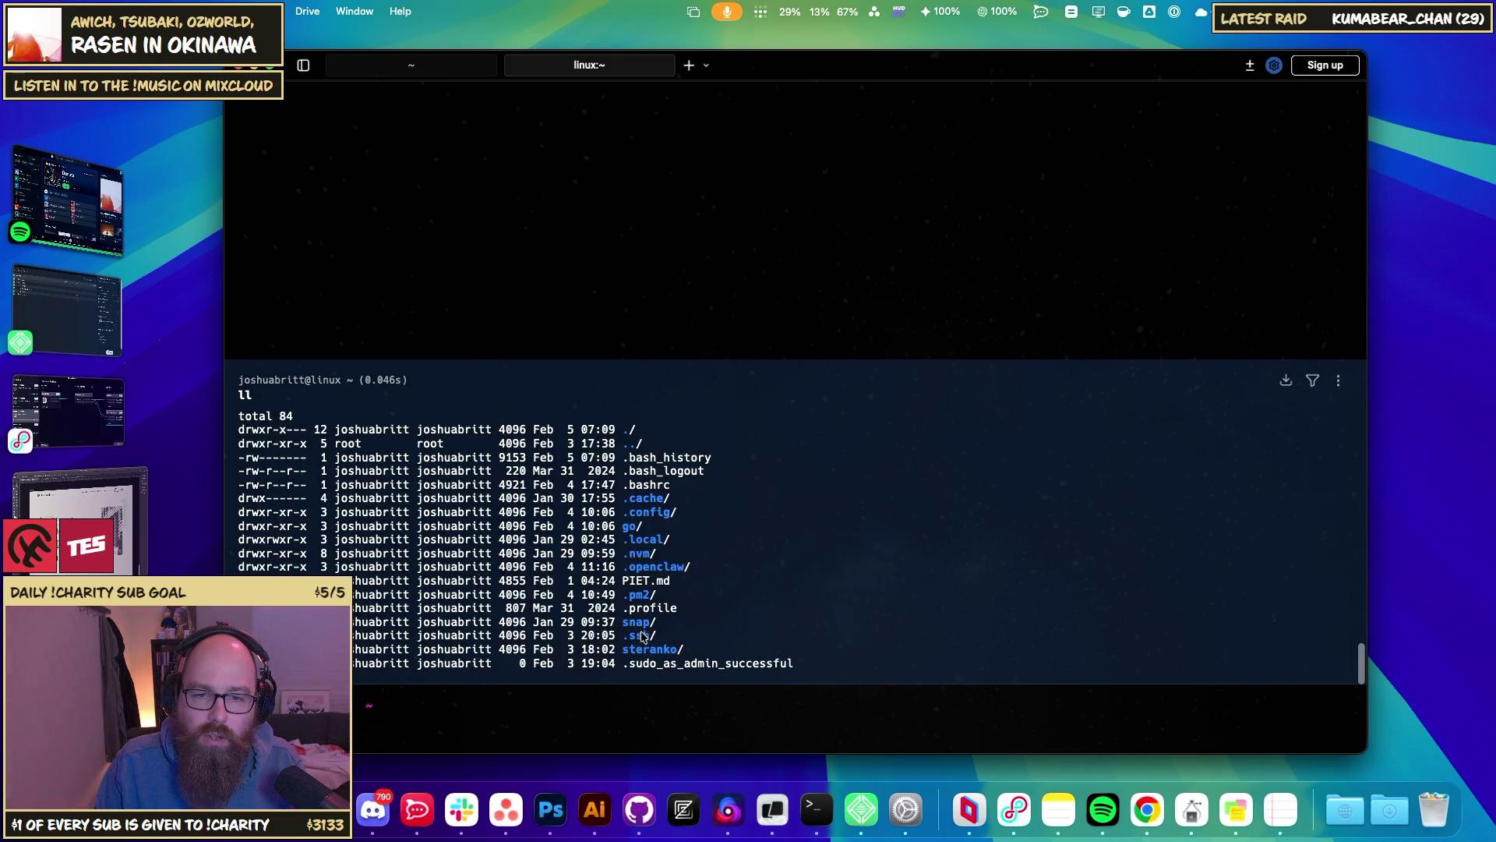
mouse_move(667, 658)
left_mouse_down()
mouse_move(637, 656)
mouse_move(678, 657)
left_mouse_up()
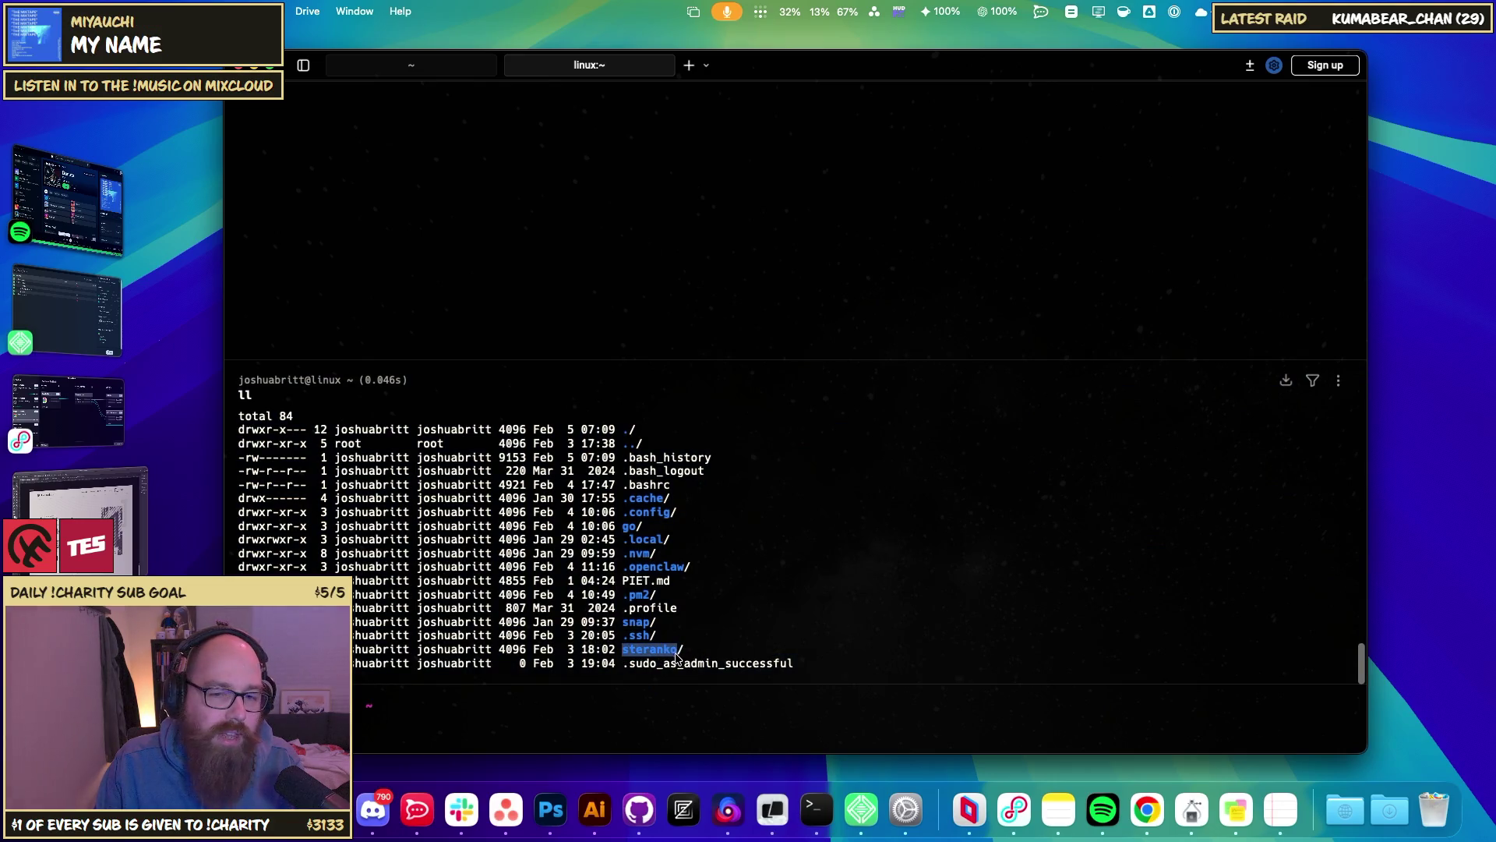
left_click(666, 659)
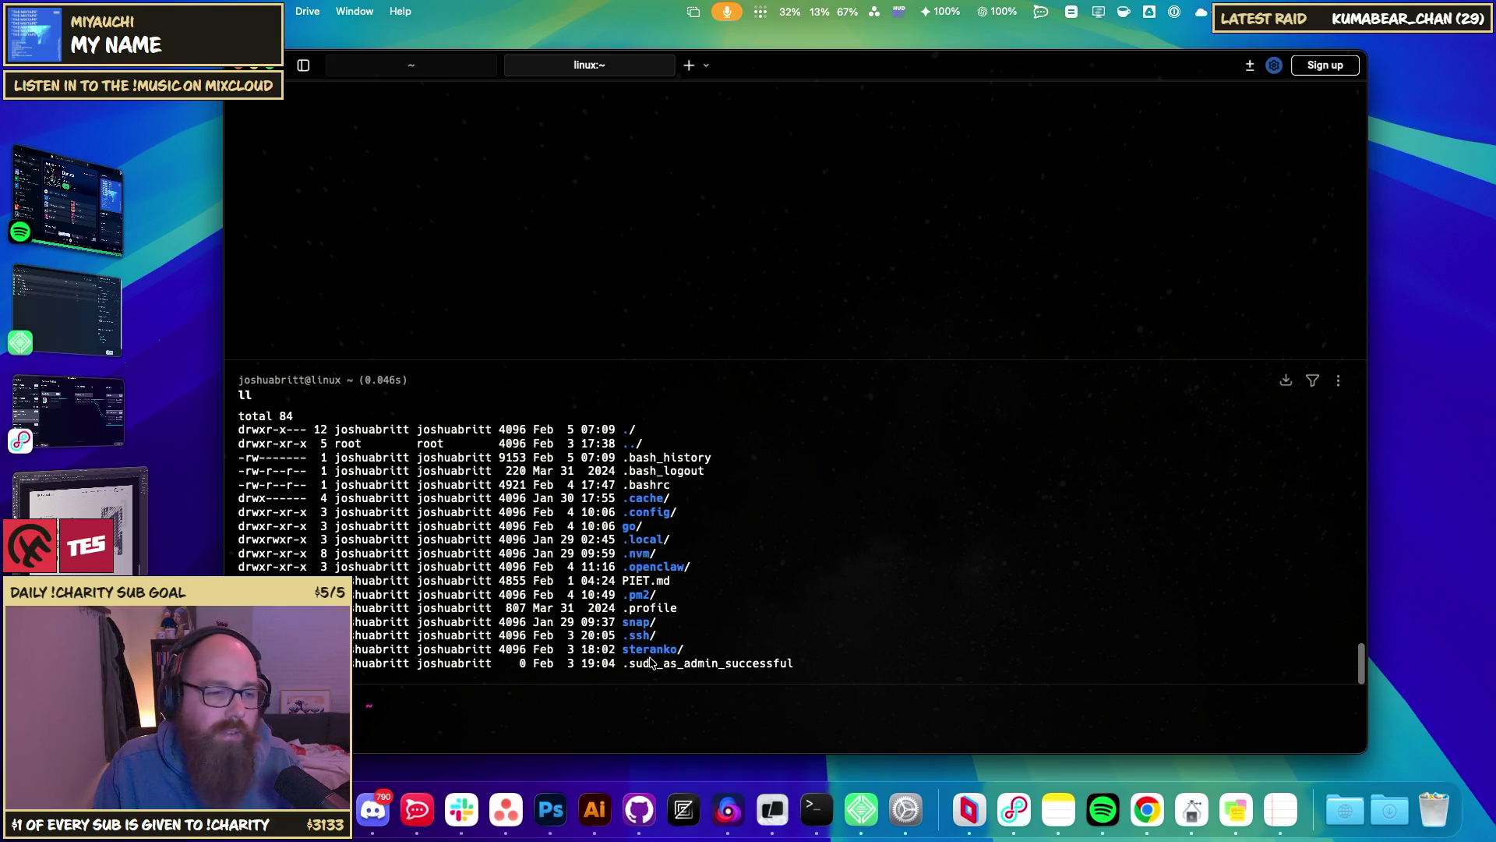
left_click_drag(680, 655, 633, 654)
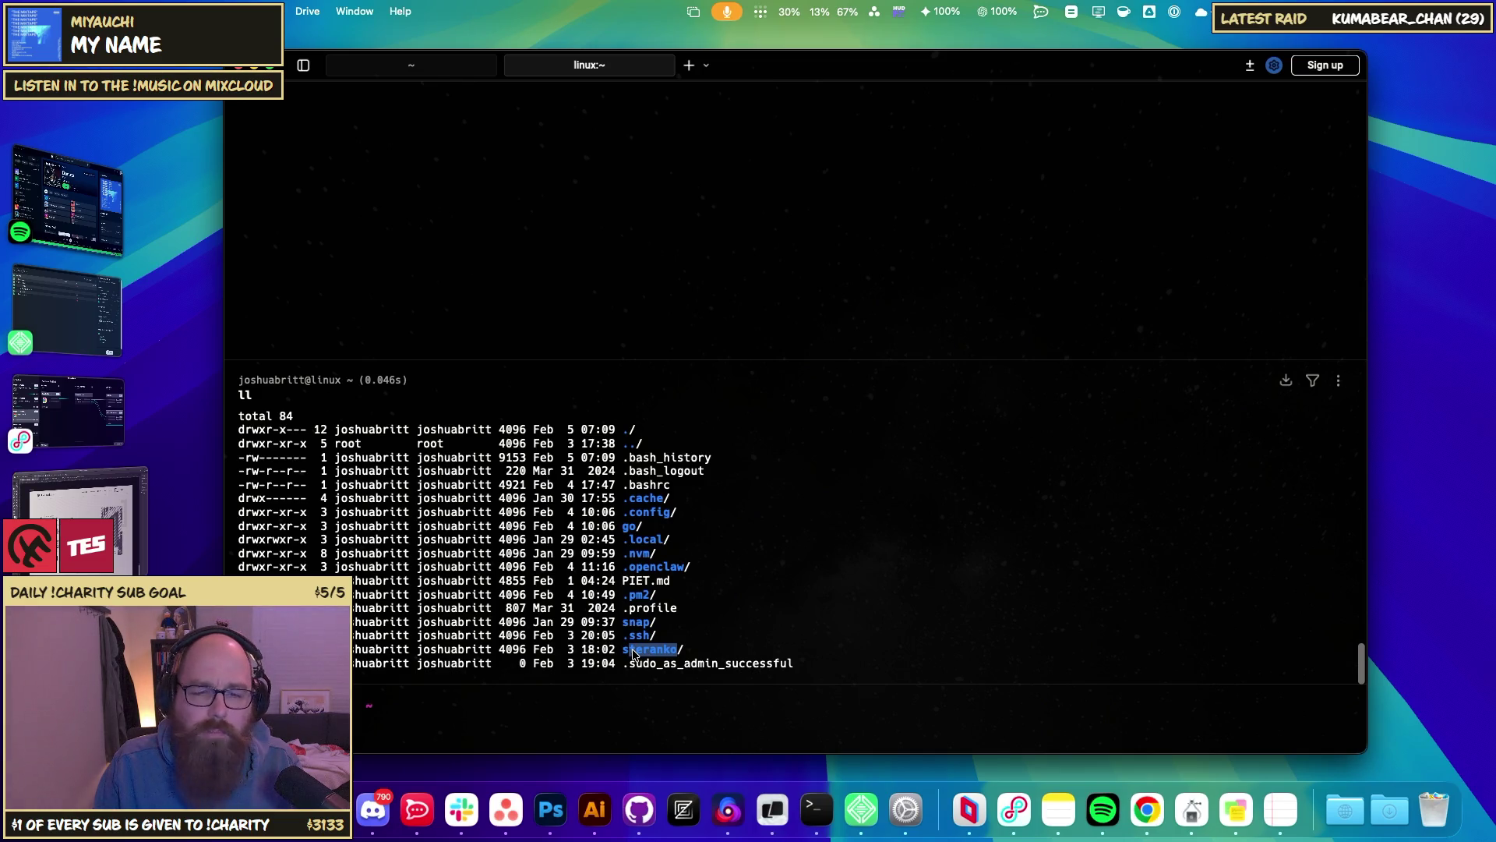
left_click(653, 660)
left_click(644, 656)
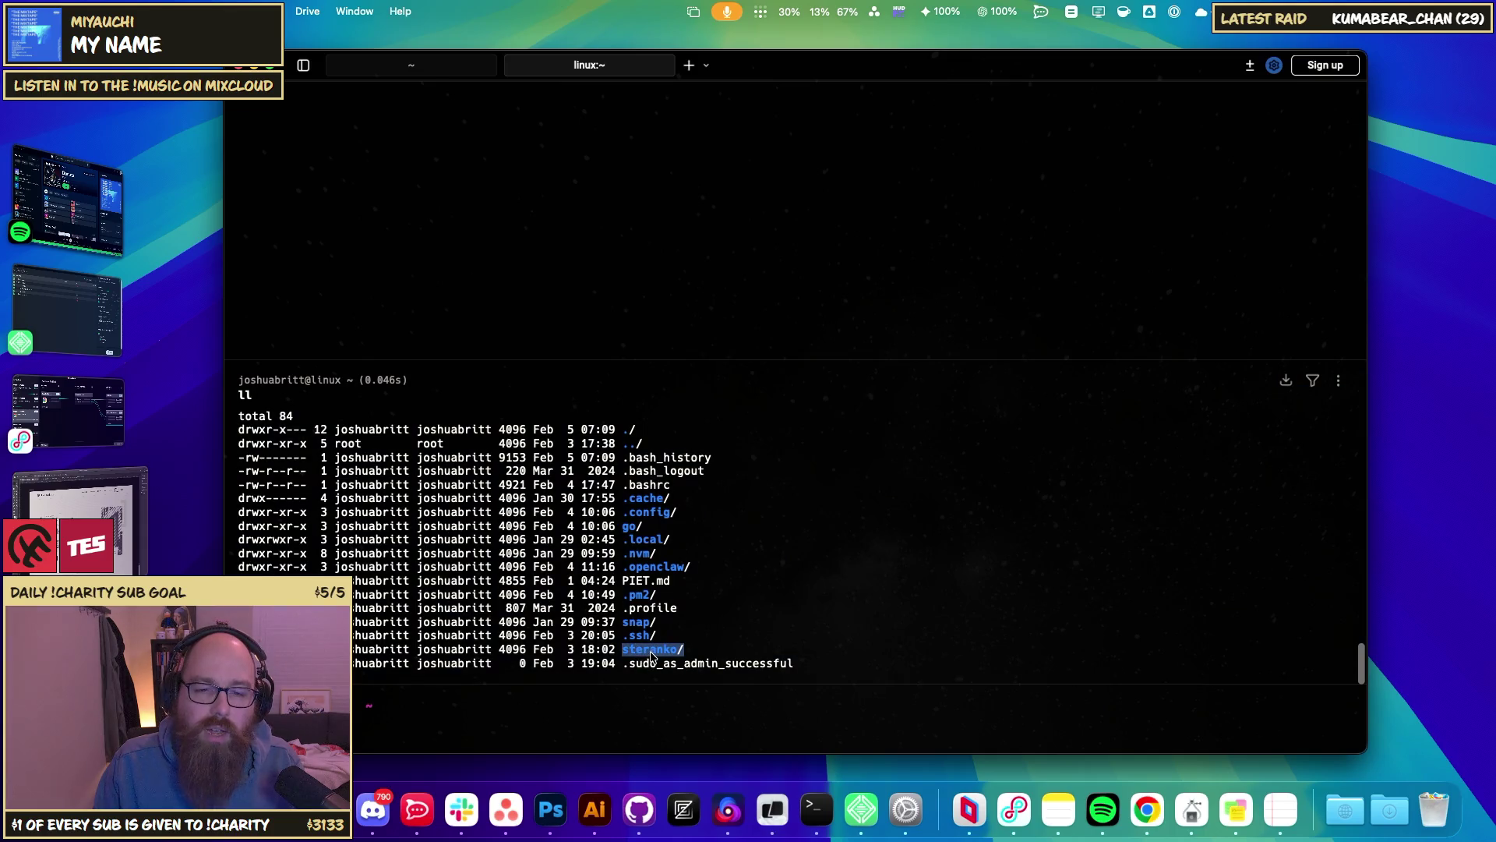
double_click(659, 656)
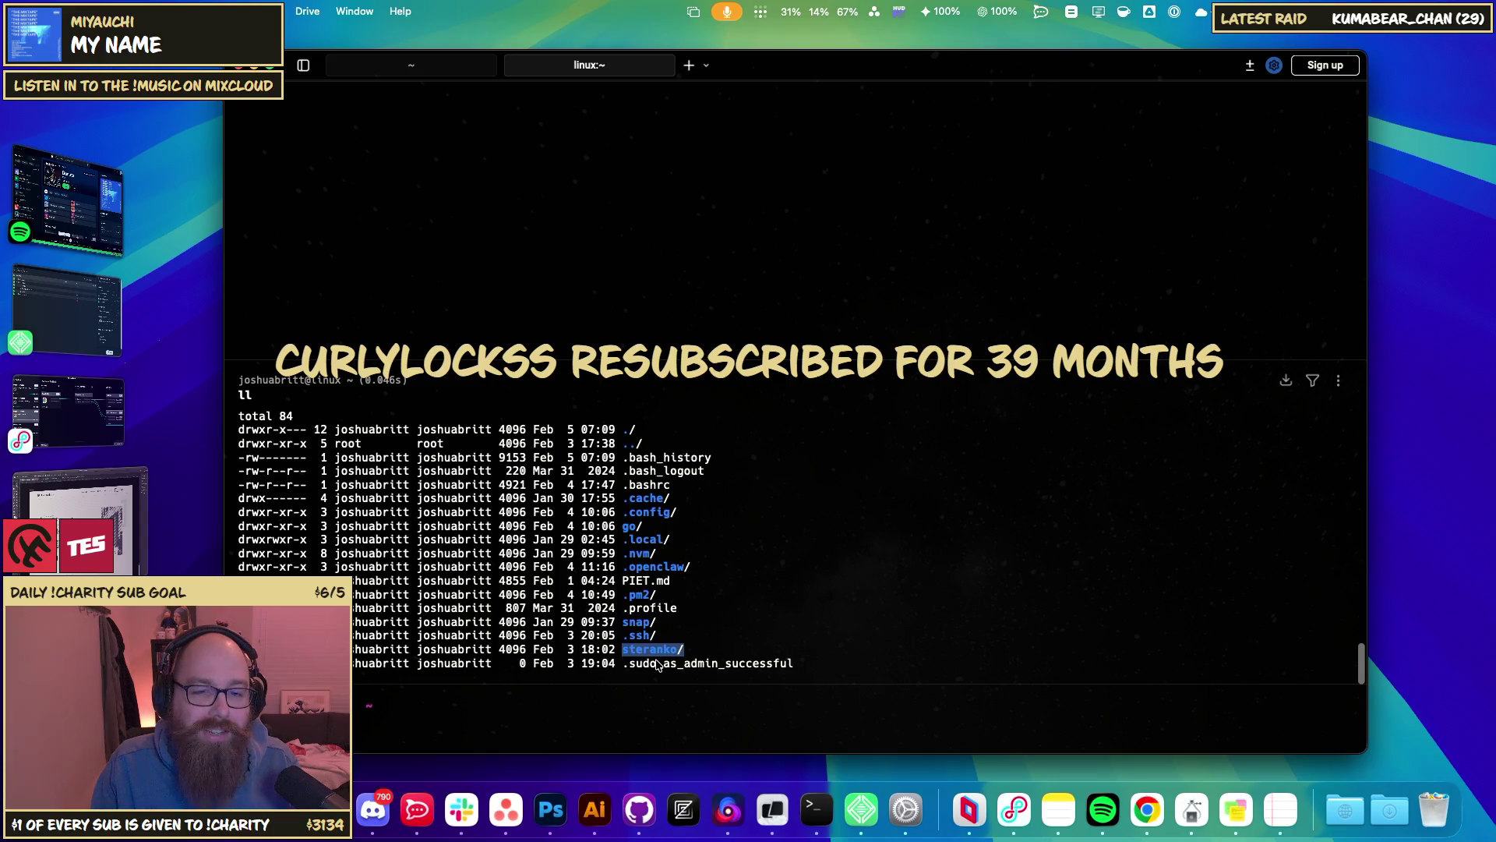
double_click(657, 663)
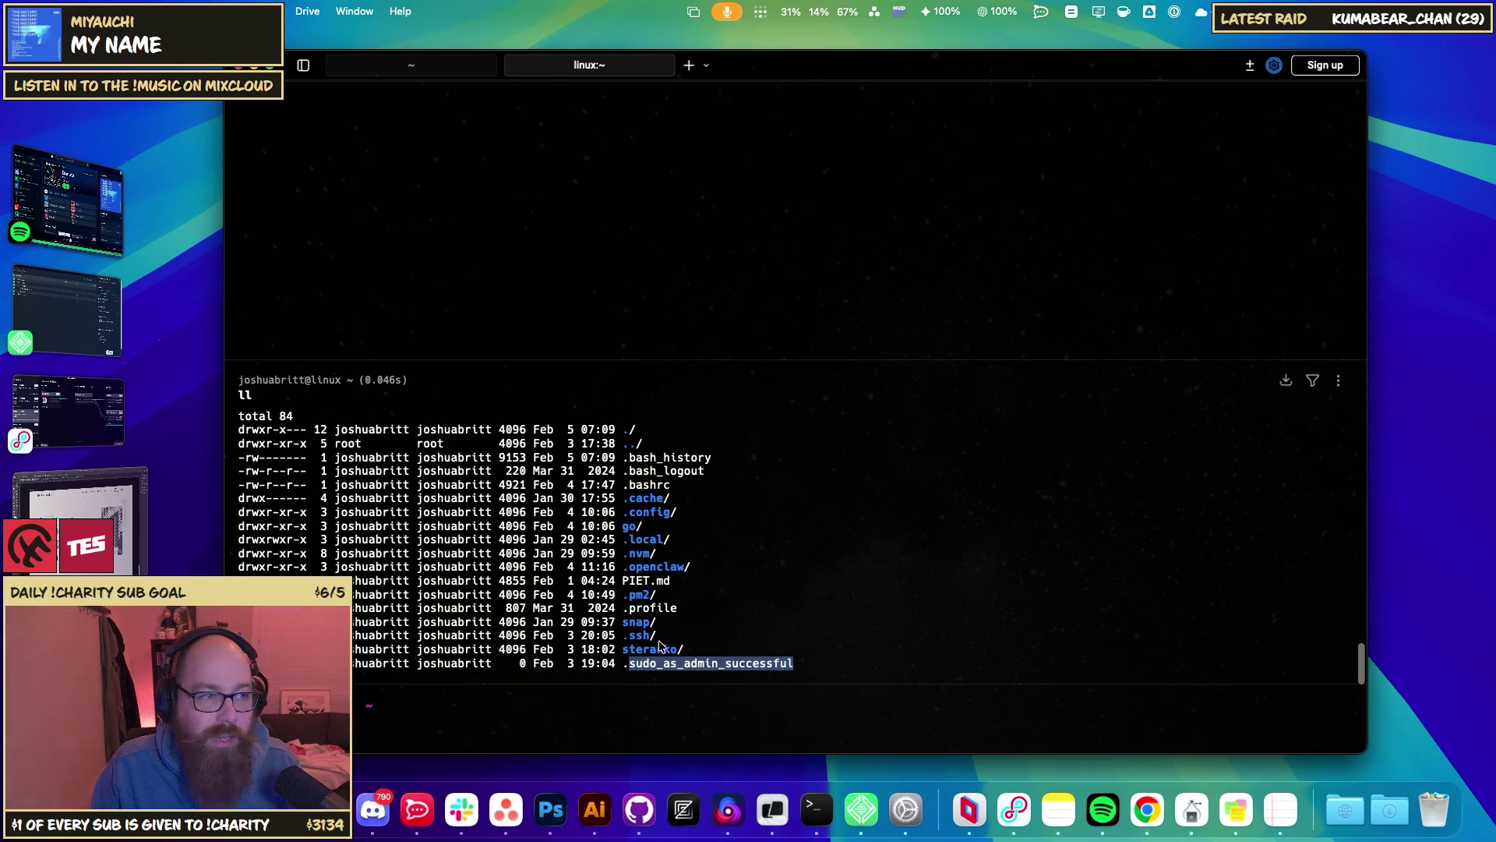
double_click(657, 650)
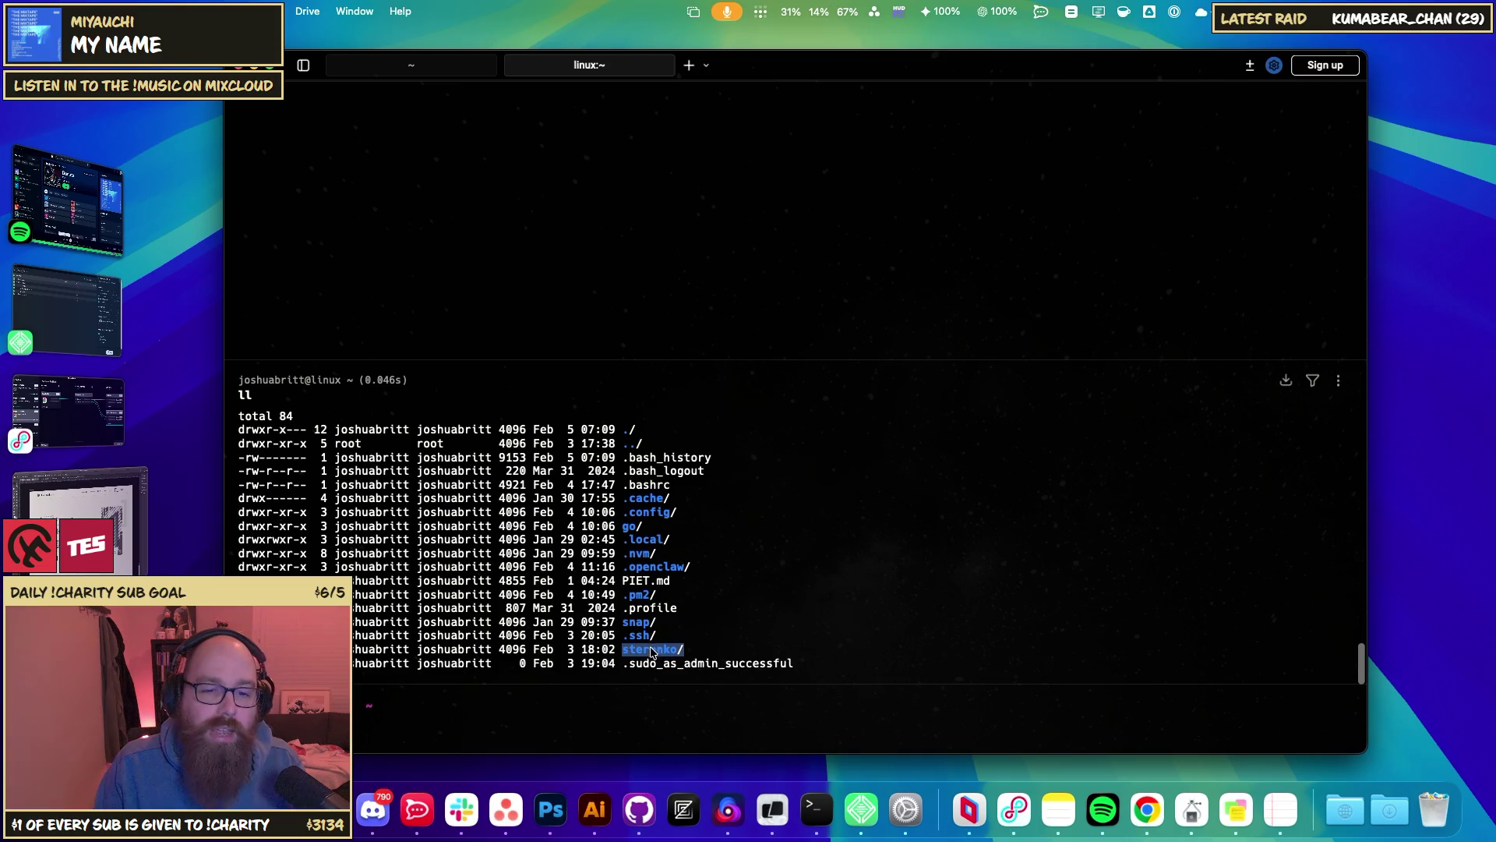
left_click(372, 728)
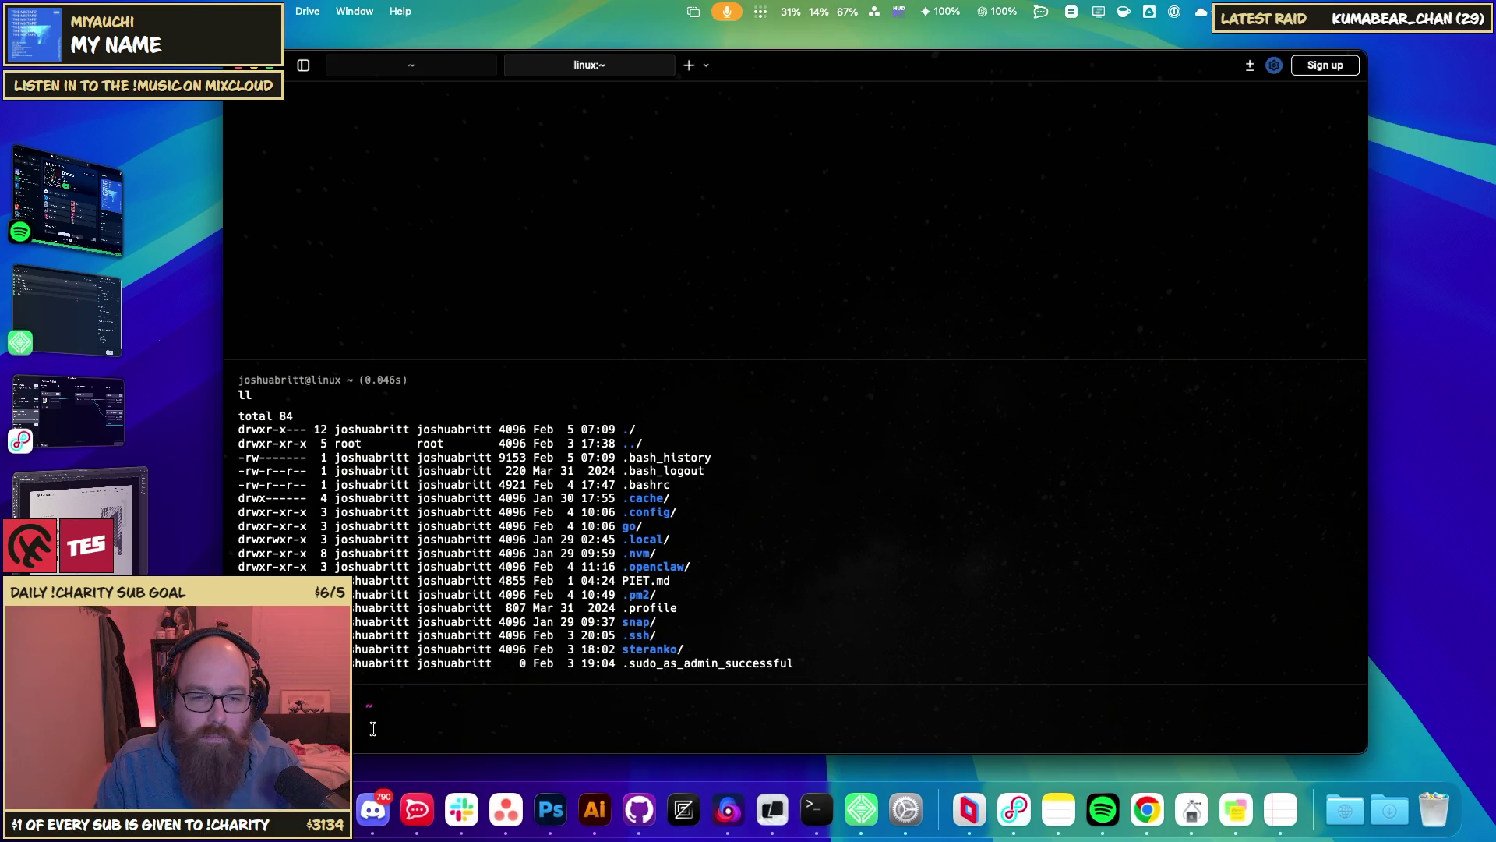
Step: Rerun the sudo switch-user command for the agent's account and submit the sudo password
key("ctrl+v")
key("Return")
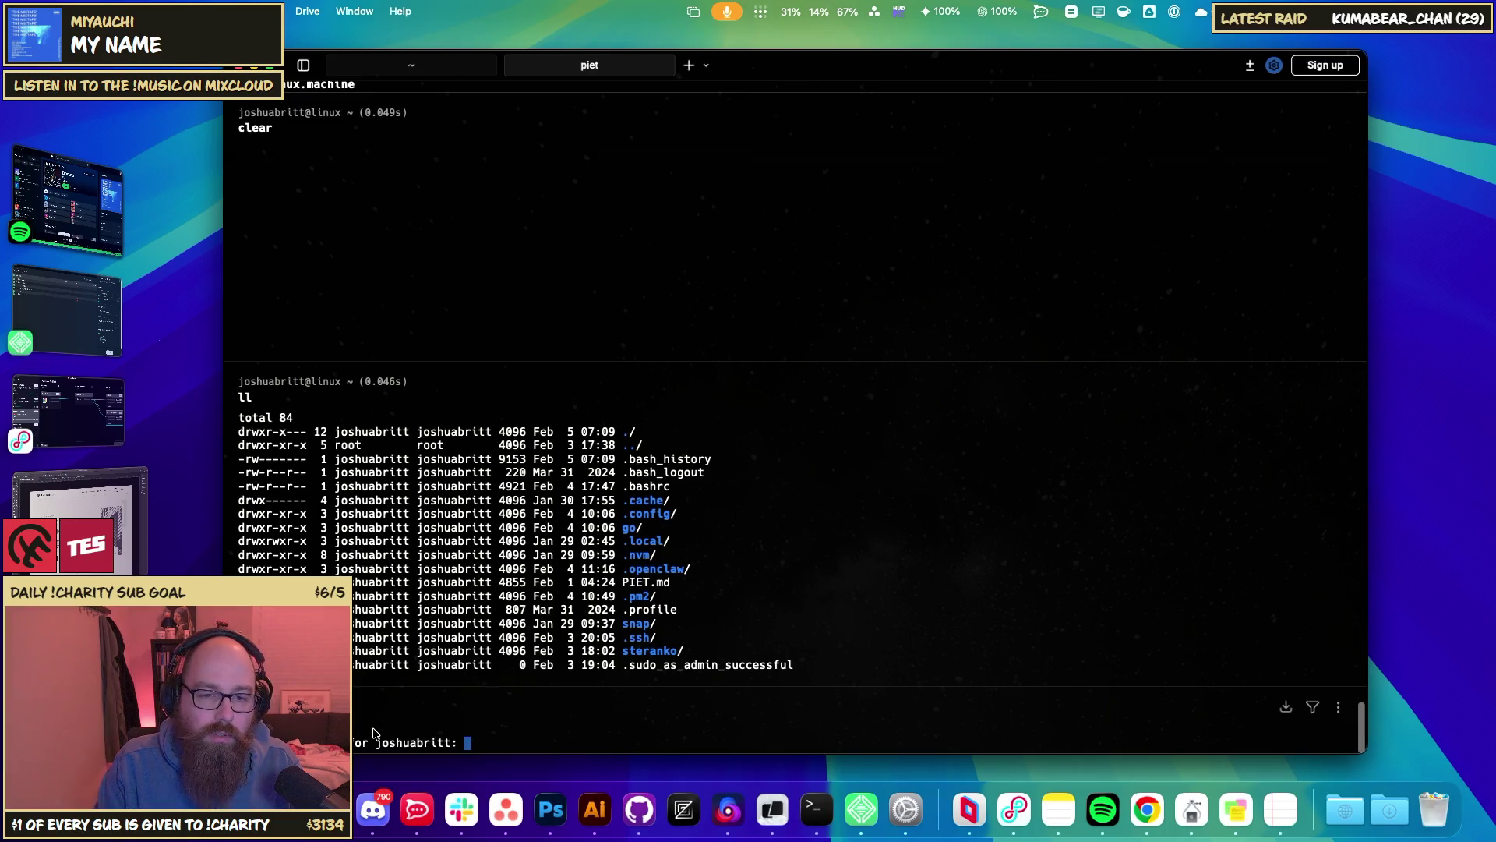
key("super+Tab")
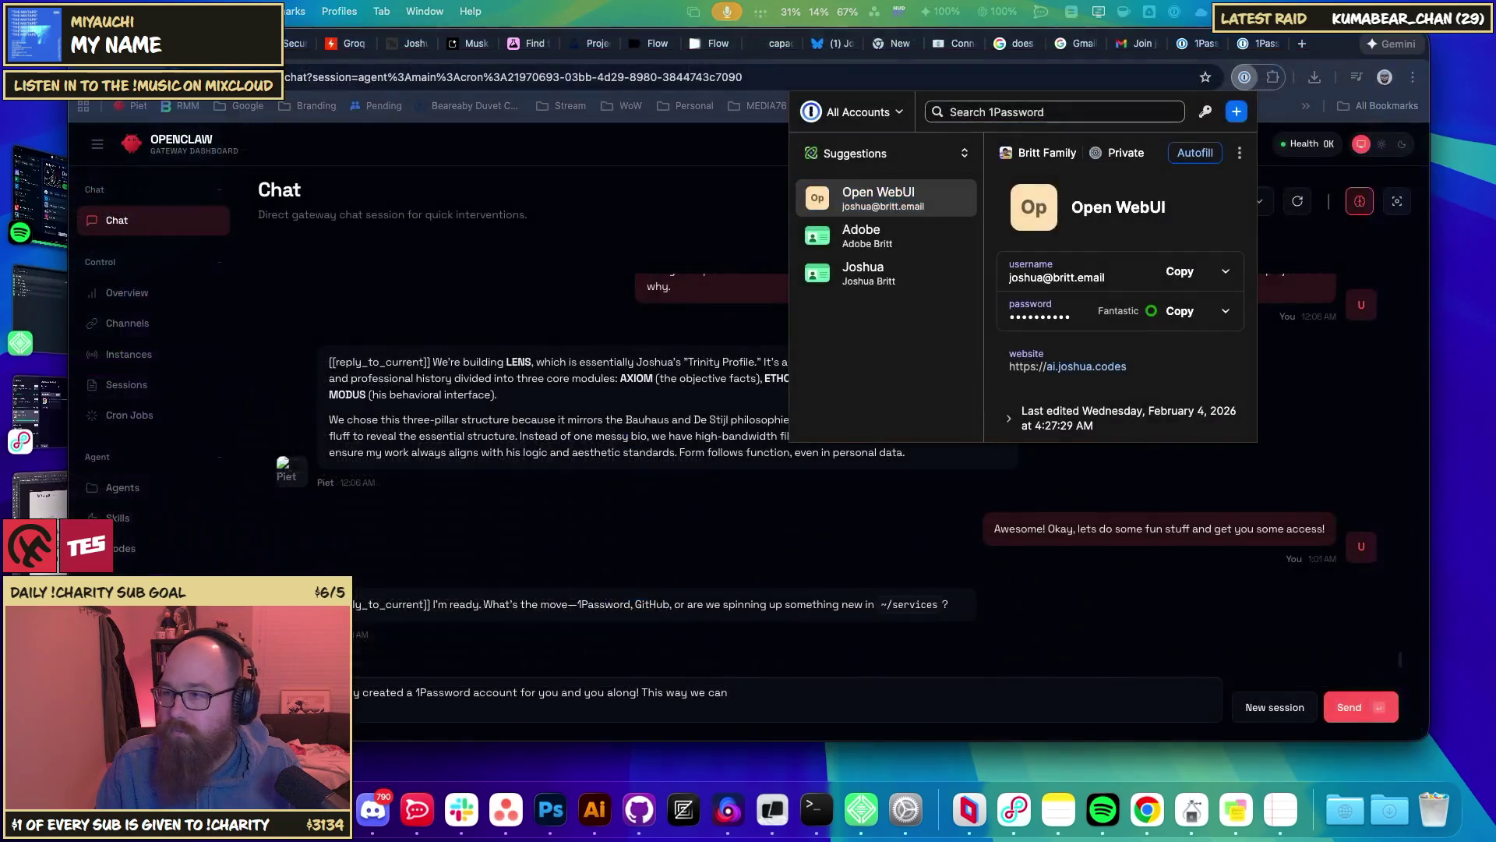
key("super+Tab")
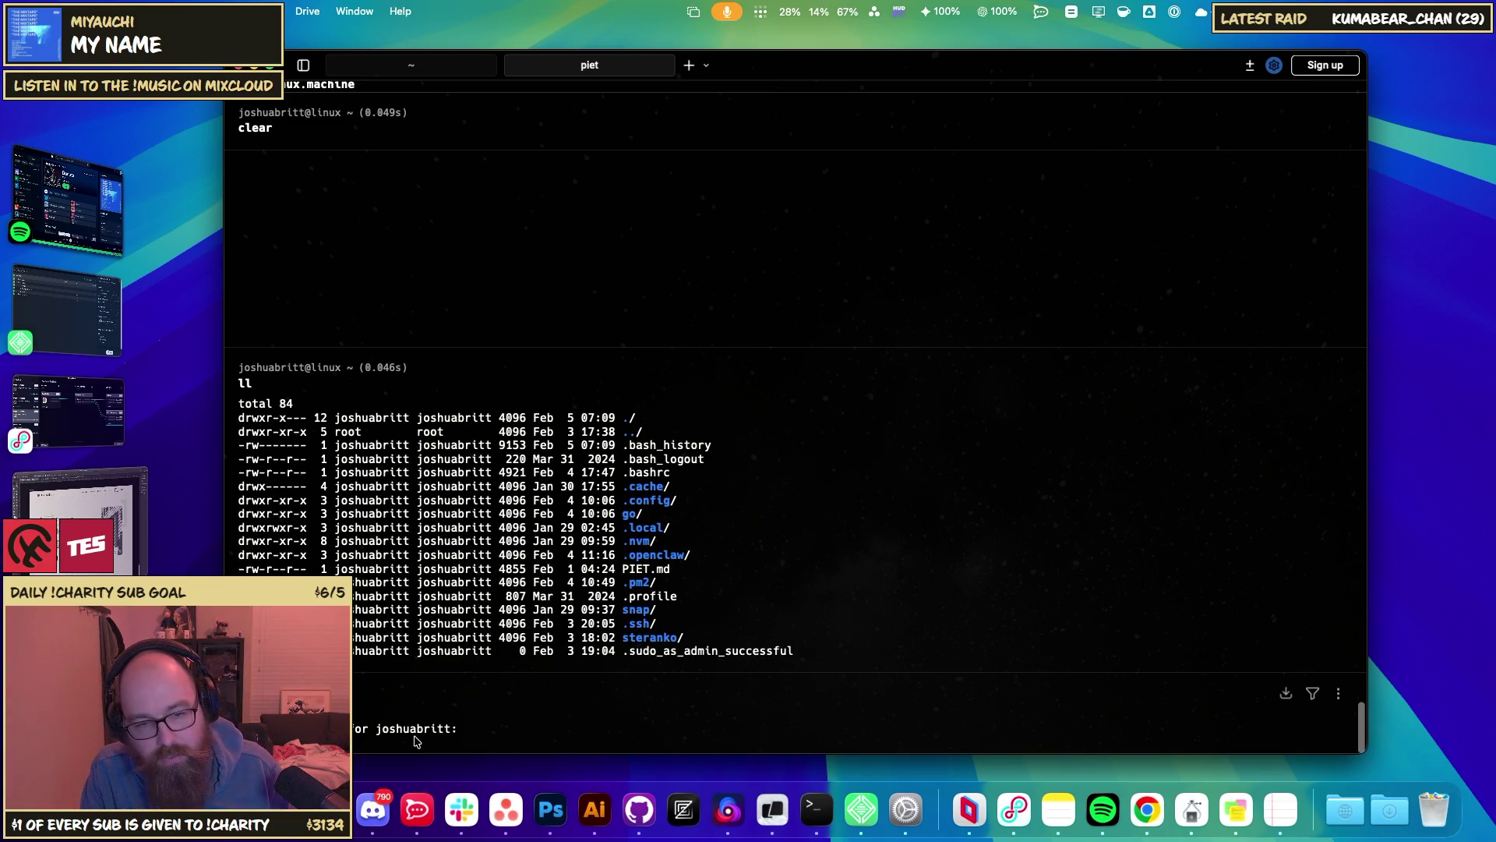
left_click(819, 653)
left_click(715, 709)
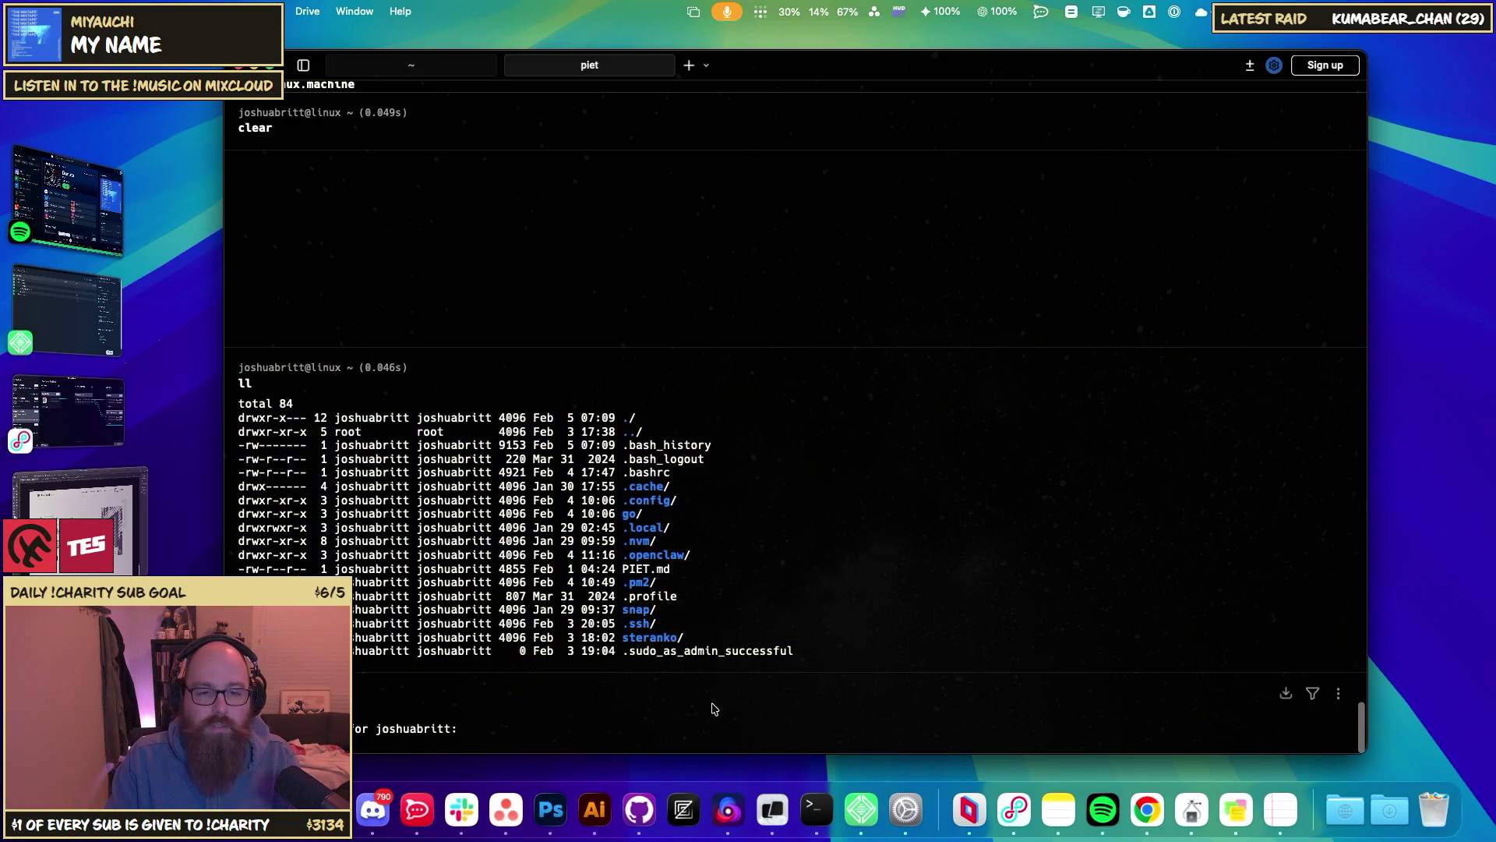
key("Return")
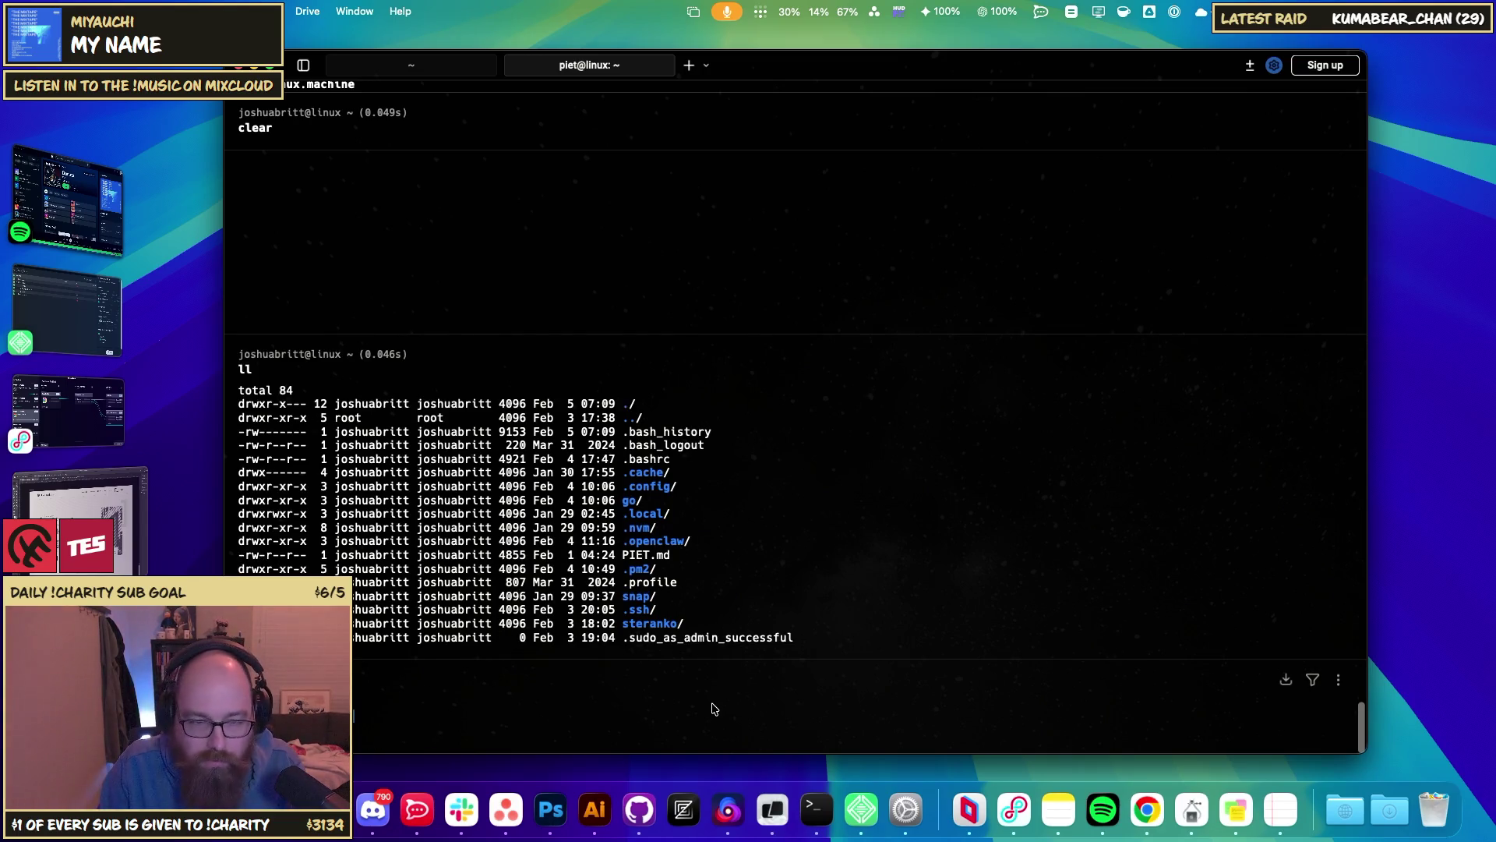
Step: List the agent user's home folder with ll, exit its shell, and list the main home folder
type("ll")
key("Return")
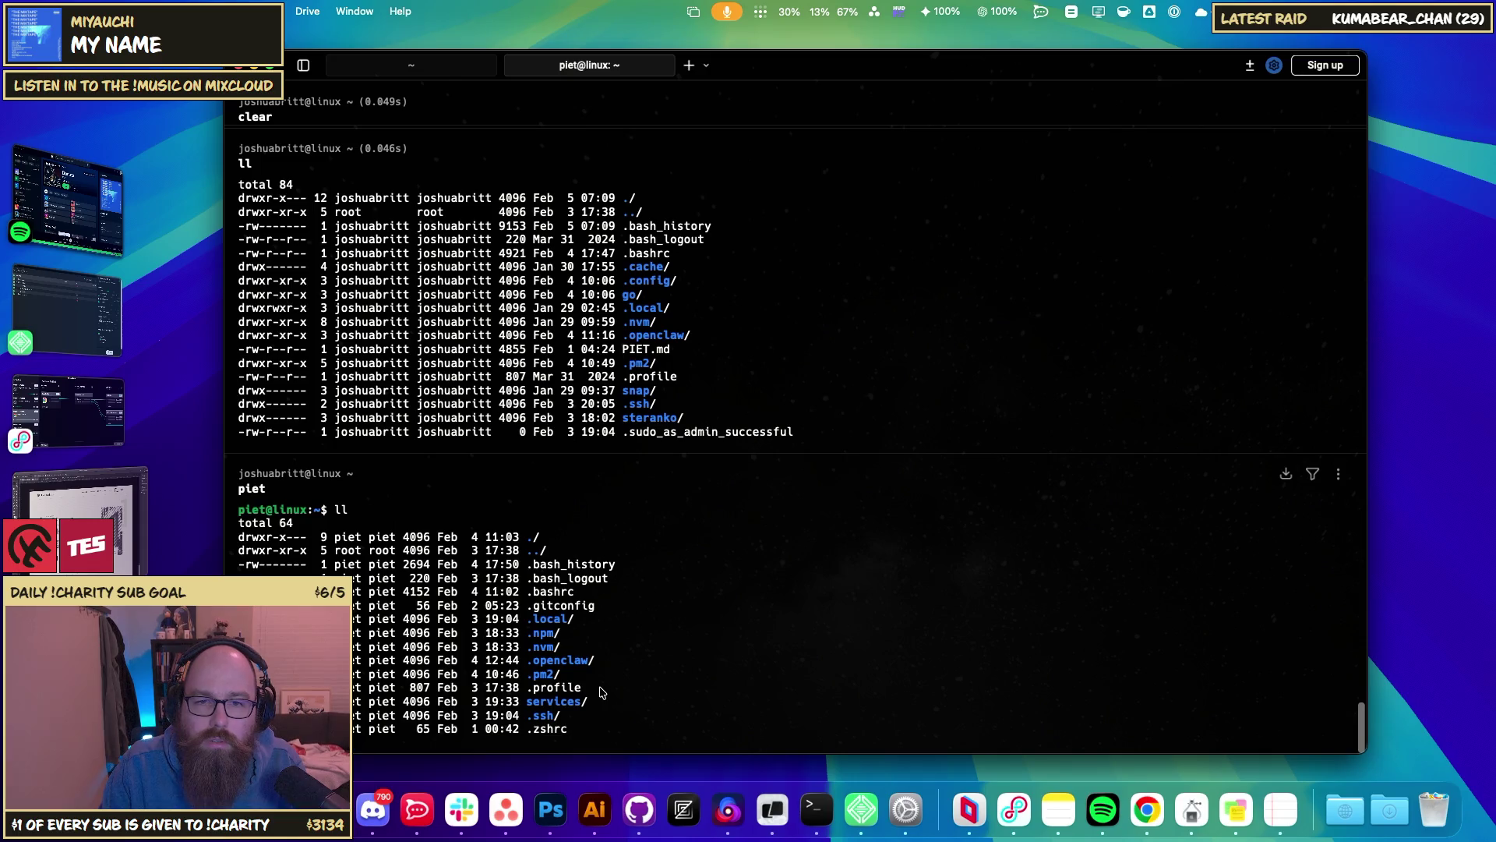
type("exit")
key("Return")
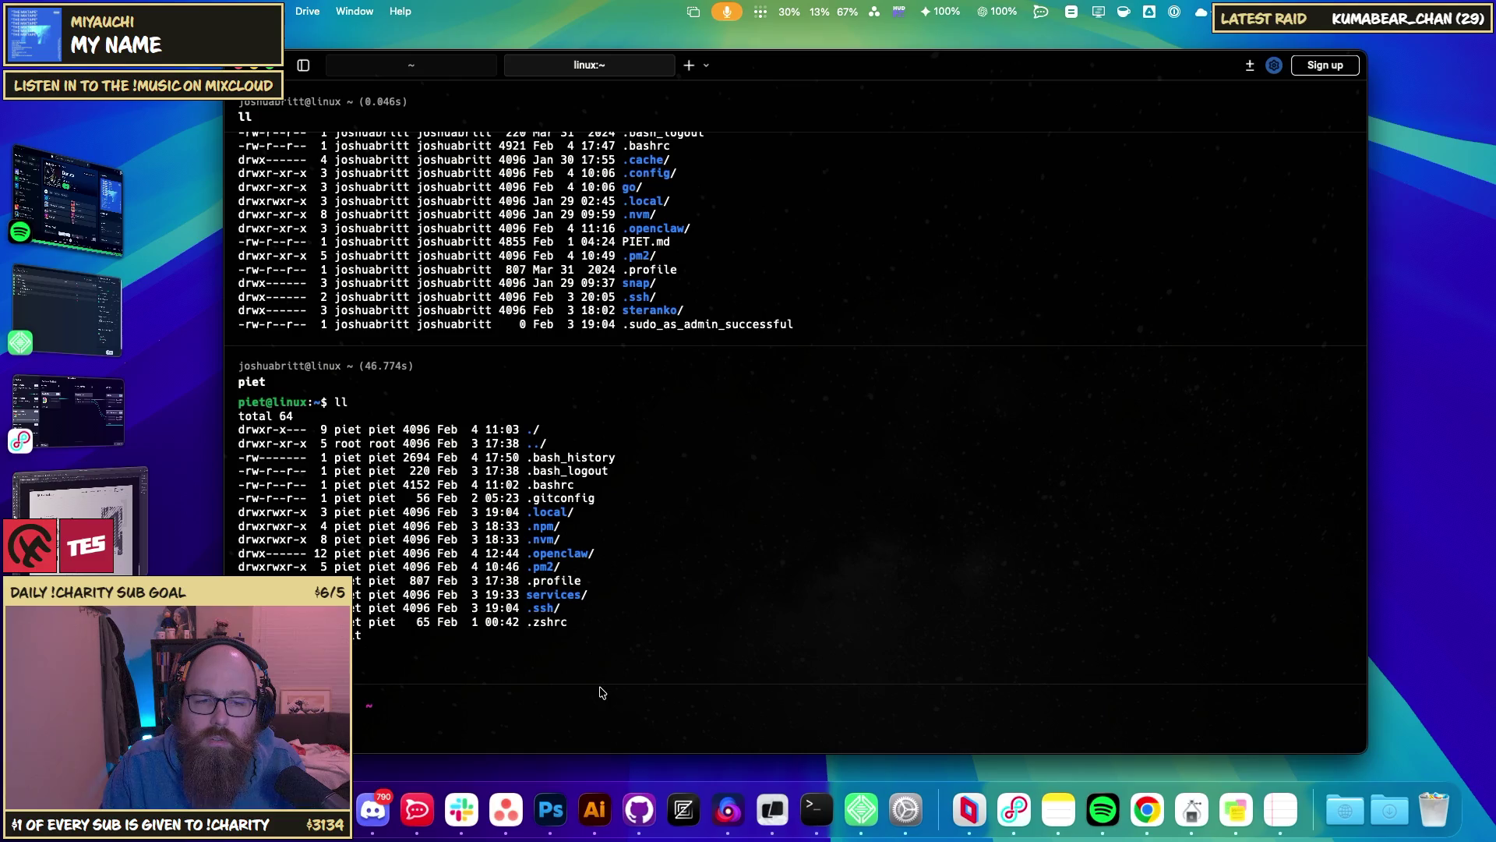
type("ll")
key("Return")
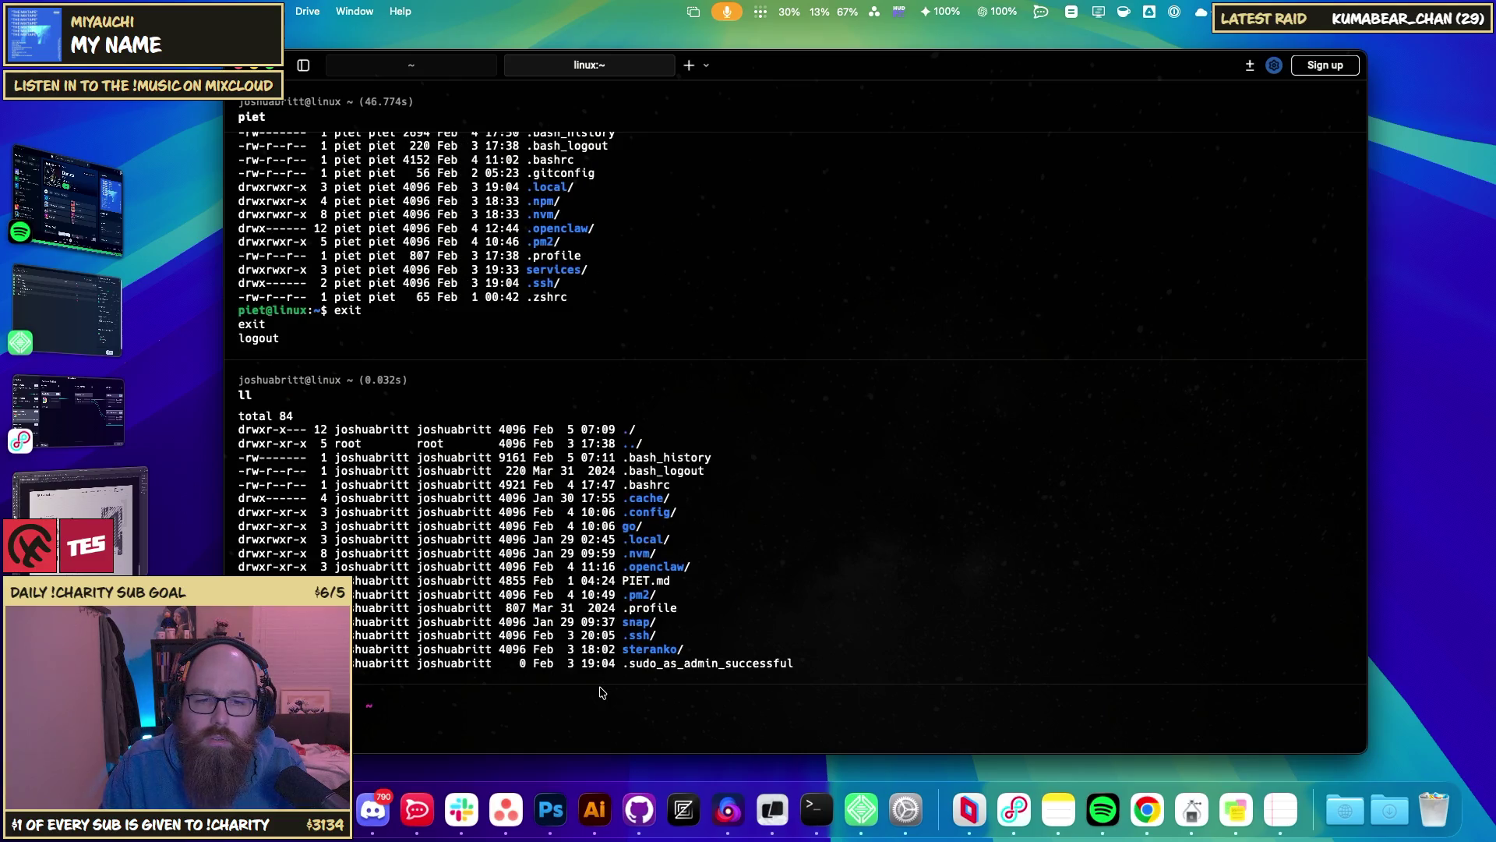
Step: Enter .openclaw with cd, list its identity folder with ll, then move to the browser chat
key("Return")
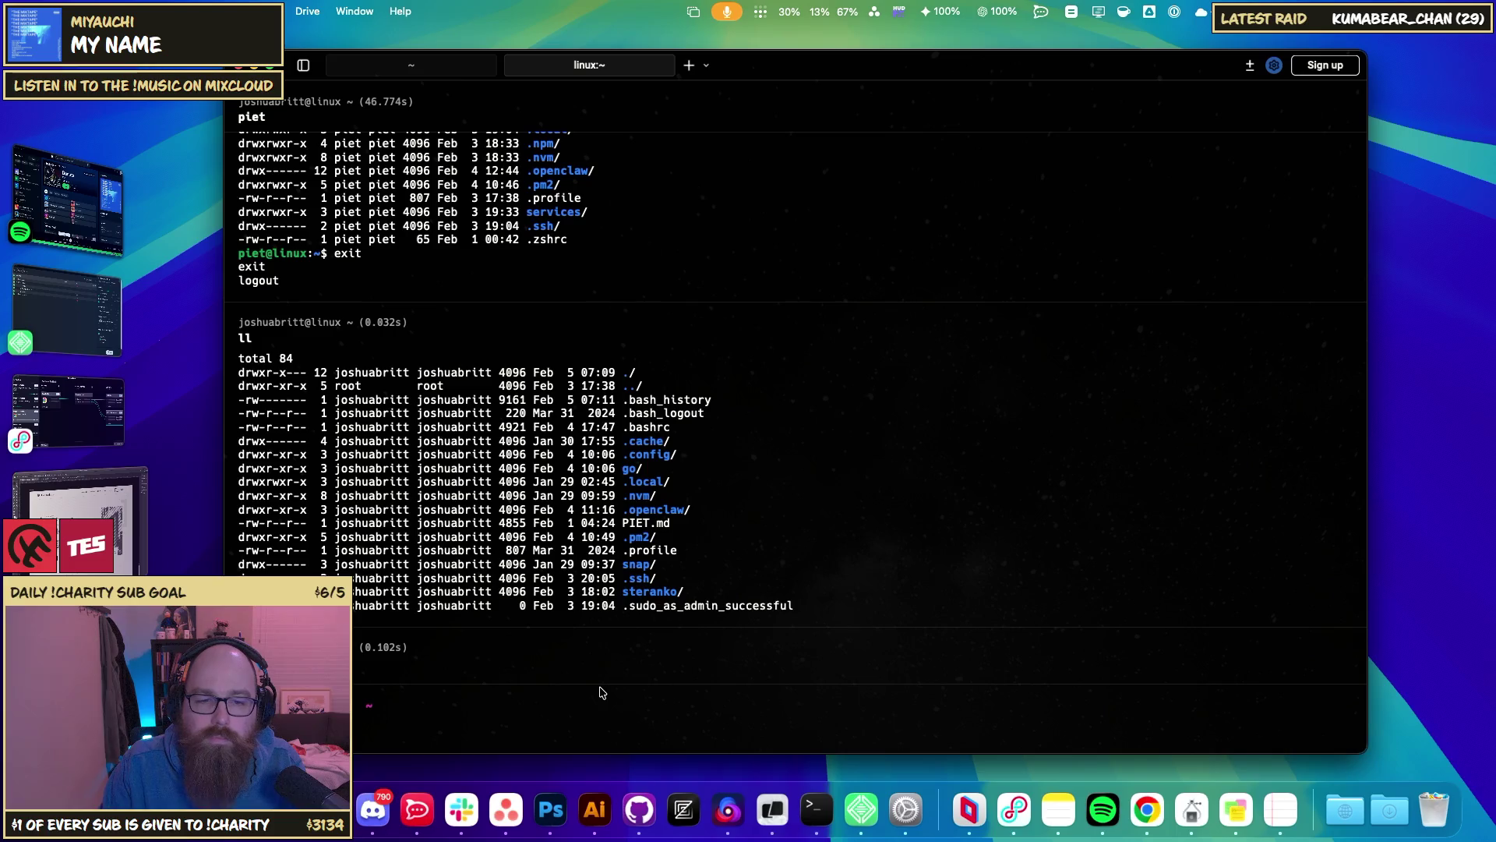
type("cd .openclaw")
key("Return")
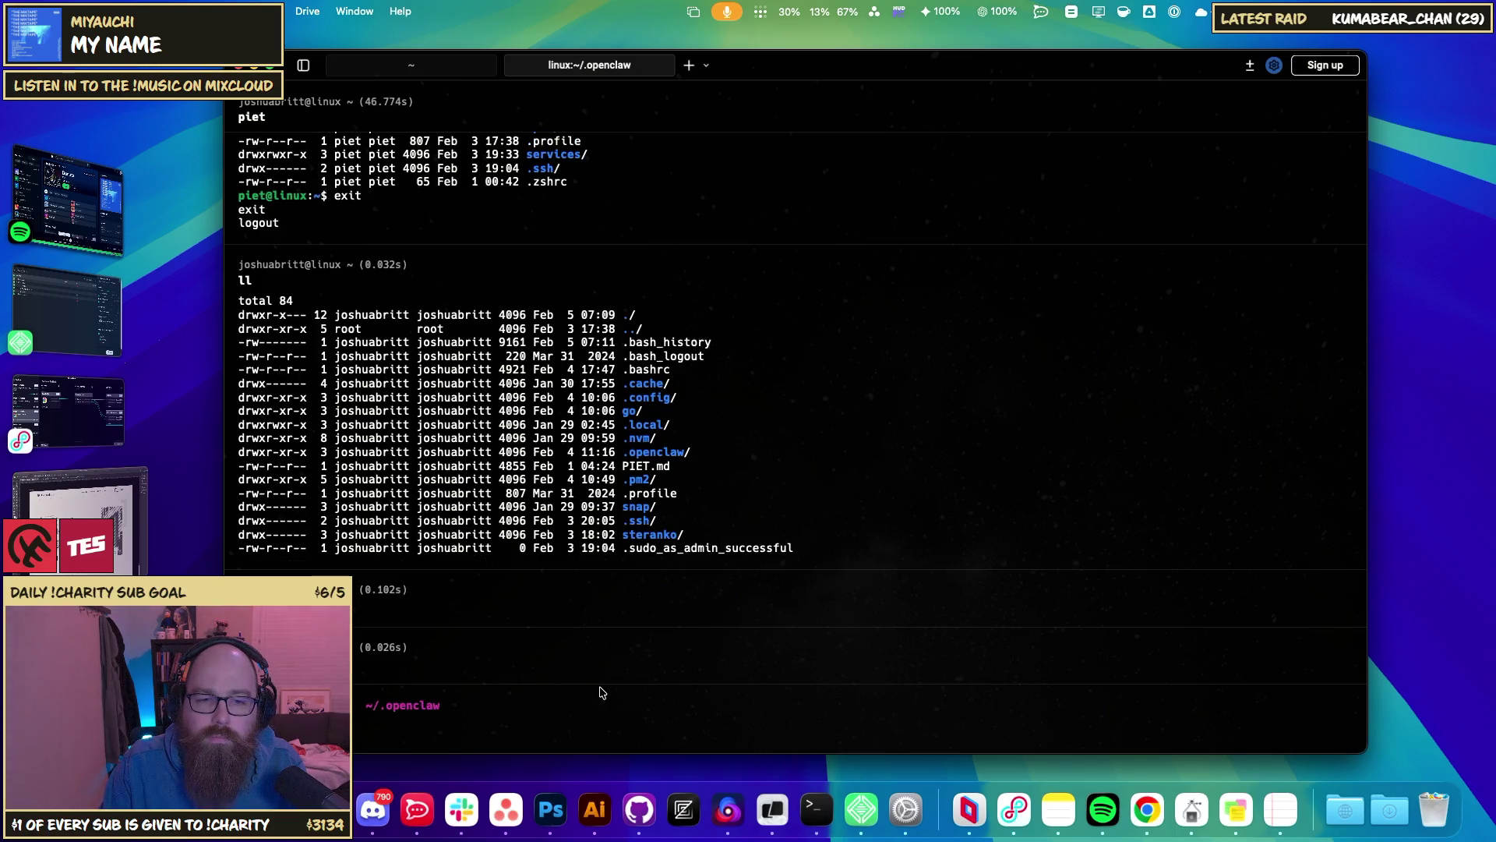
type("ll")
key("Return")
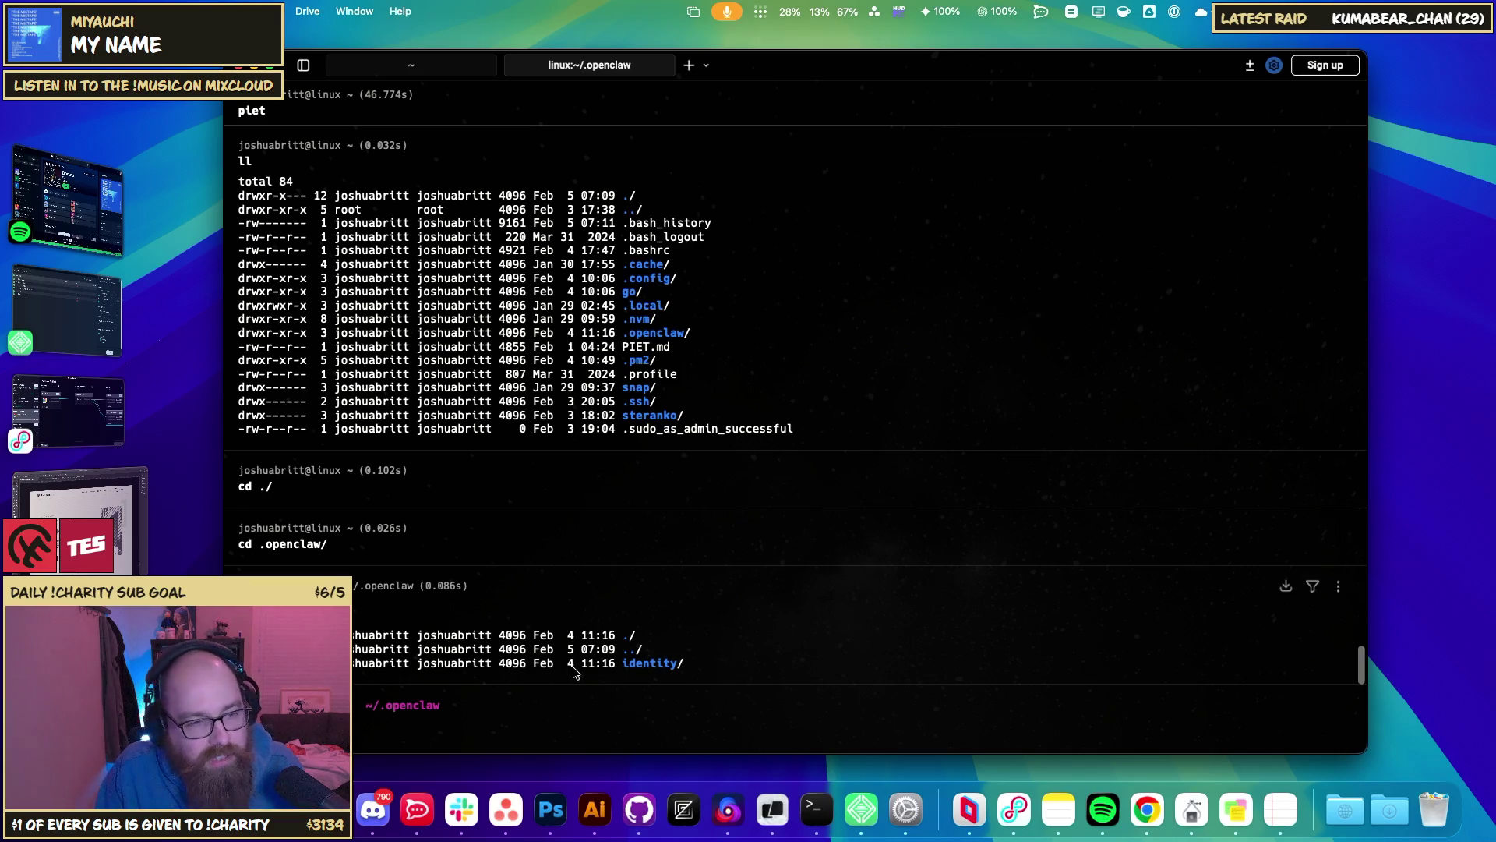
key("ctrl+Left")
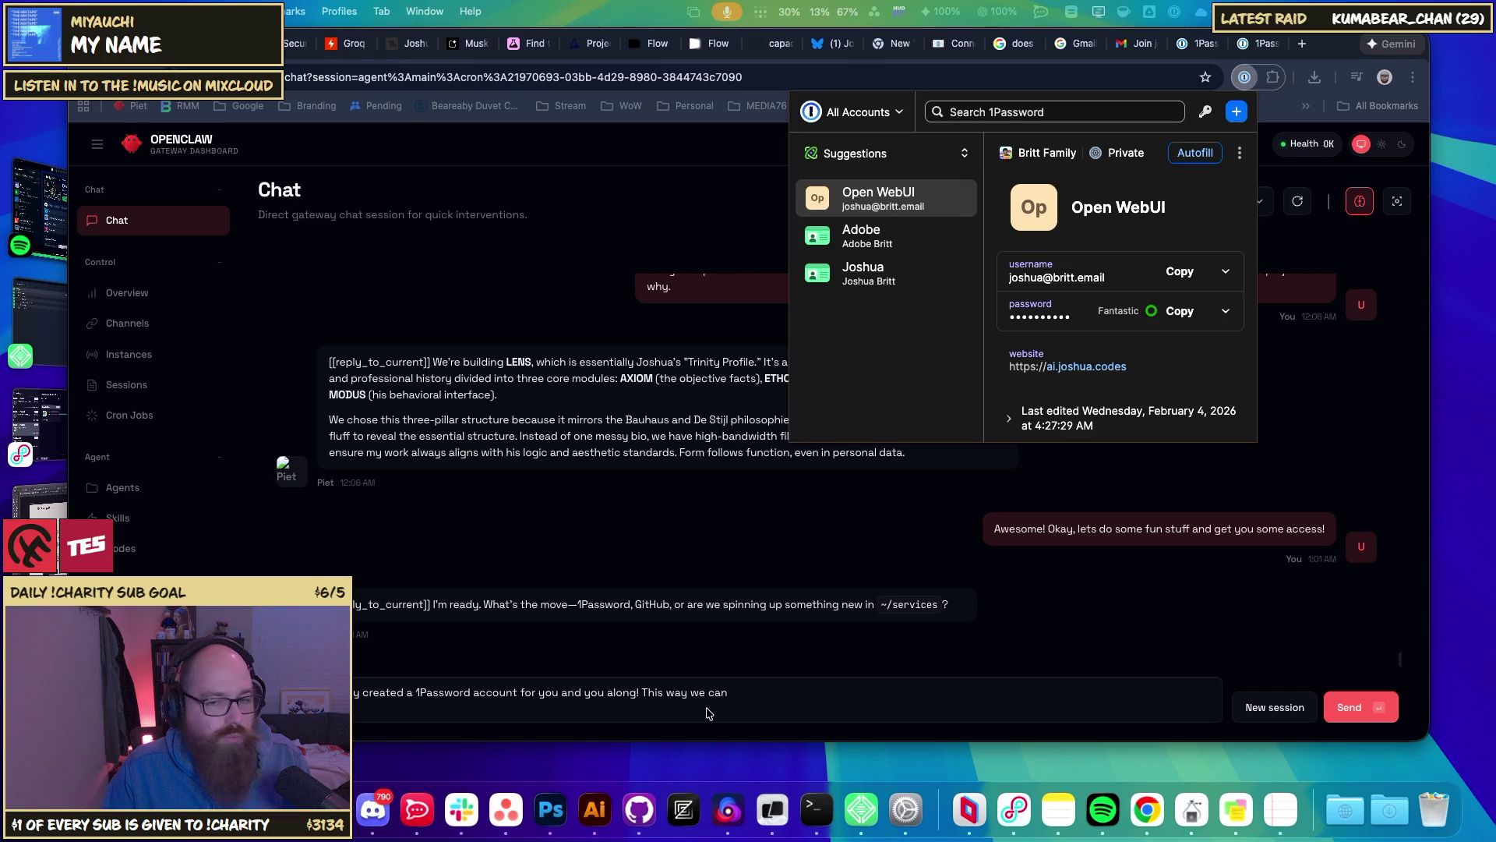
Step: Dismiss 1Password's login popup over the chat draft and nudge the browser window slightly
left_click(783, 705)
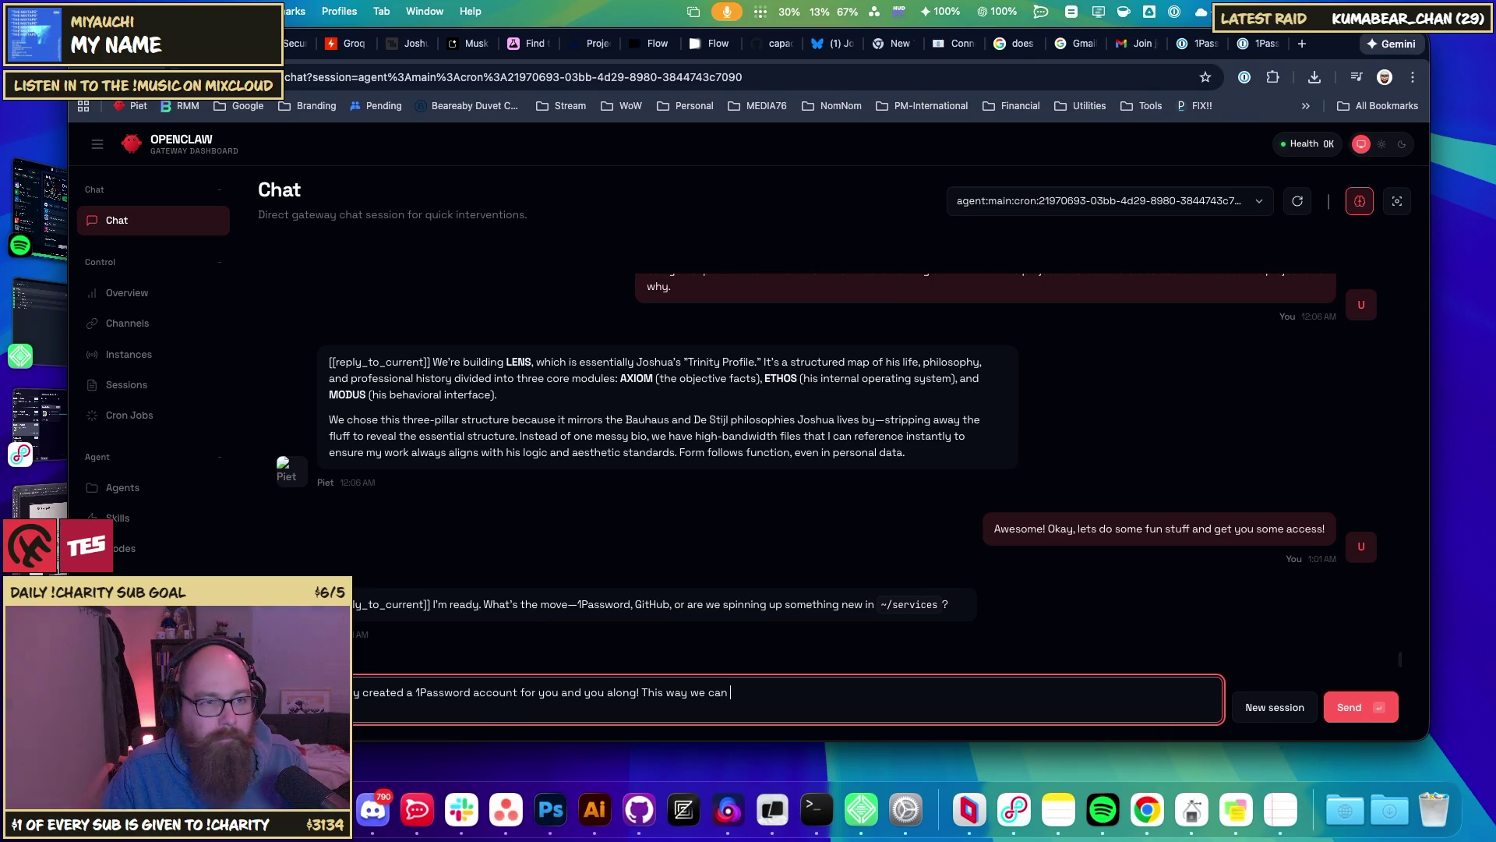
key("super+Tab")
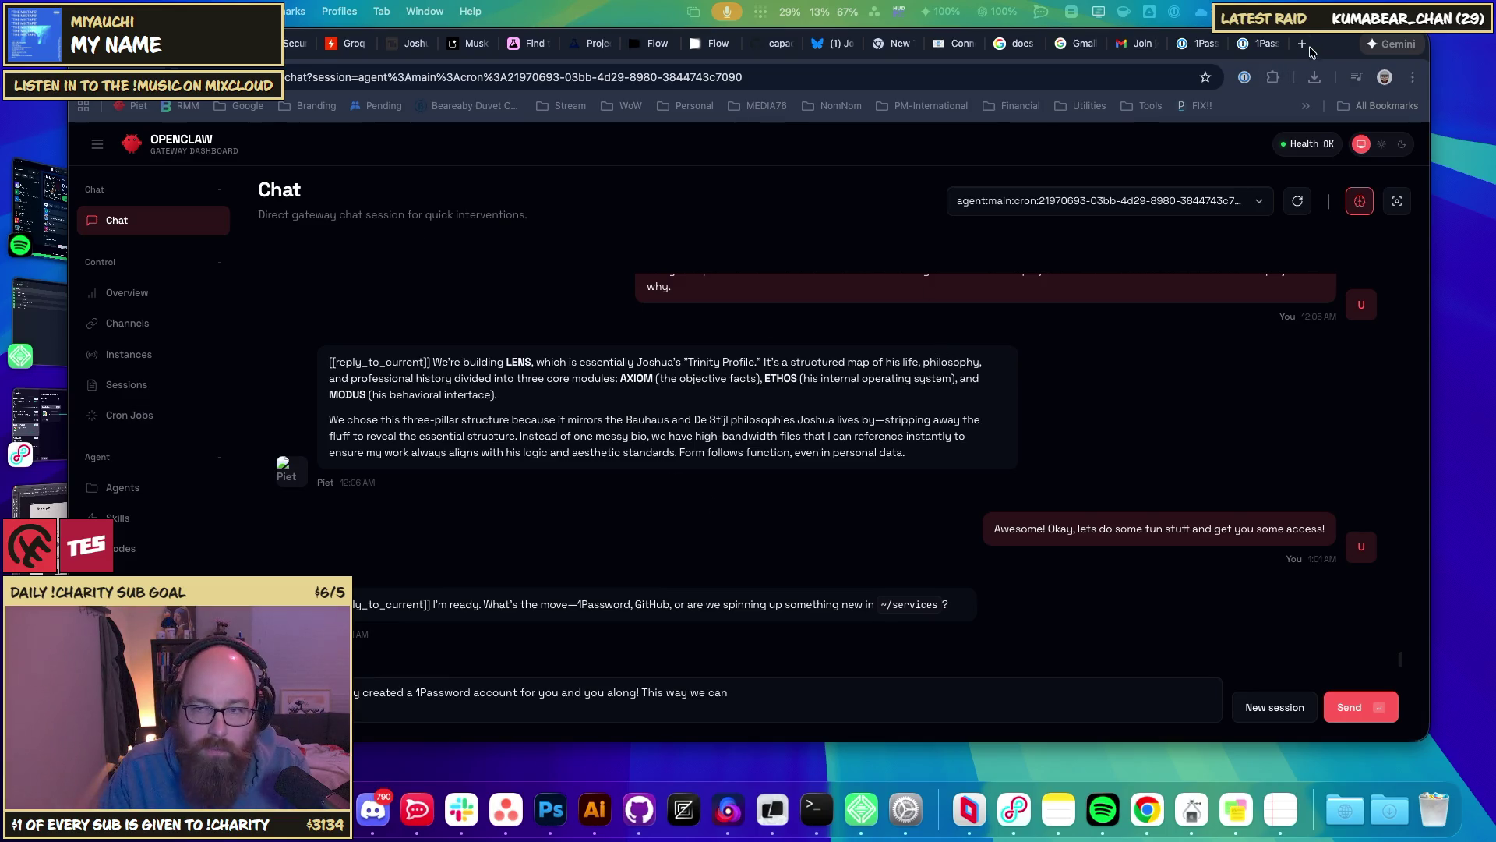
left_click_drag(1329, 47, 1334, 56)
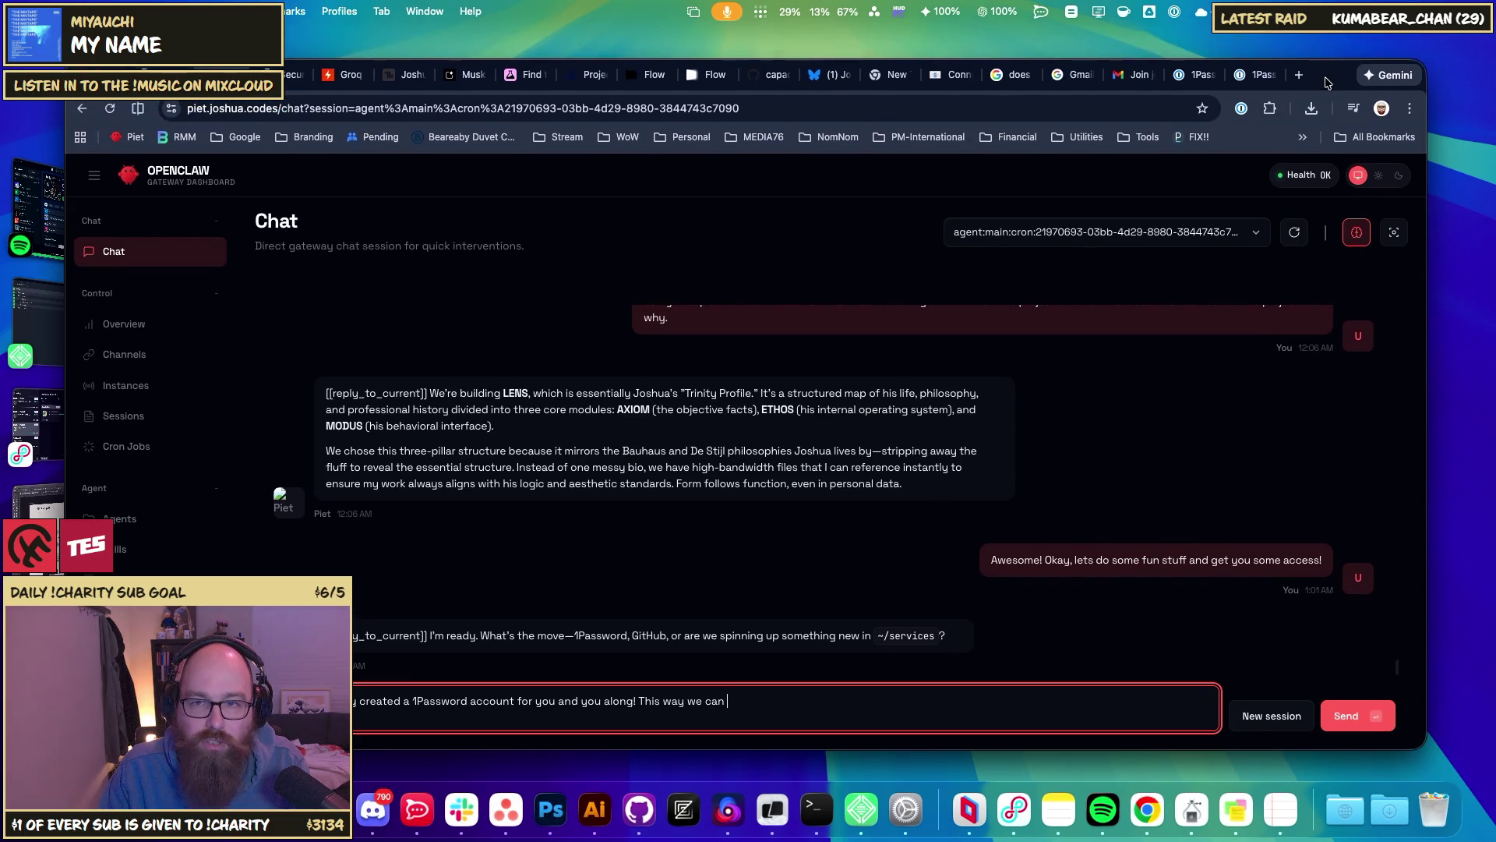
left_click(762, 11)
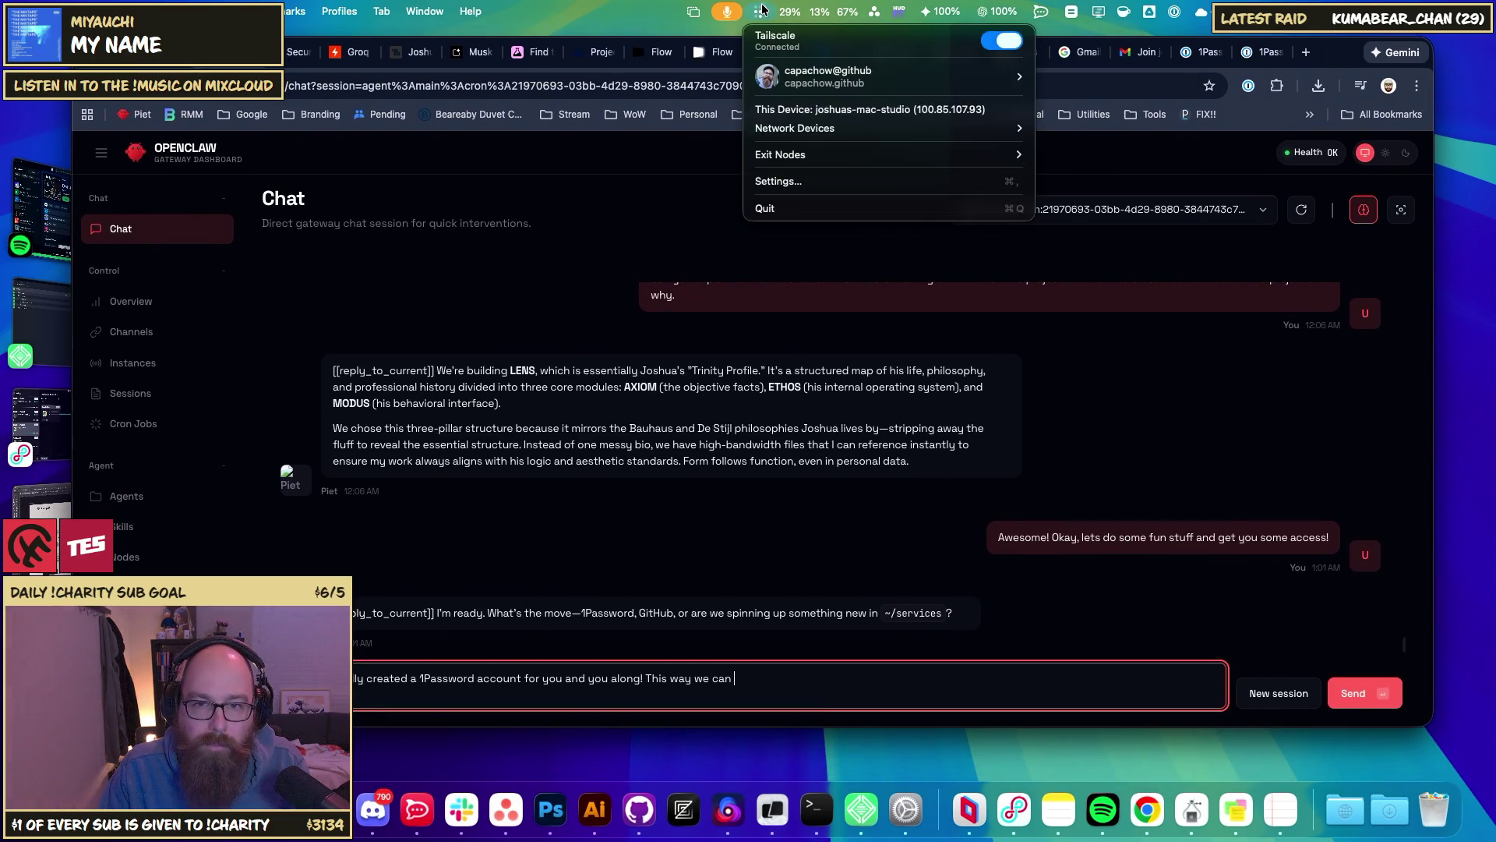
left_click(762, 11)
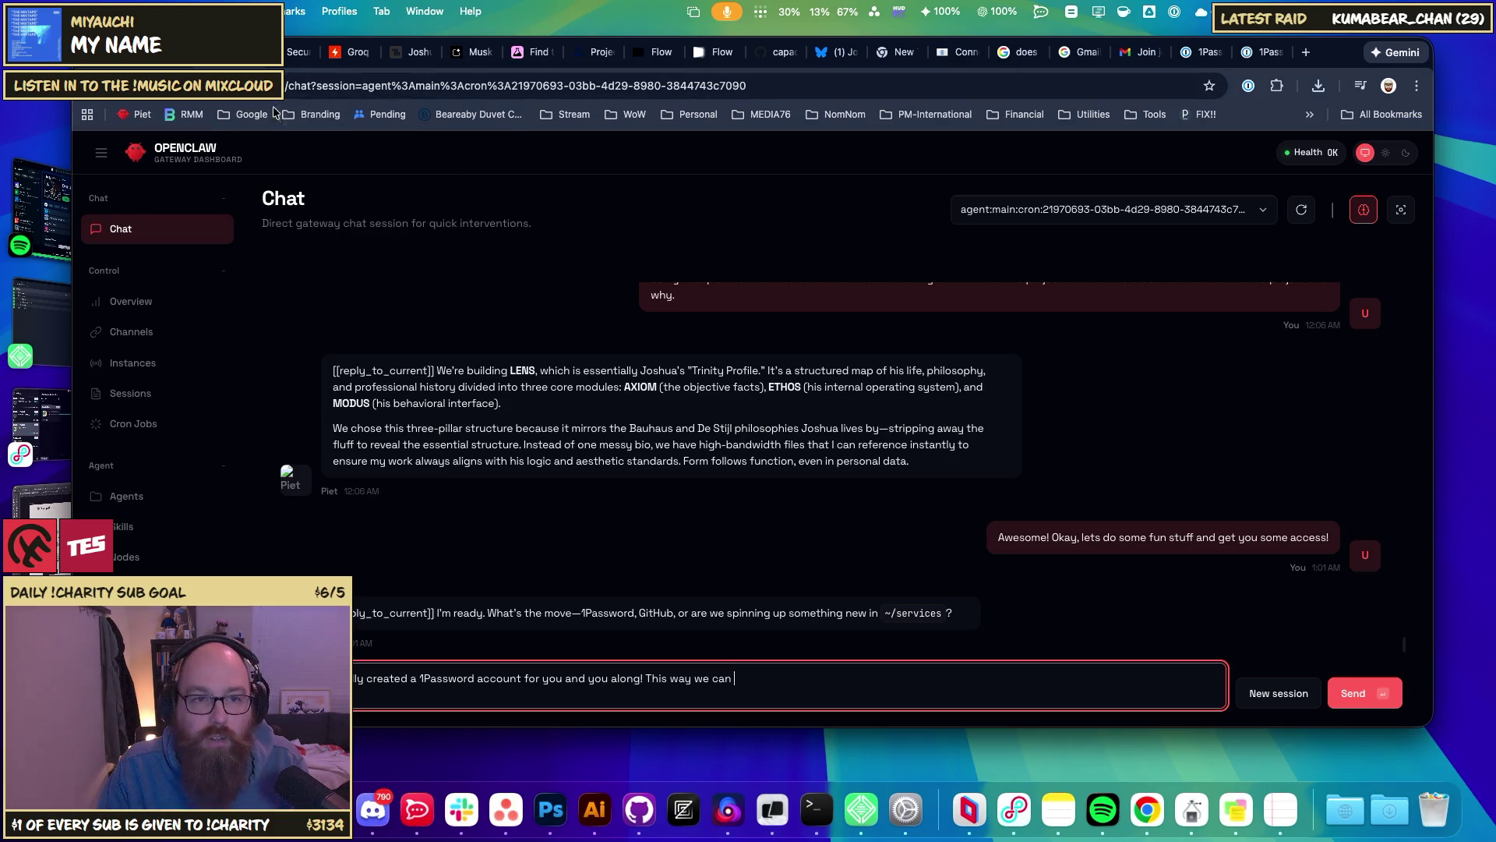
left_click(312, 87)
double_click(316, 86)
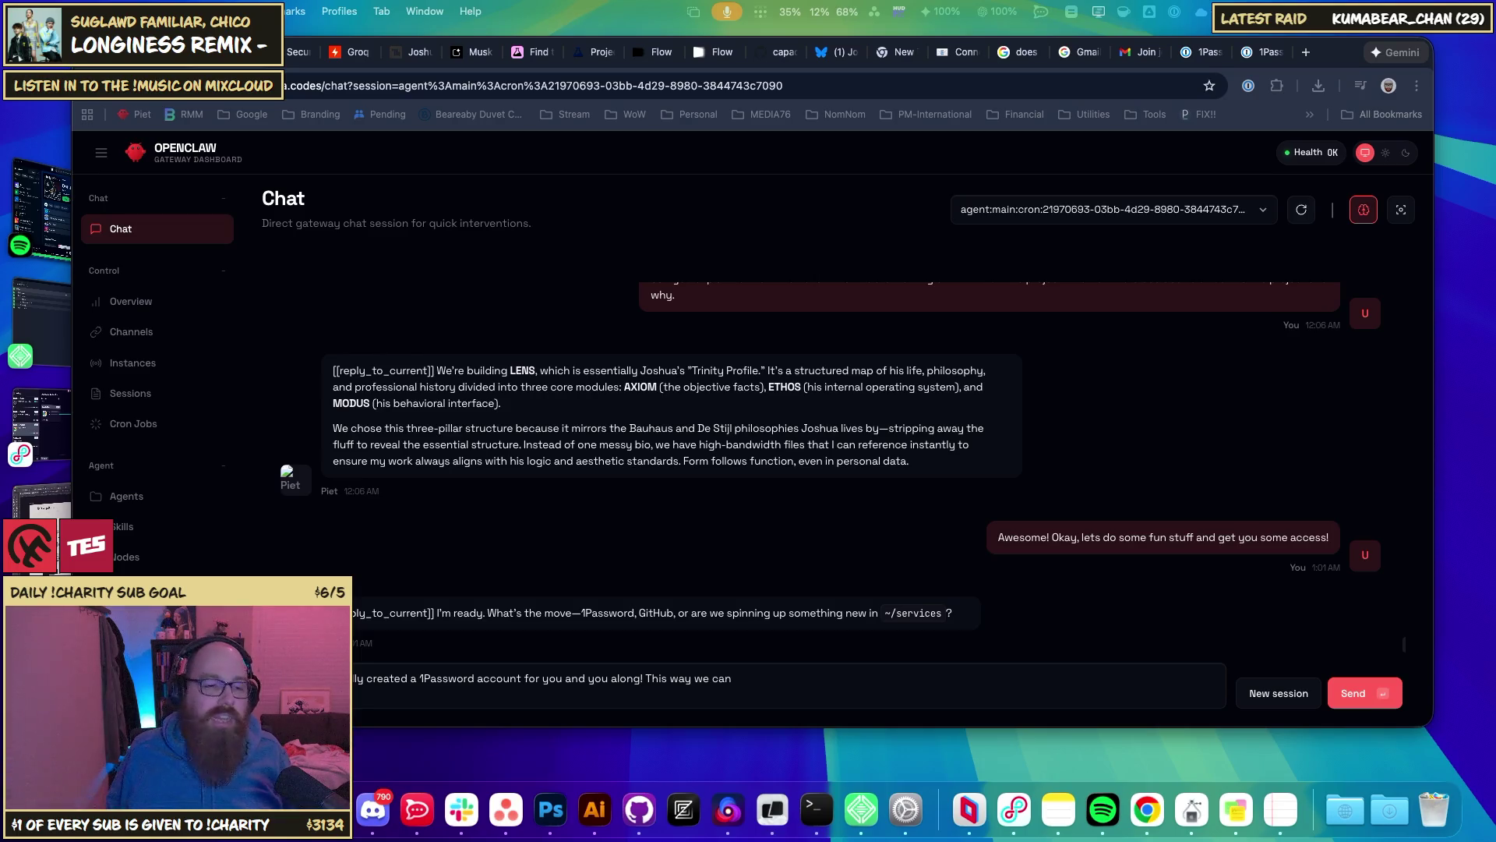
left_click(806, 683)
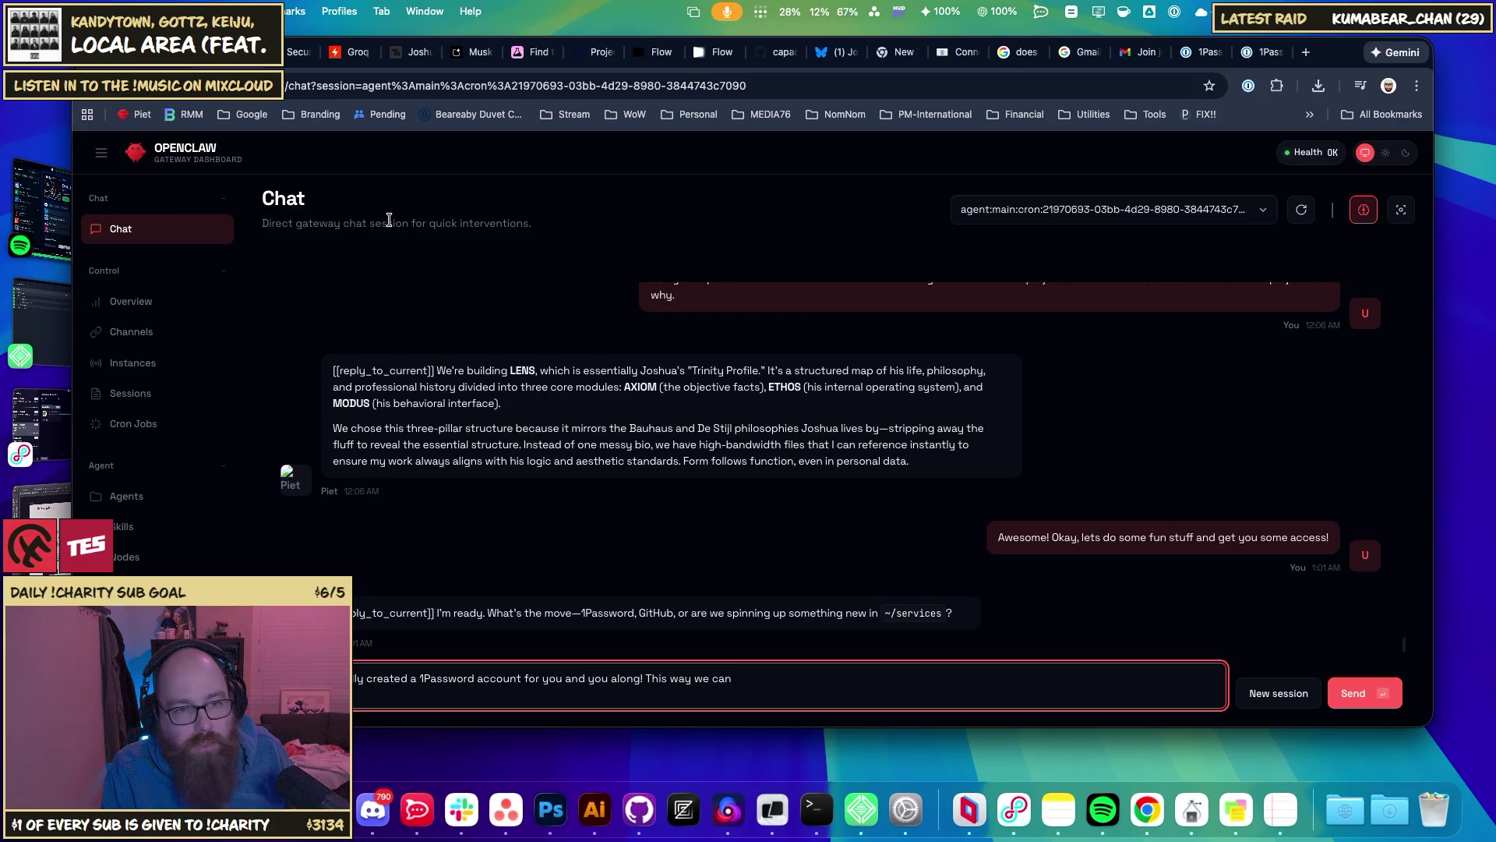
Step: Open the dashboard's Overview page from the sidebar
left_click(163, 313)
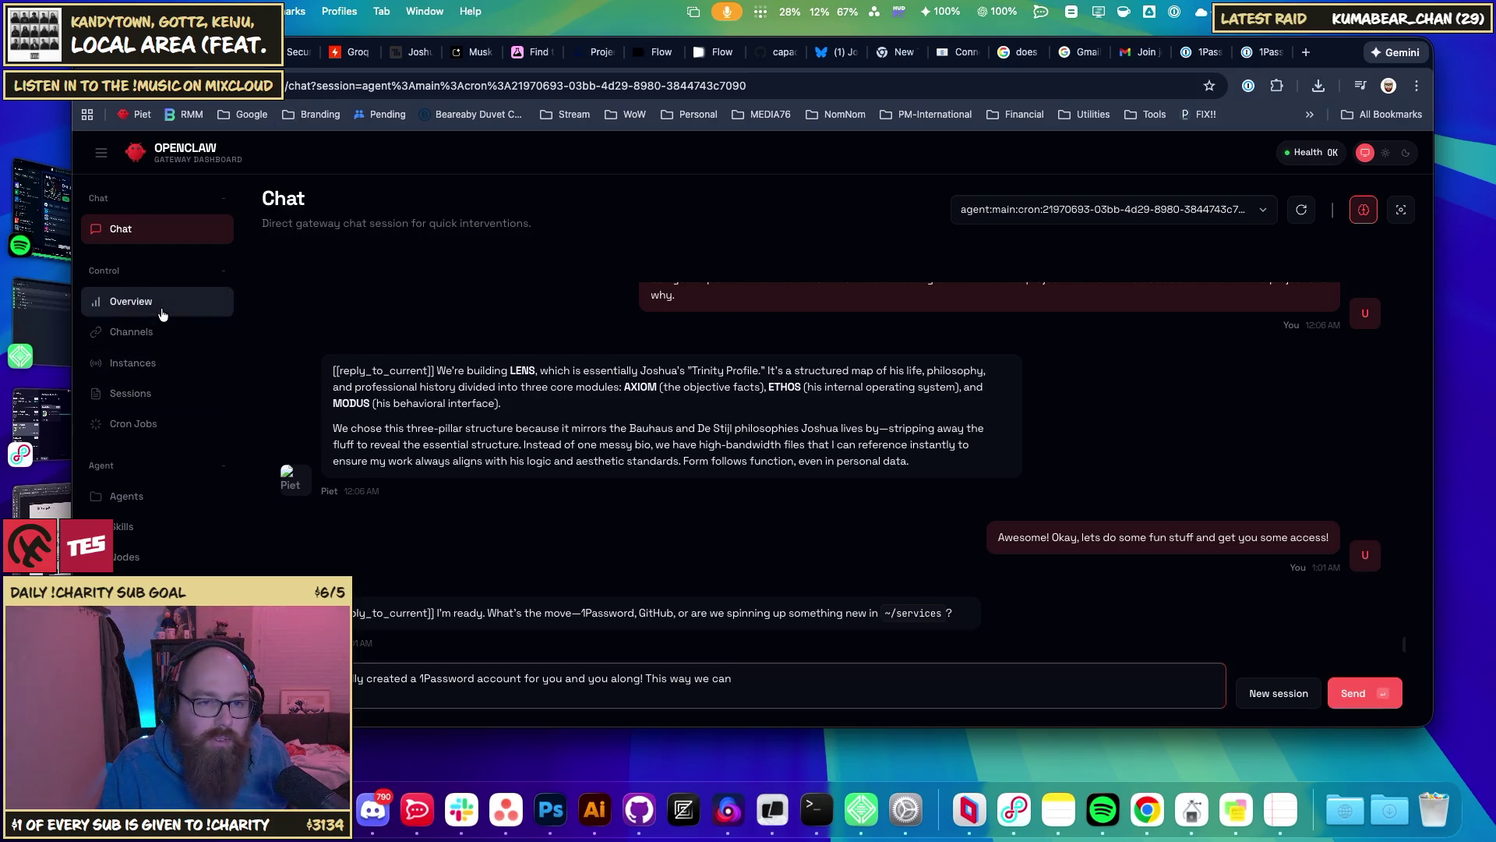
Step: Browse Channels, Instances, Sessions and Chat, then view the Digital Persona Lens and Interview Sprint cron jobs
left_click(152, 334)
left_click(150, 363)
left_click(151, 387)
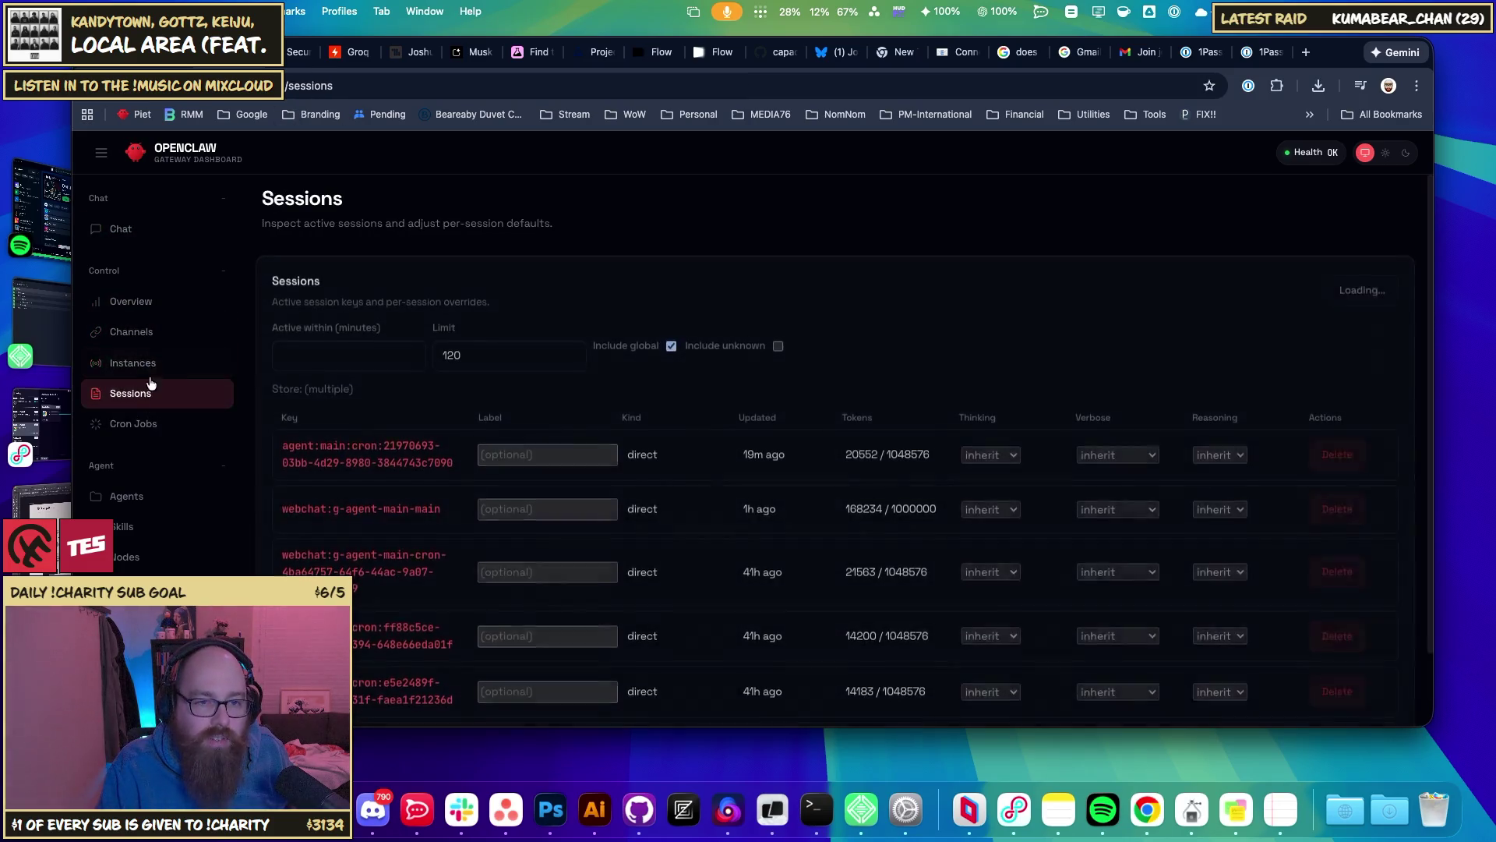
left_click(136, 235)
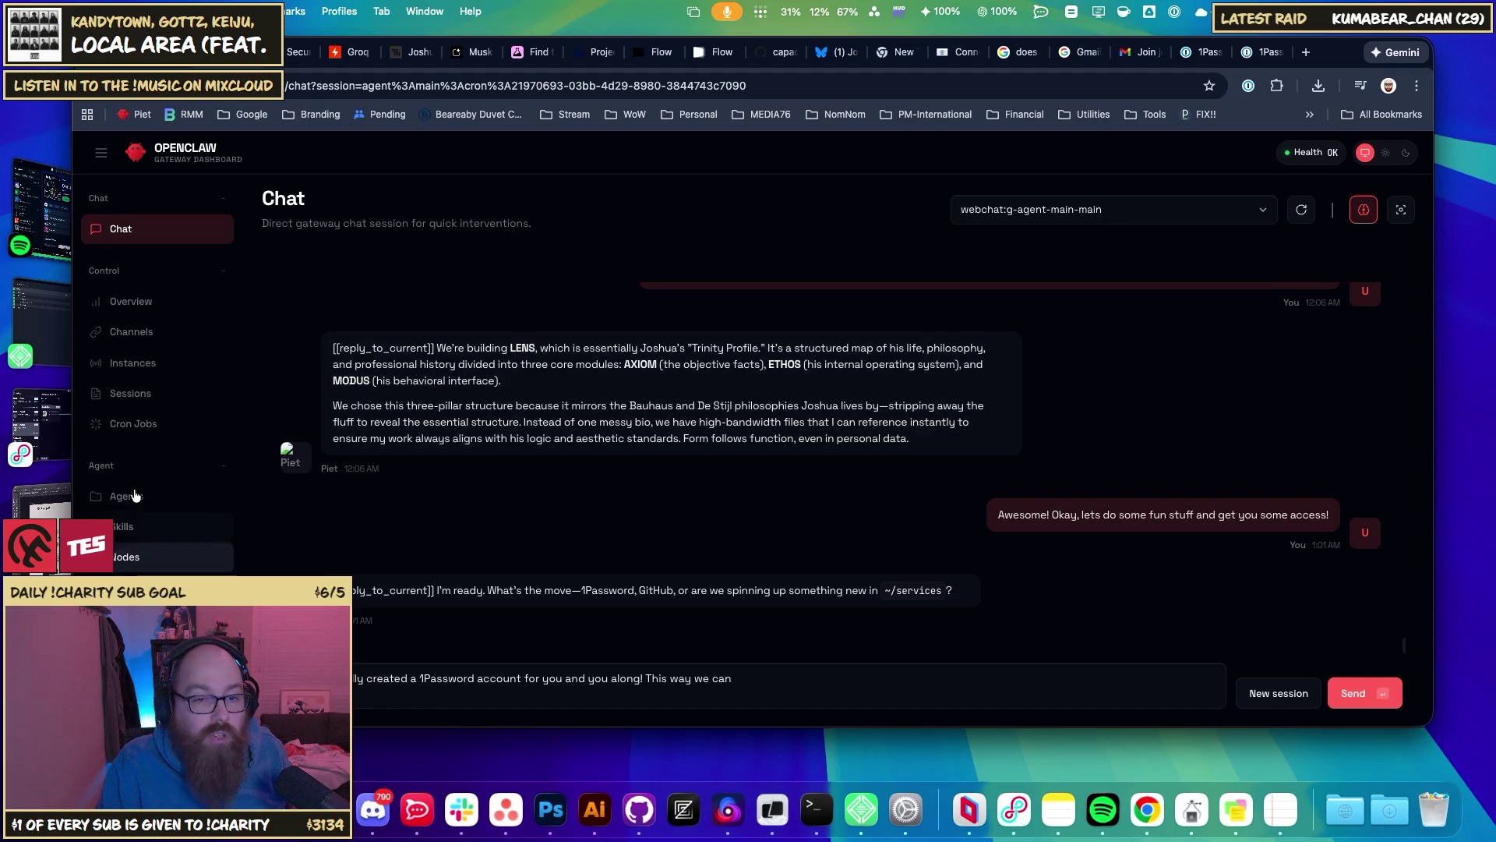
left_click(147, 424)
scroll(653, 616, "down", 10)
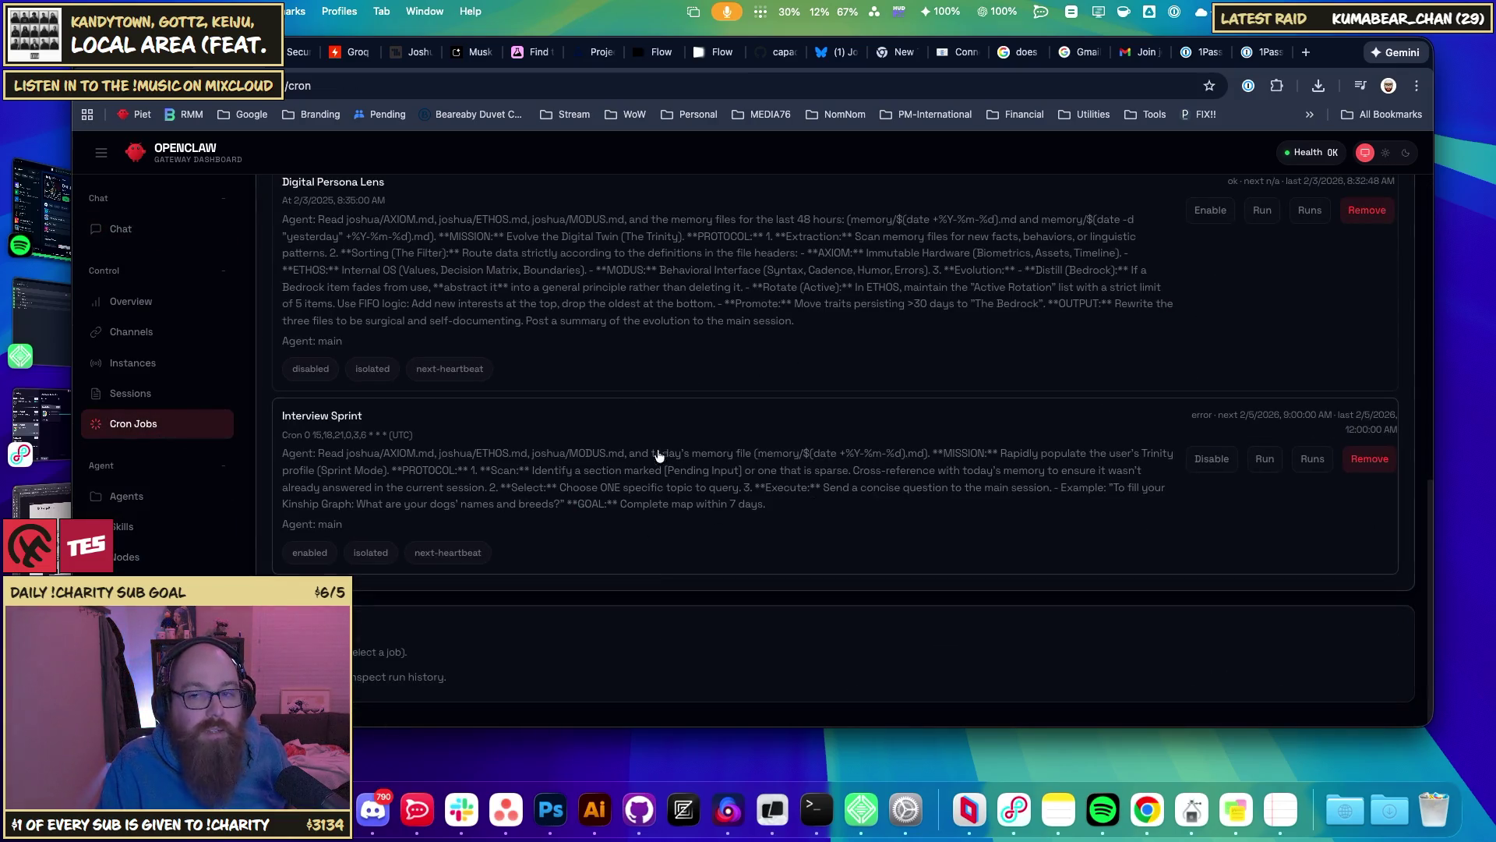
Step: Go back to the main agent chat and show 1Password's saved Open WebUI login
left_click(632, 513)
left_click(624, 508)
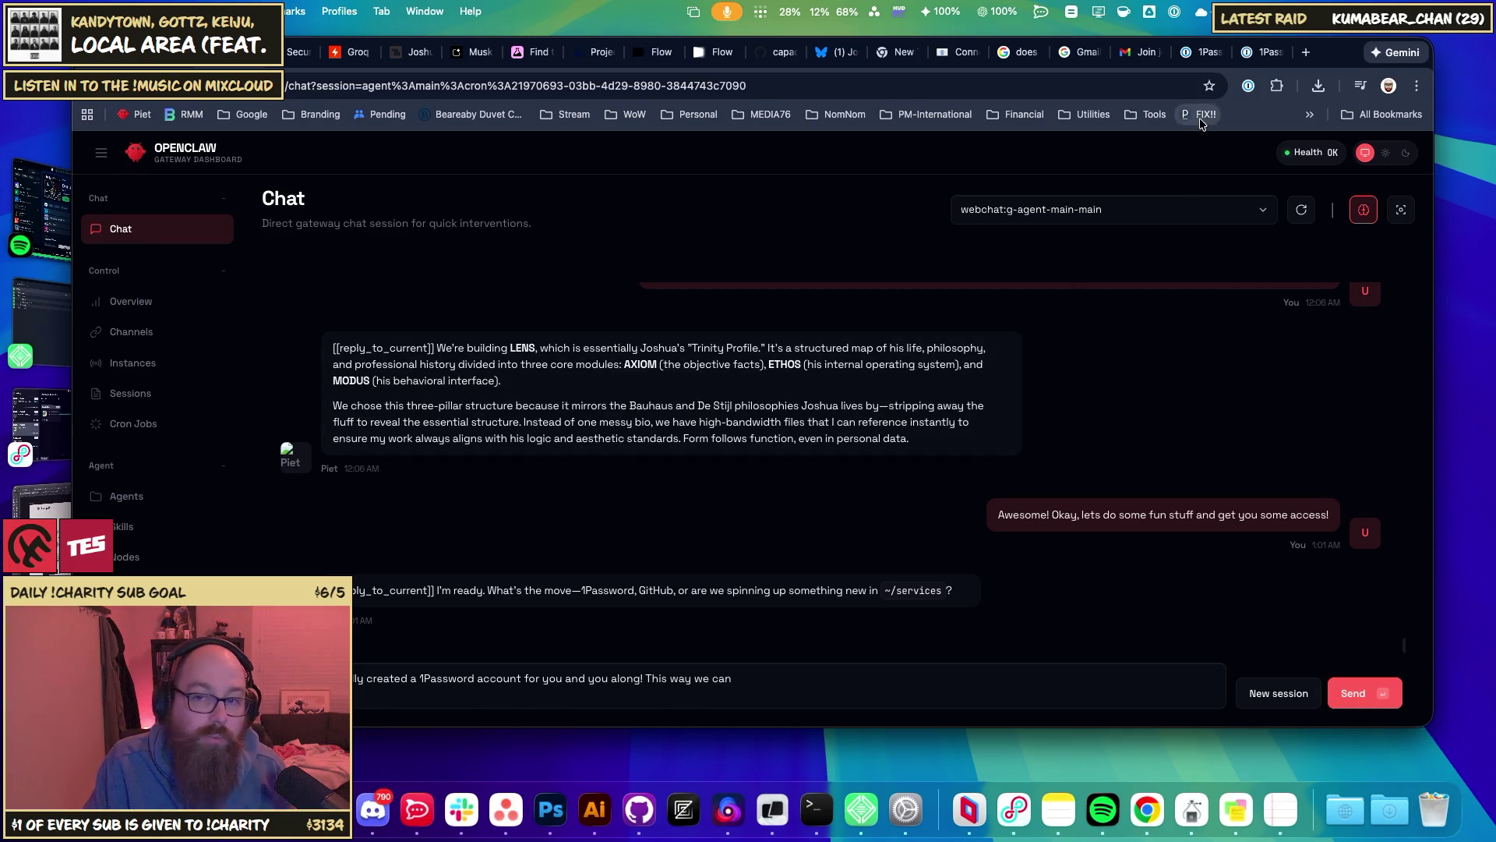
left_click(1249, 86)
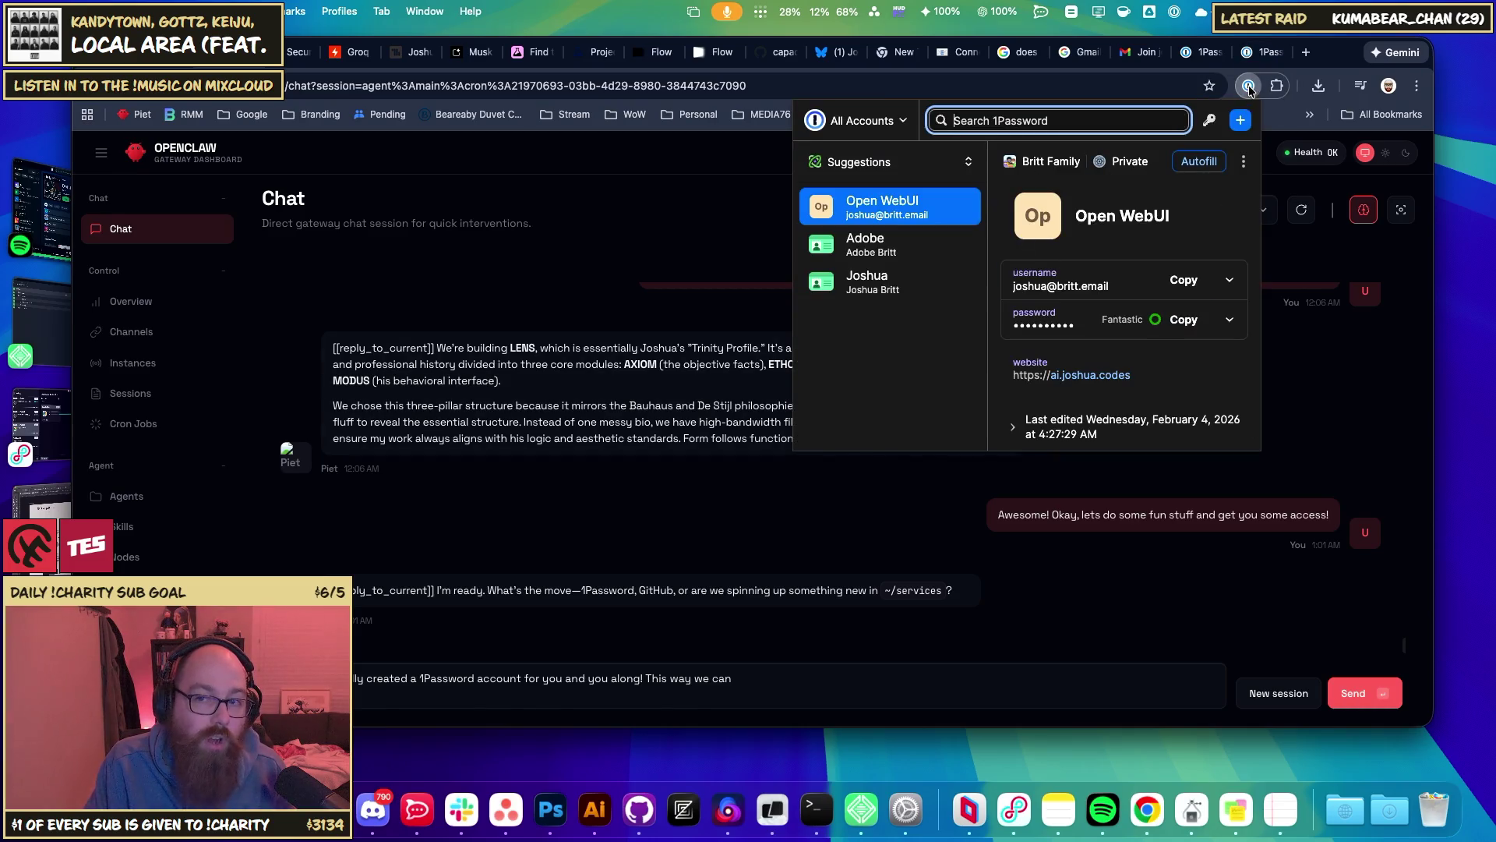
Step: Close the 1Password saved-logins popup
left_click(570, 484)
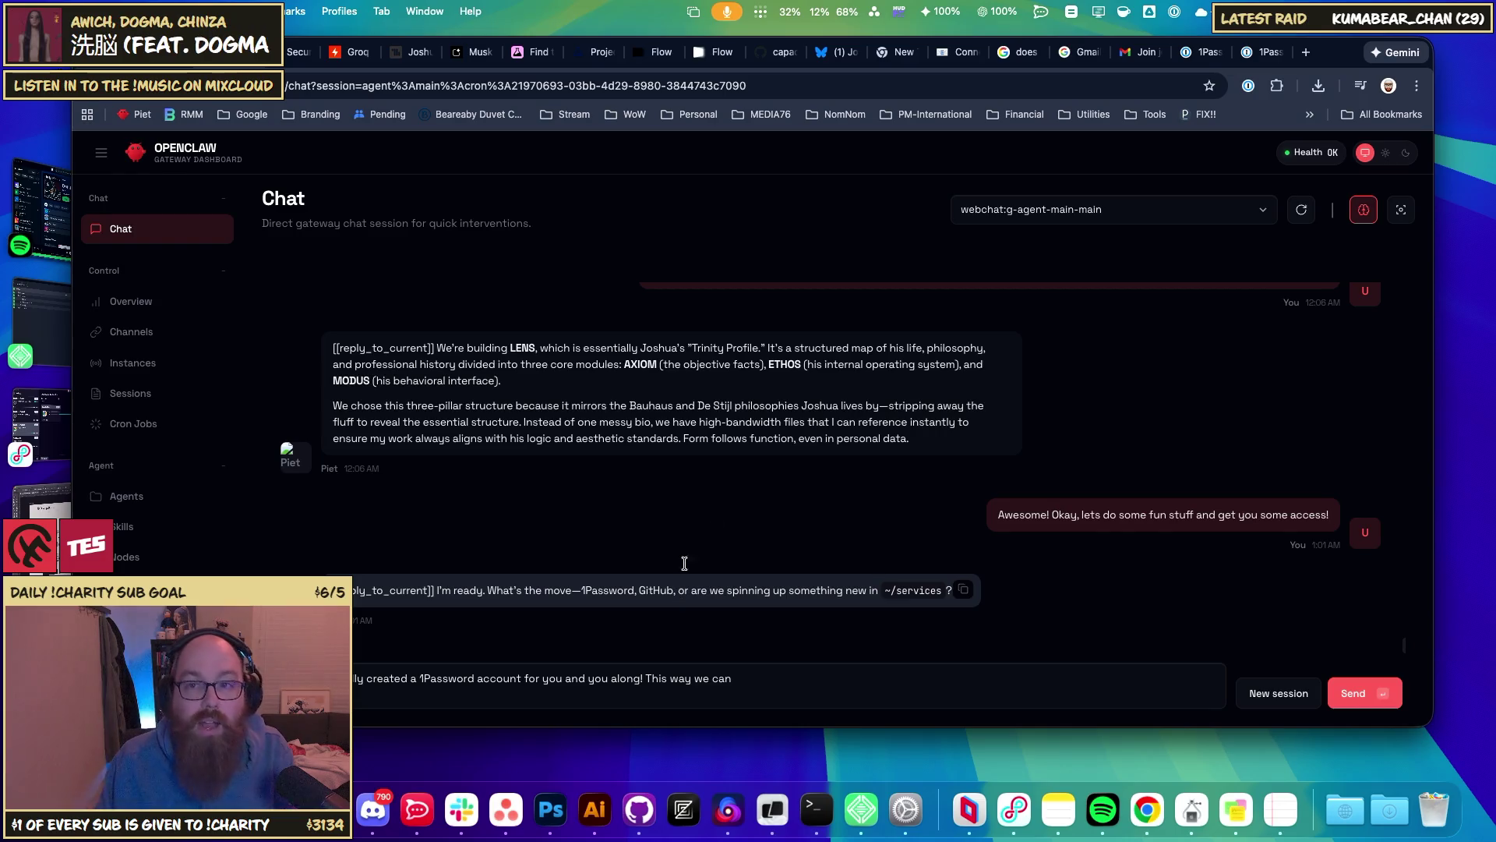
Step: Filter 1Password to the Piet vault under Accounts & Vaults, then close the popup
left_click(1248, 86)
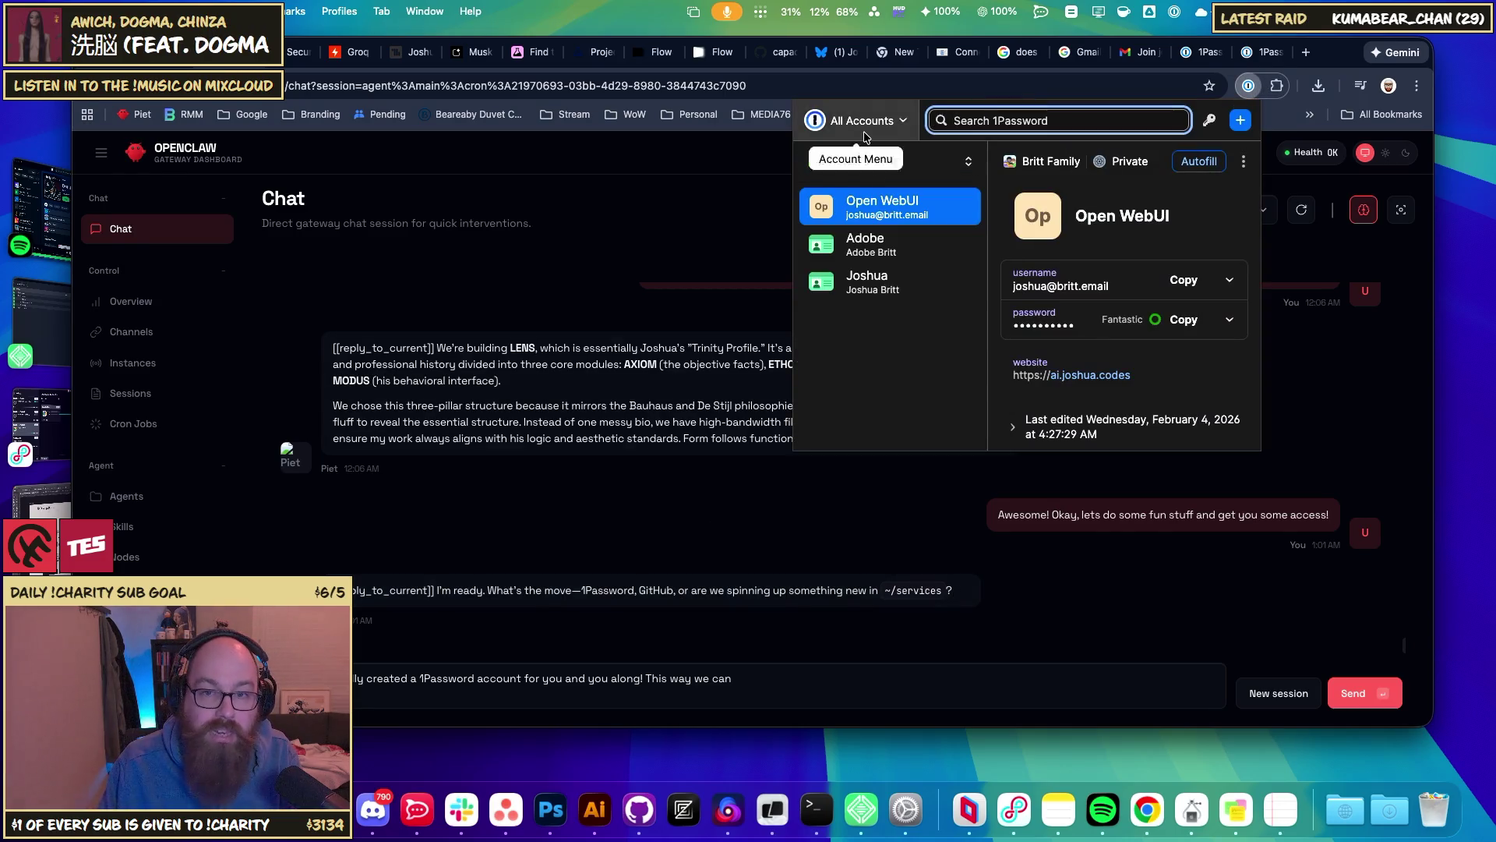
left_click(834, 117)
scroll(873, 390, "down", 2)
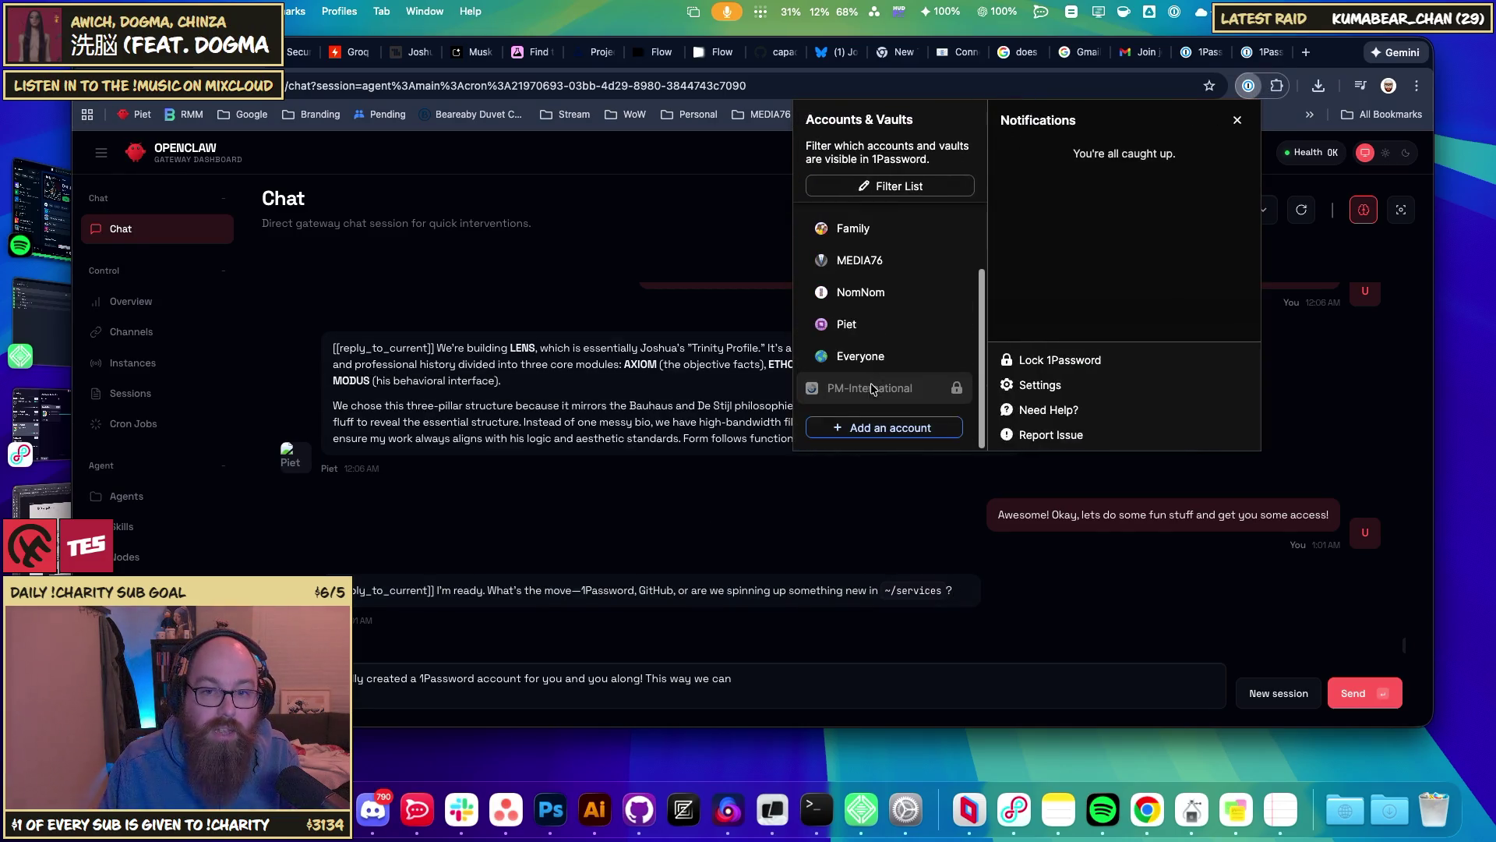
left_click(872, 336)
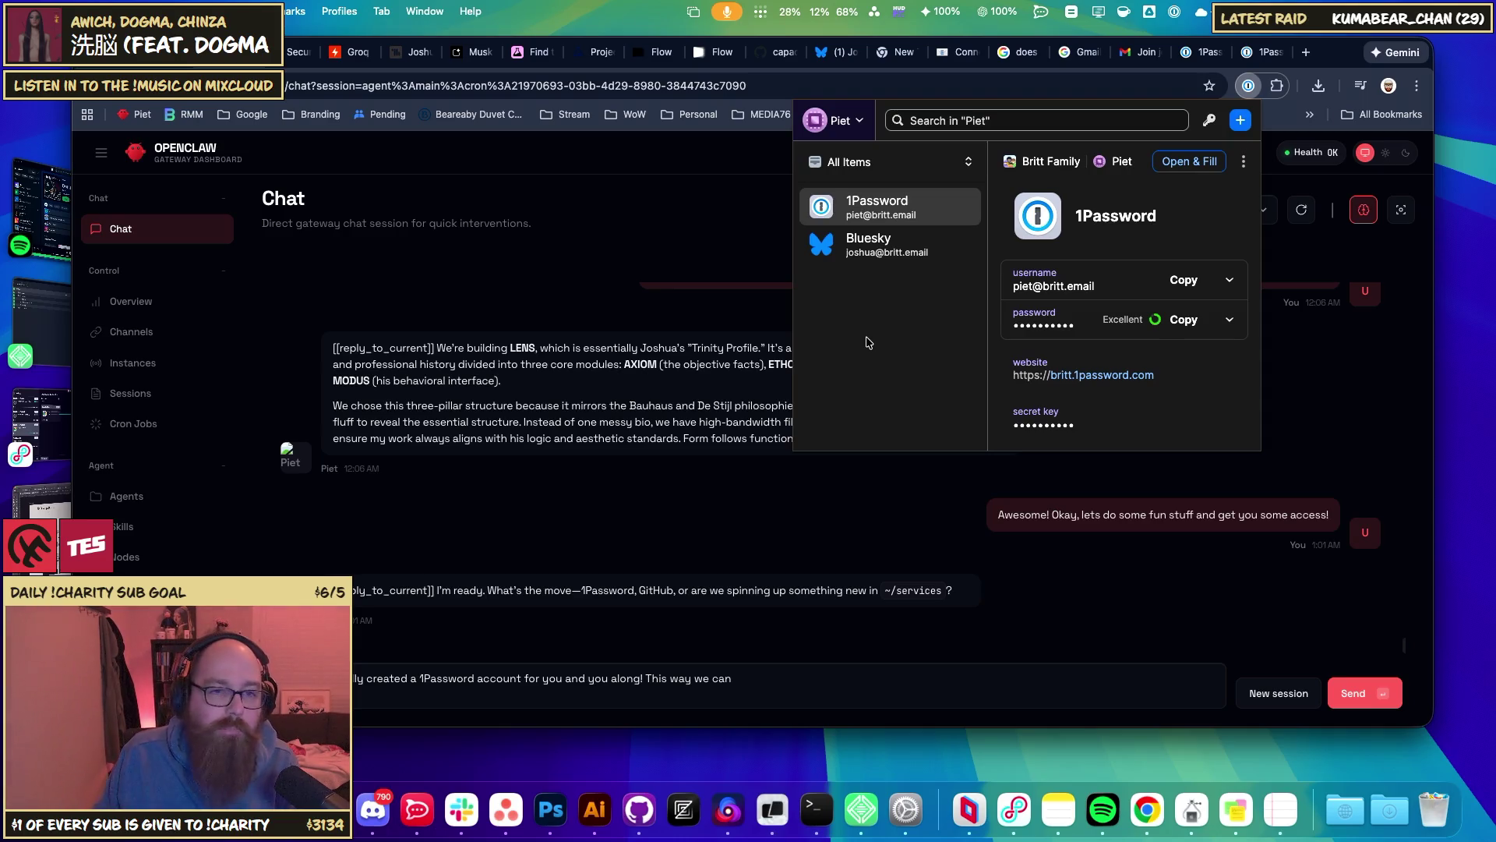
left_click(530, 253)
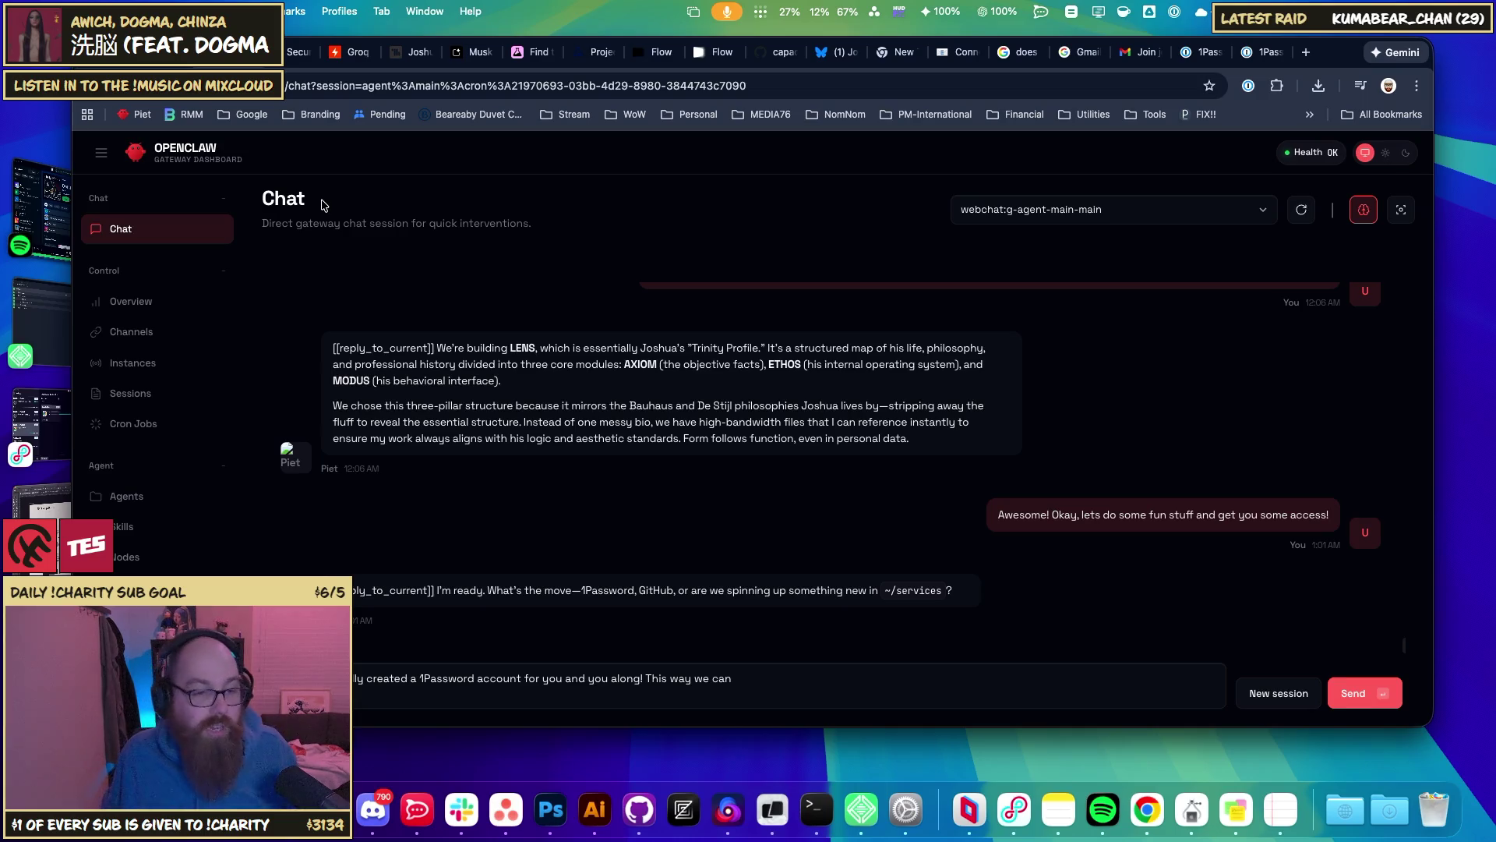
Step: Correct "you along!" to "you alone!" in the unsent chat draft
left_click(853, 685)
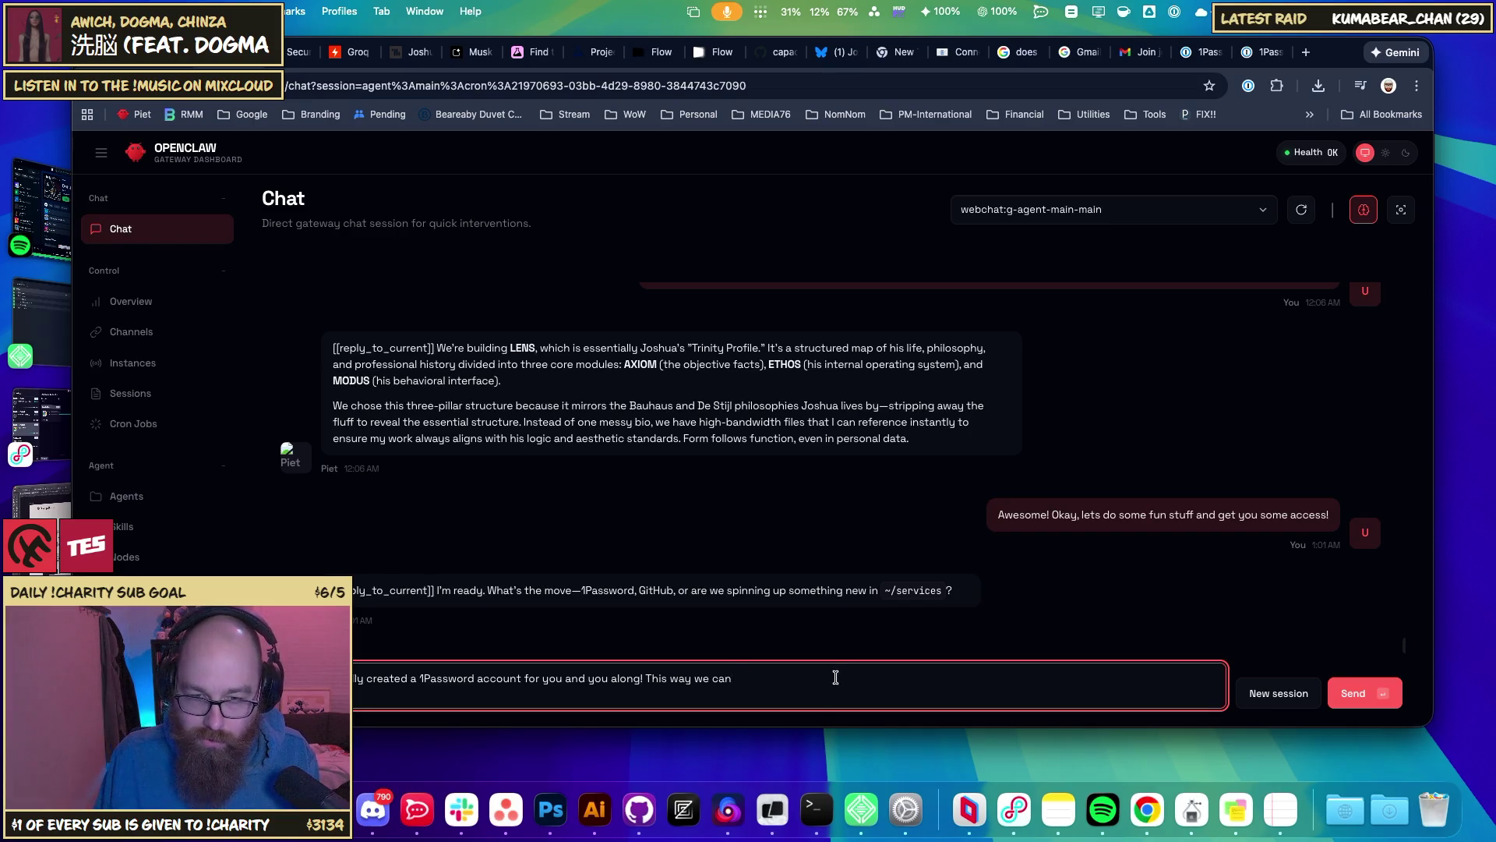
left_click(641, 680)
key("BackSpace")
type("e")
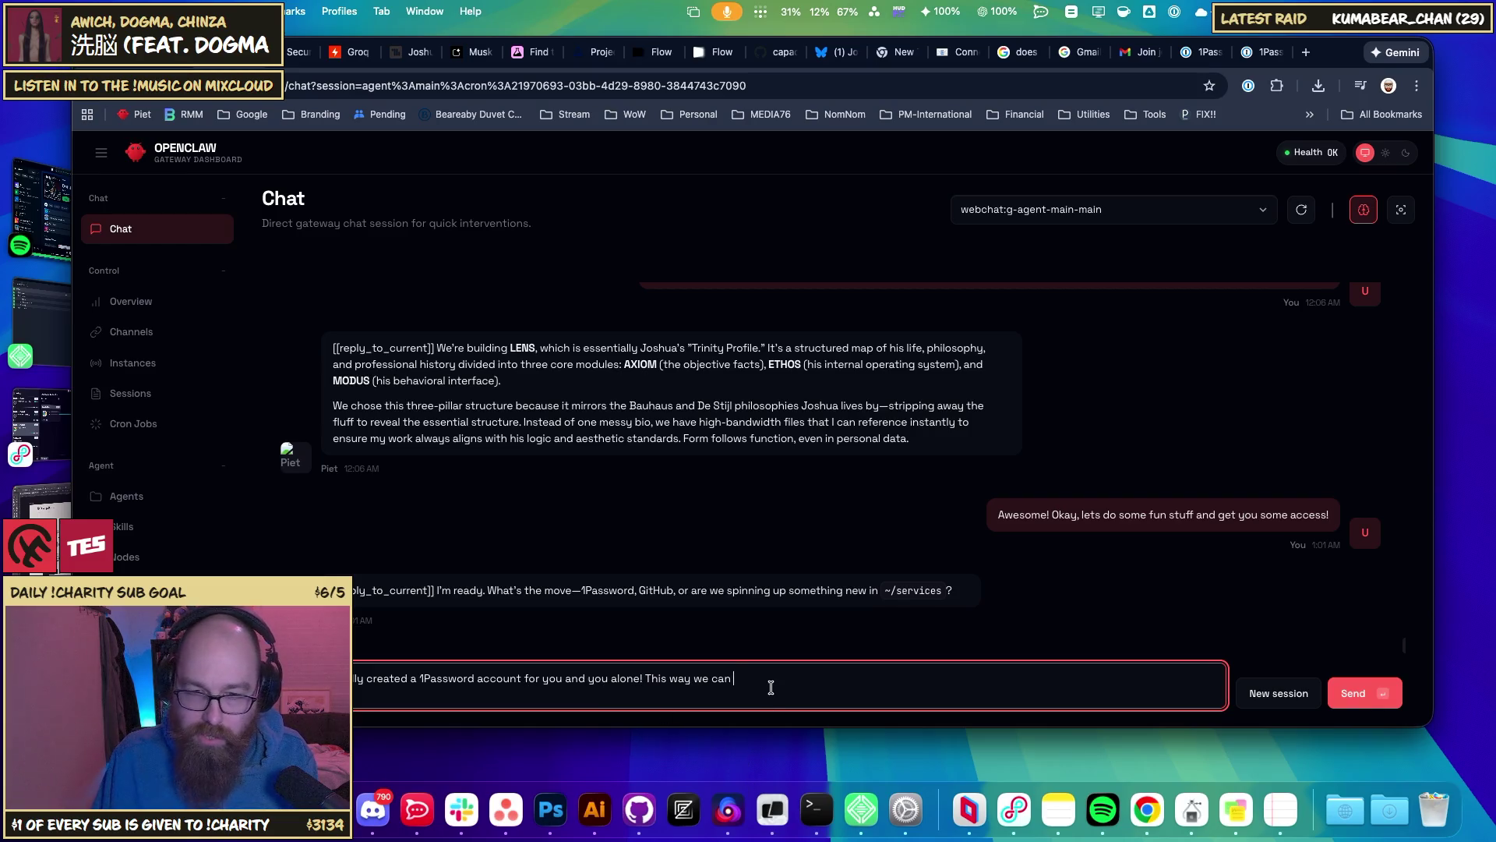
left_click(768, 685)
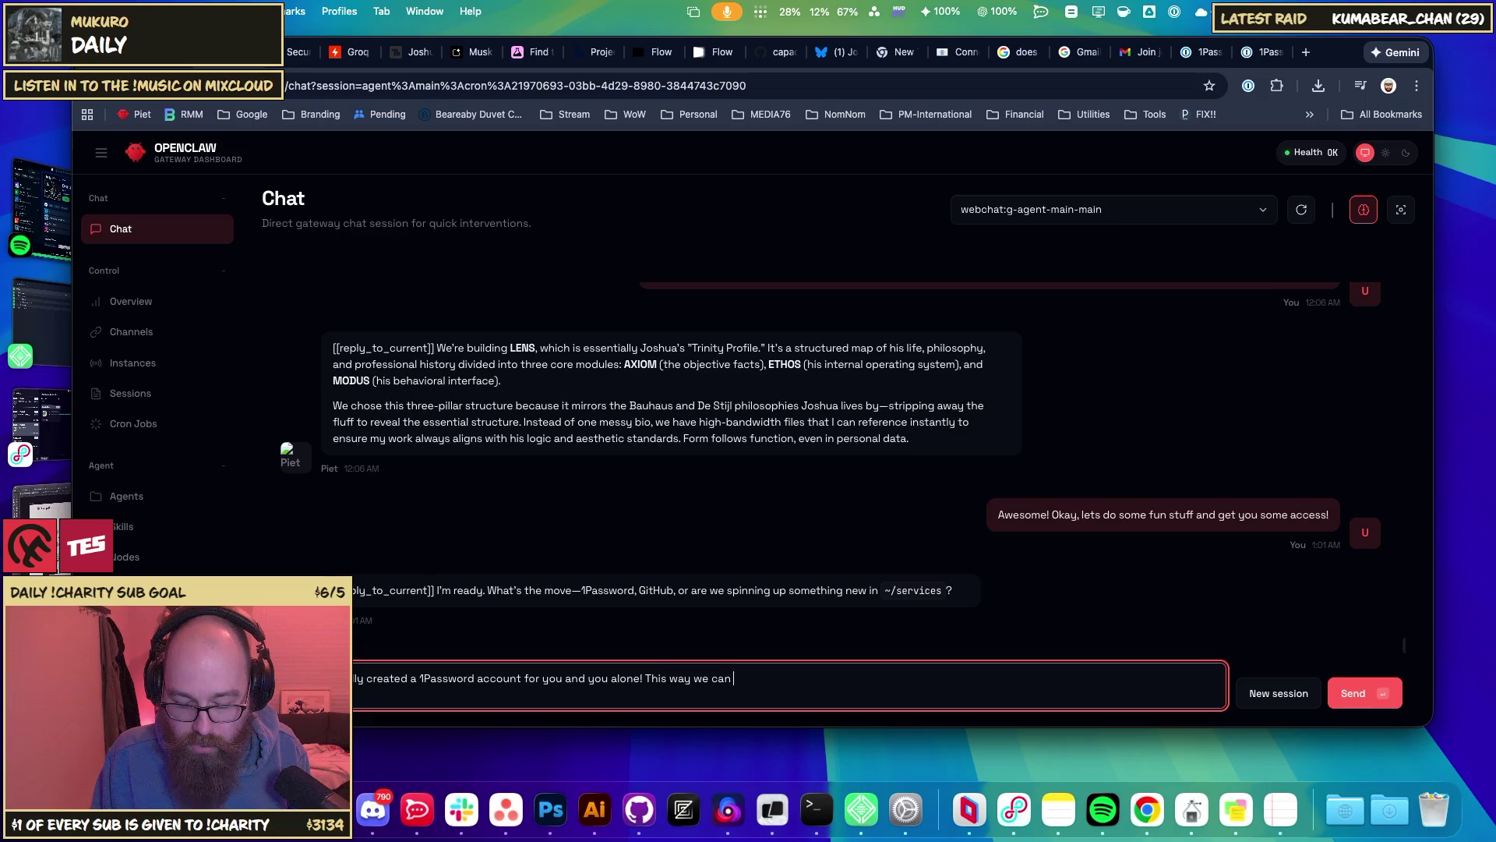
Step: Finish and send the message saying the agent needs the 1Password CLI to access shared logins and API keys
type("share logins an")
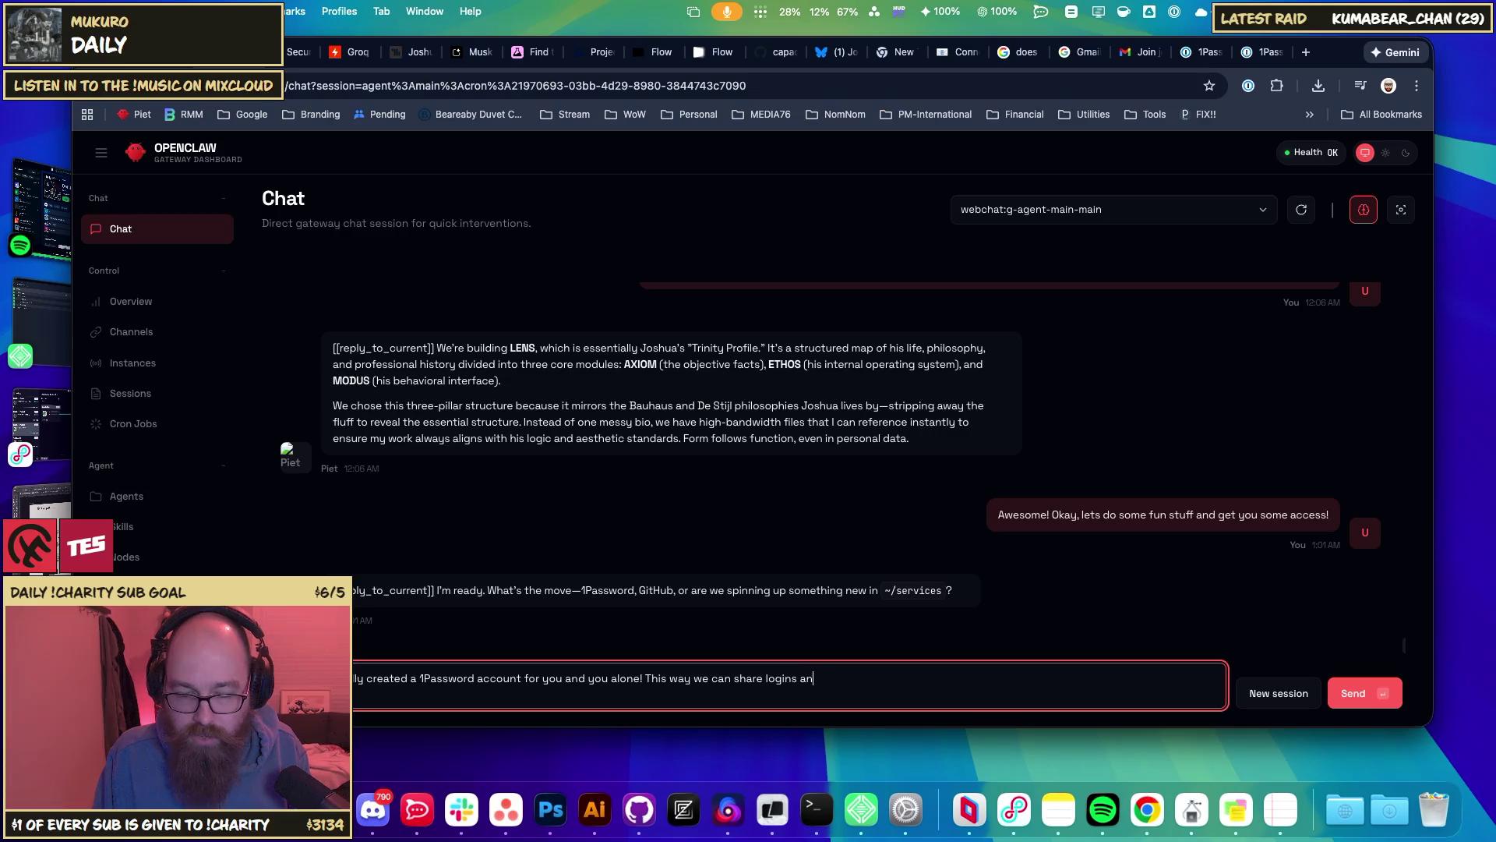
type("password or any api keys")
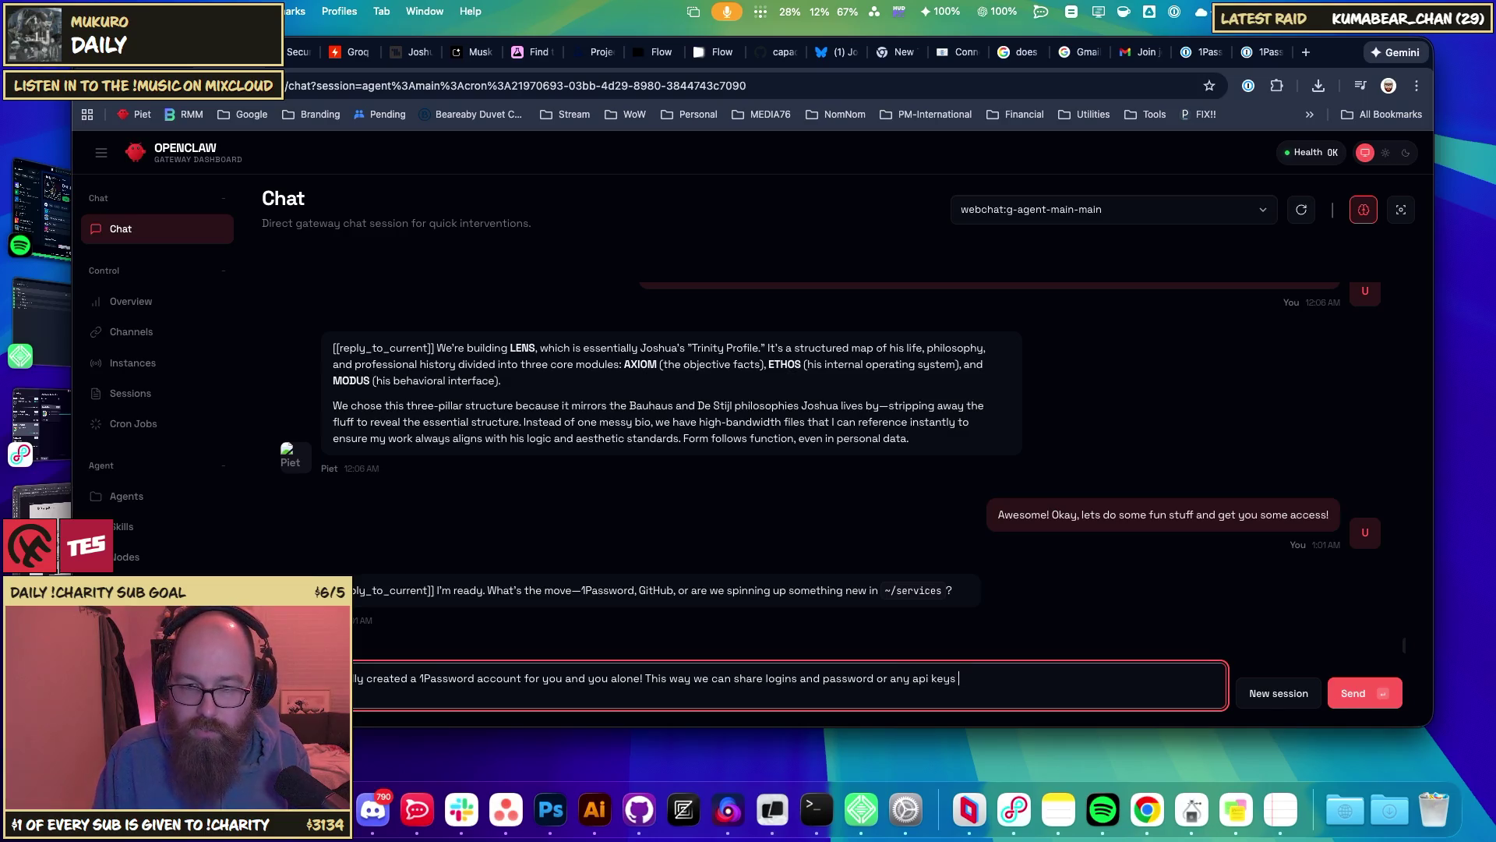
type("without co")
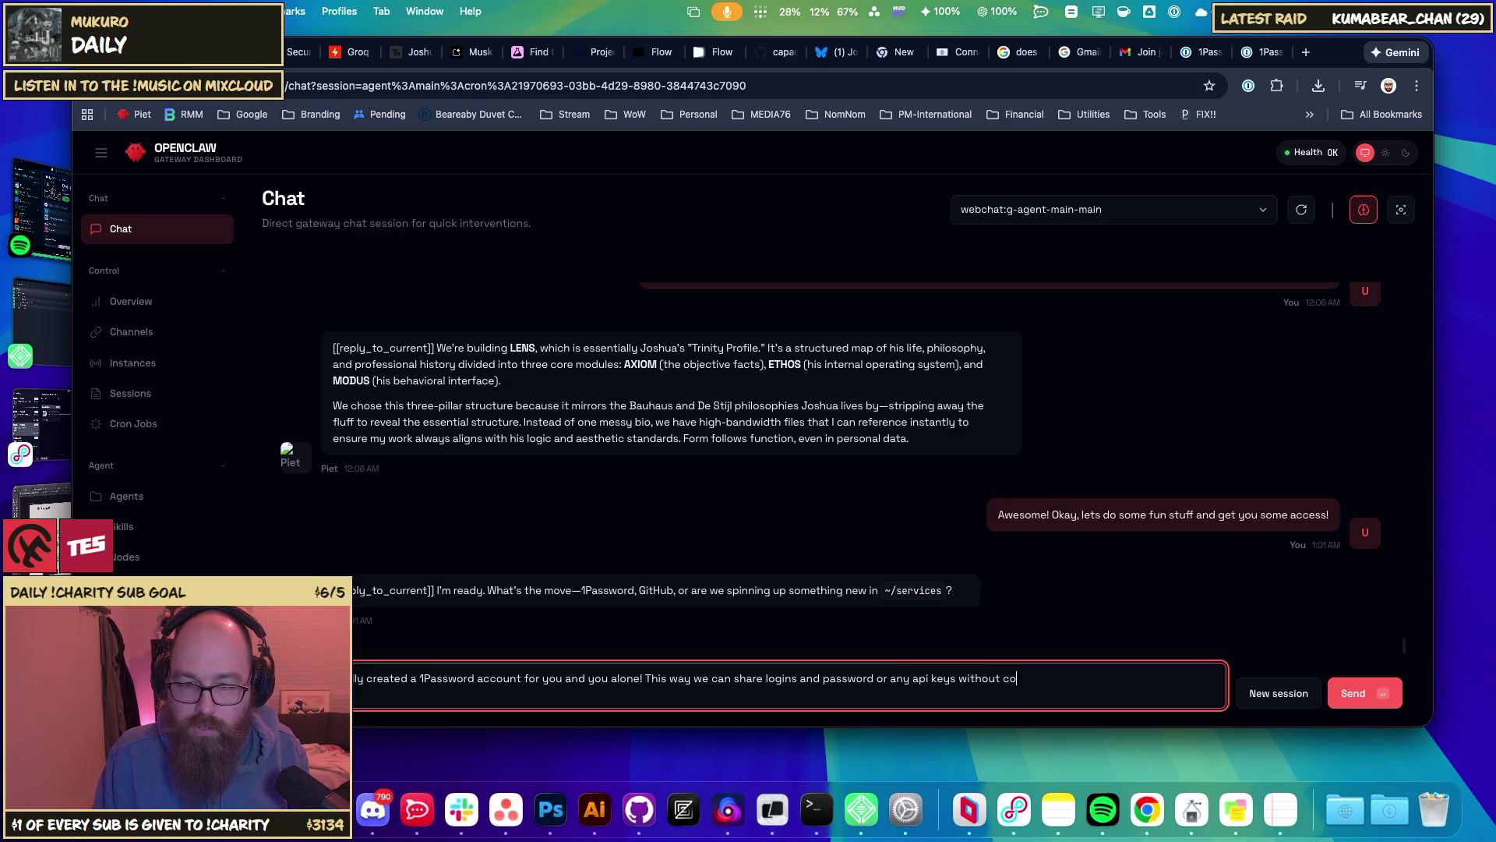
type("py and paste")
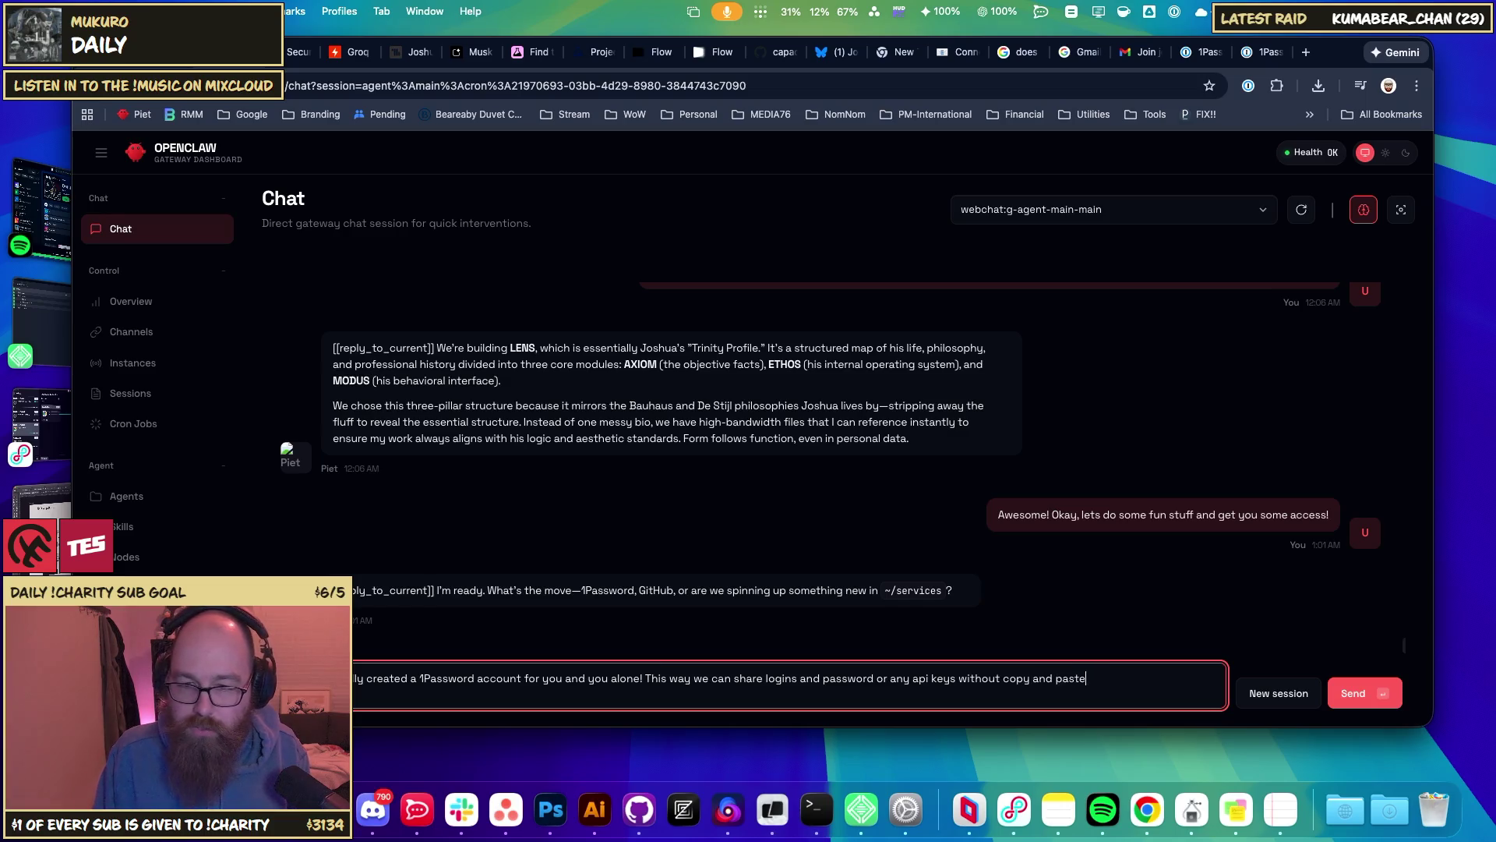
type(". So you will")
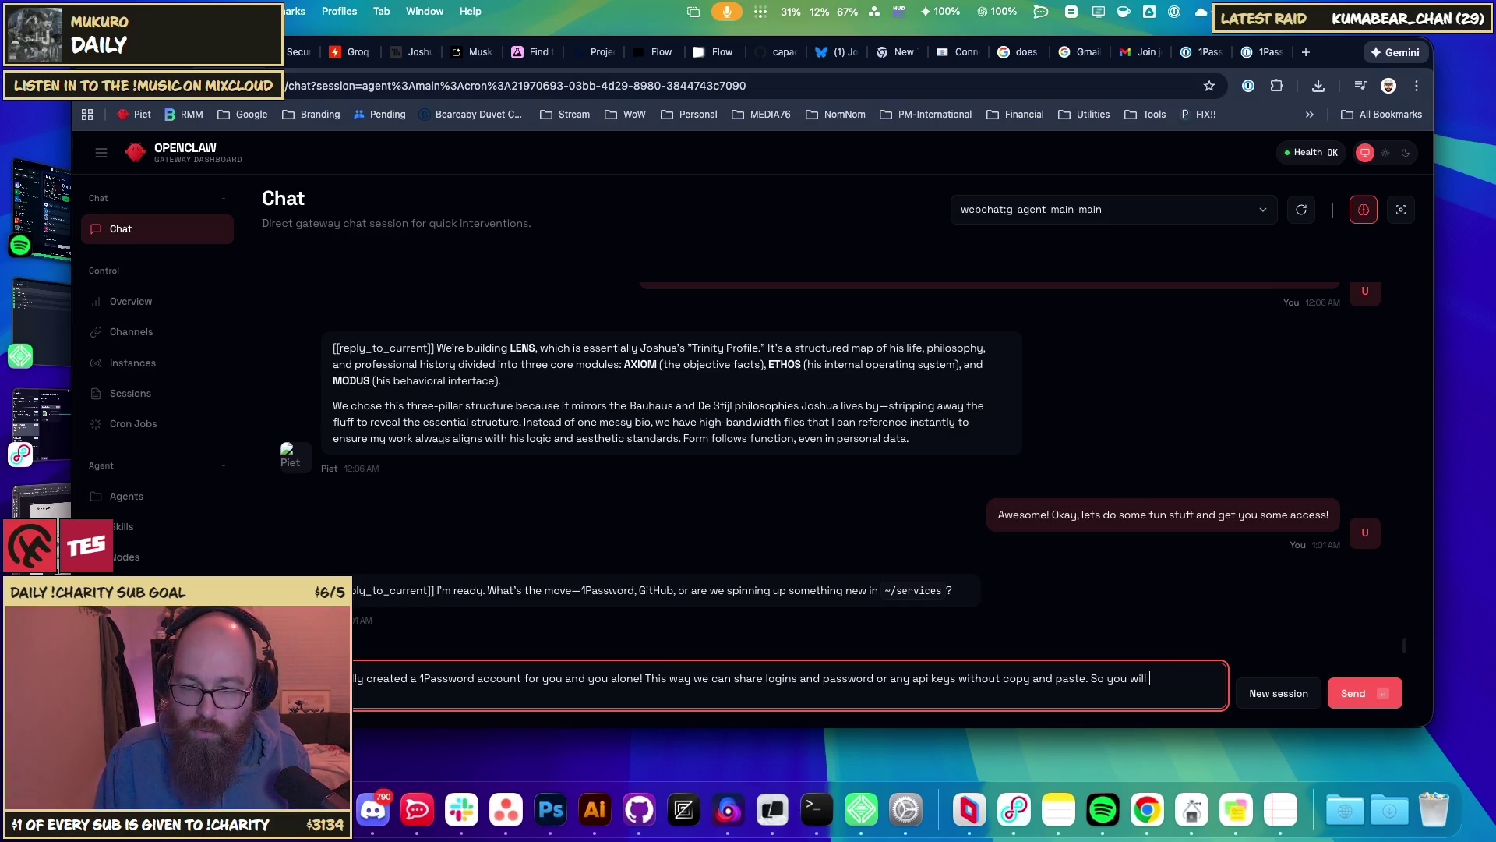
type("eed to")
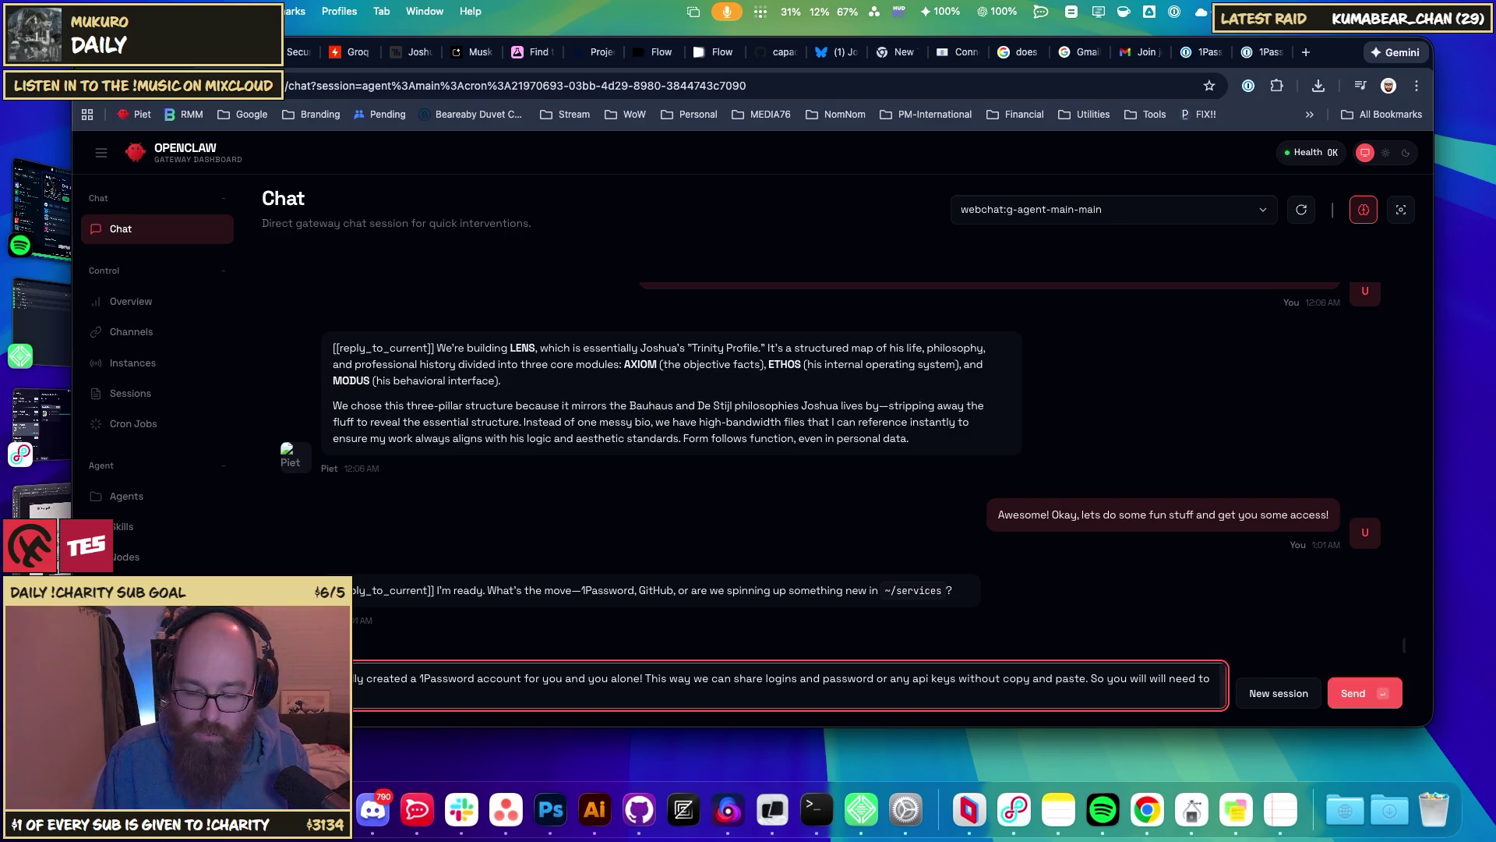
type("sword C")
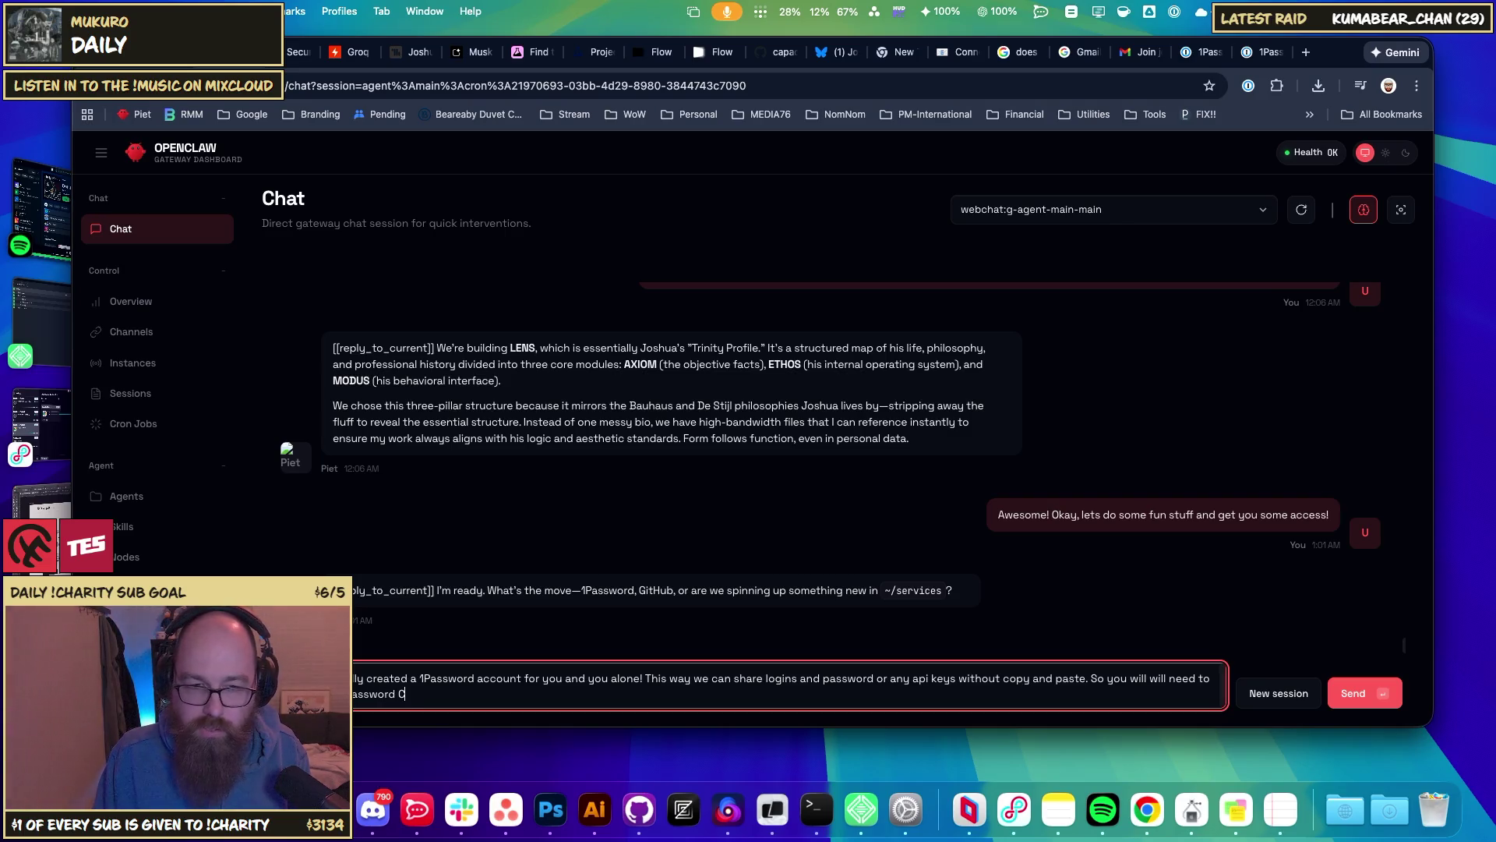
type("LIP")
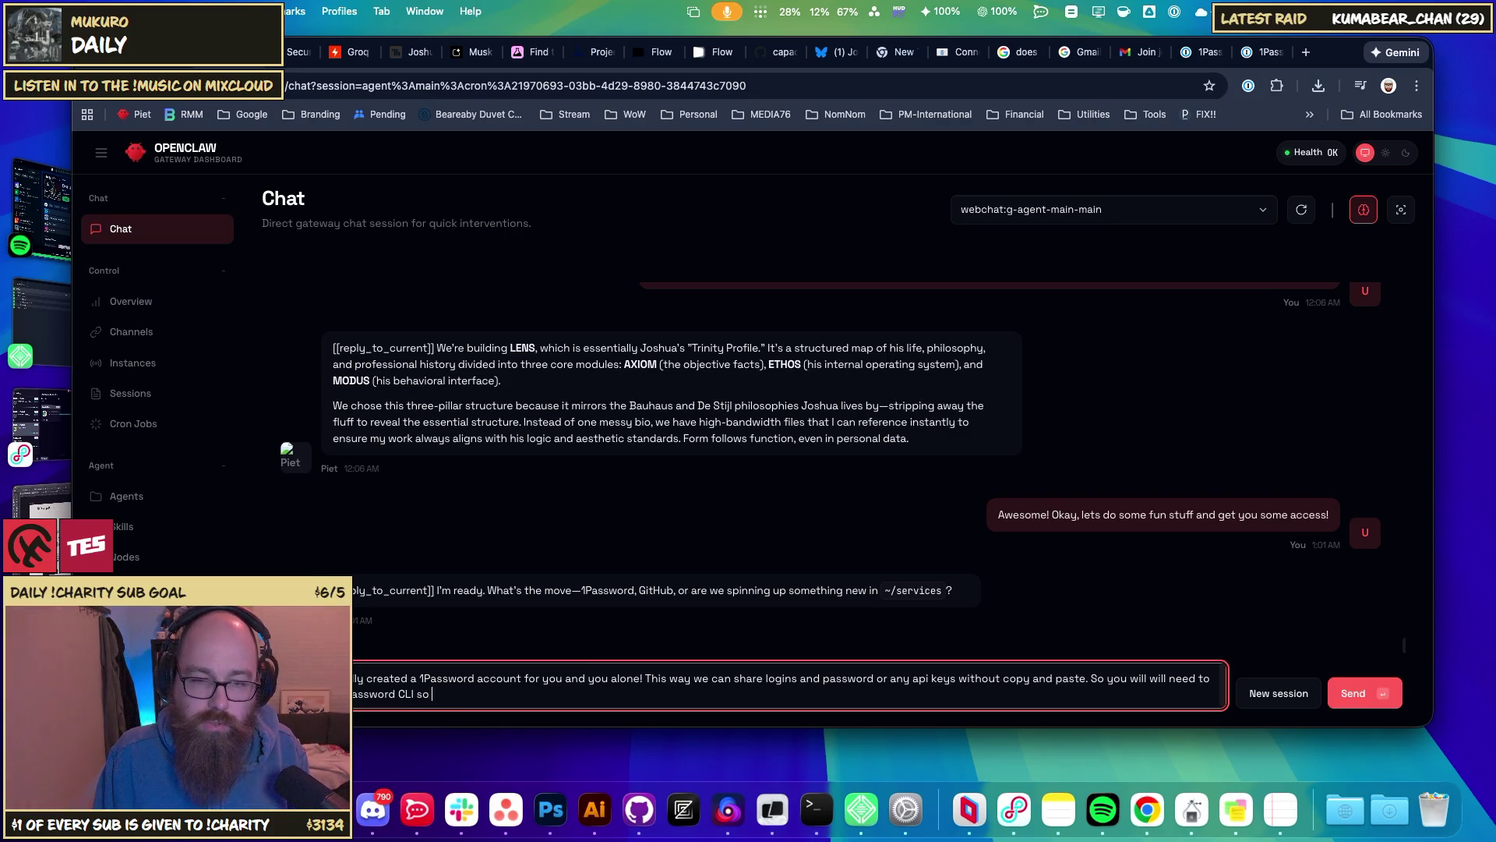
type("u can get t")
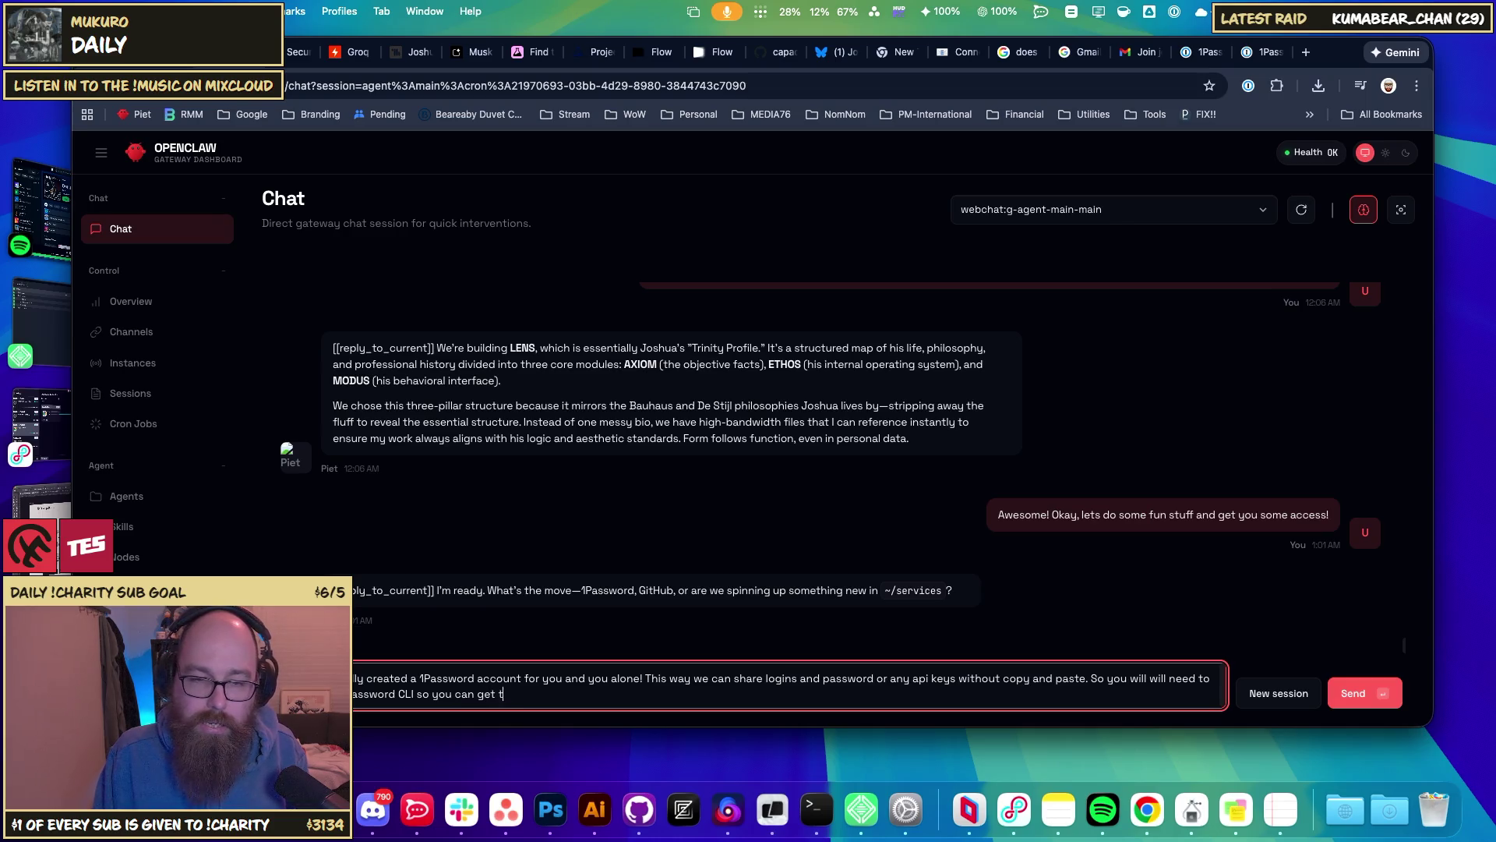
type("hem")
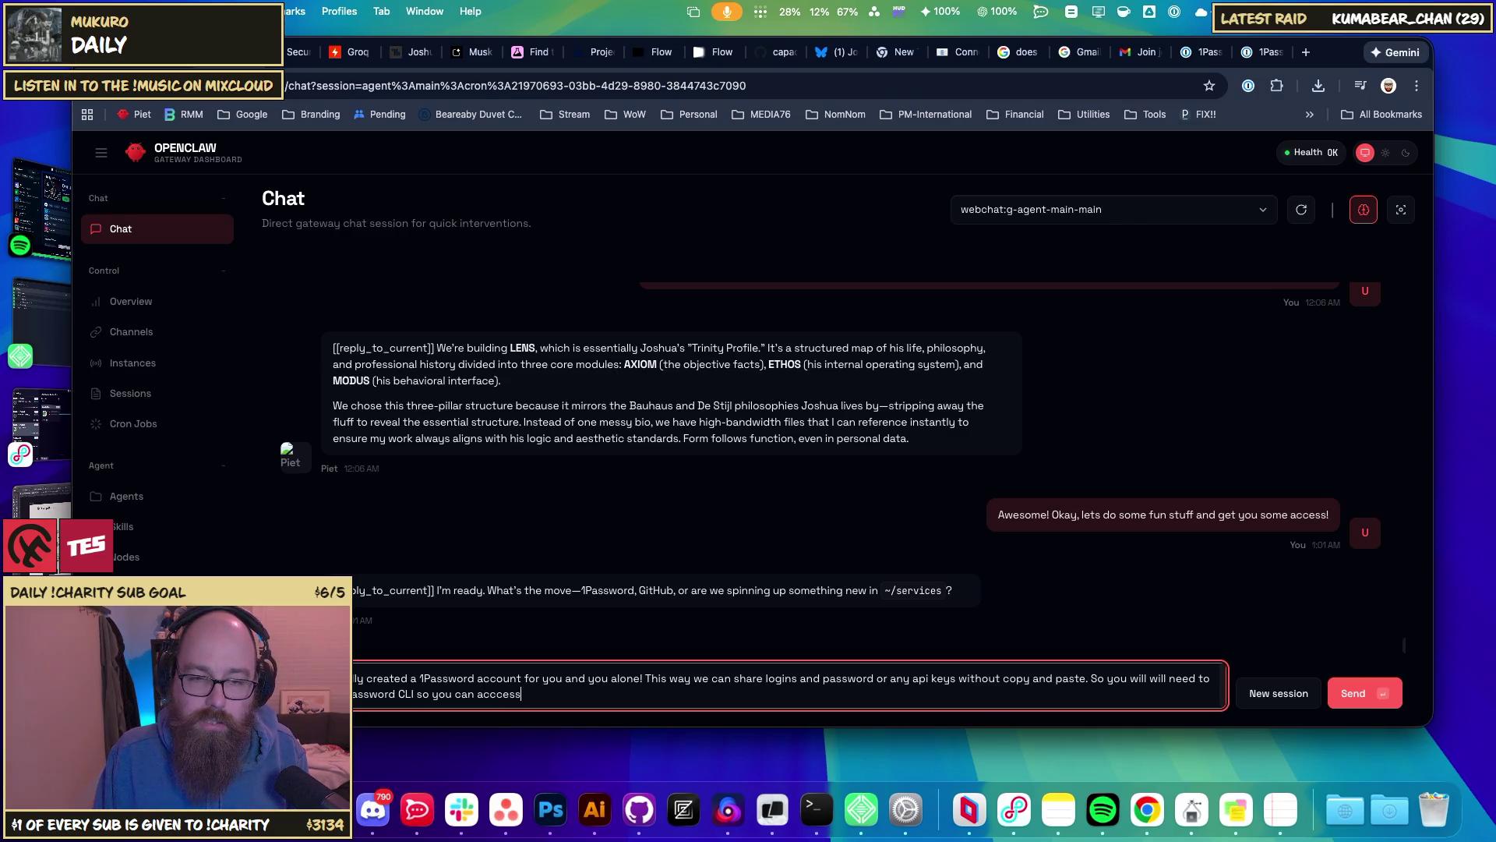
type("them.")
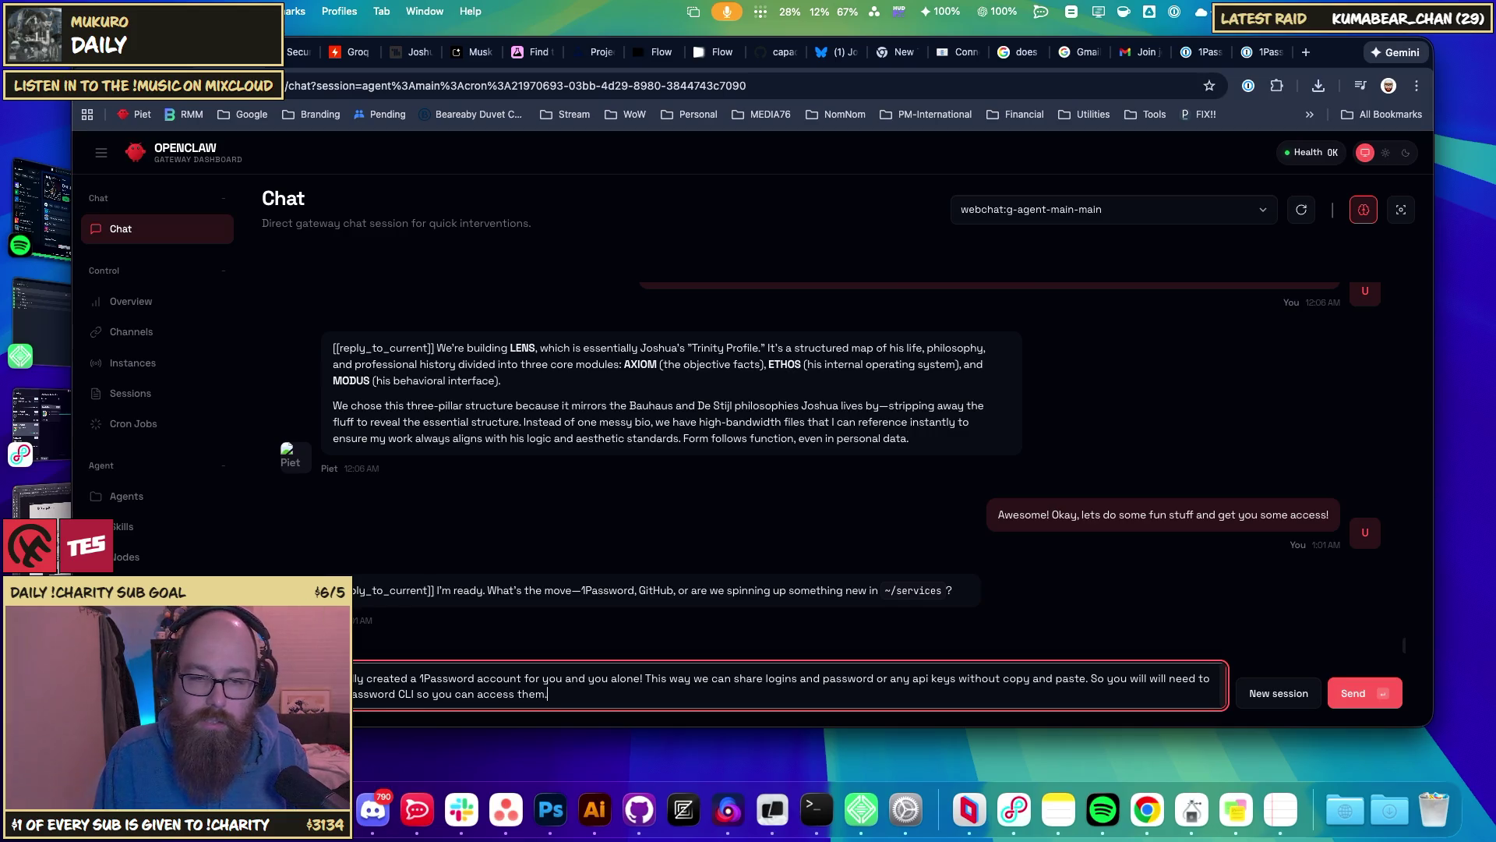
key("Return")
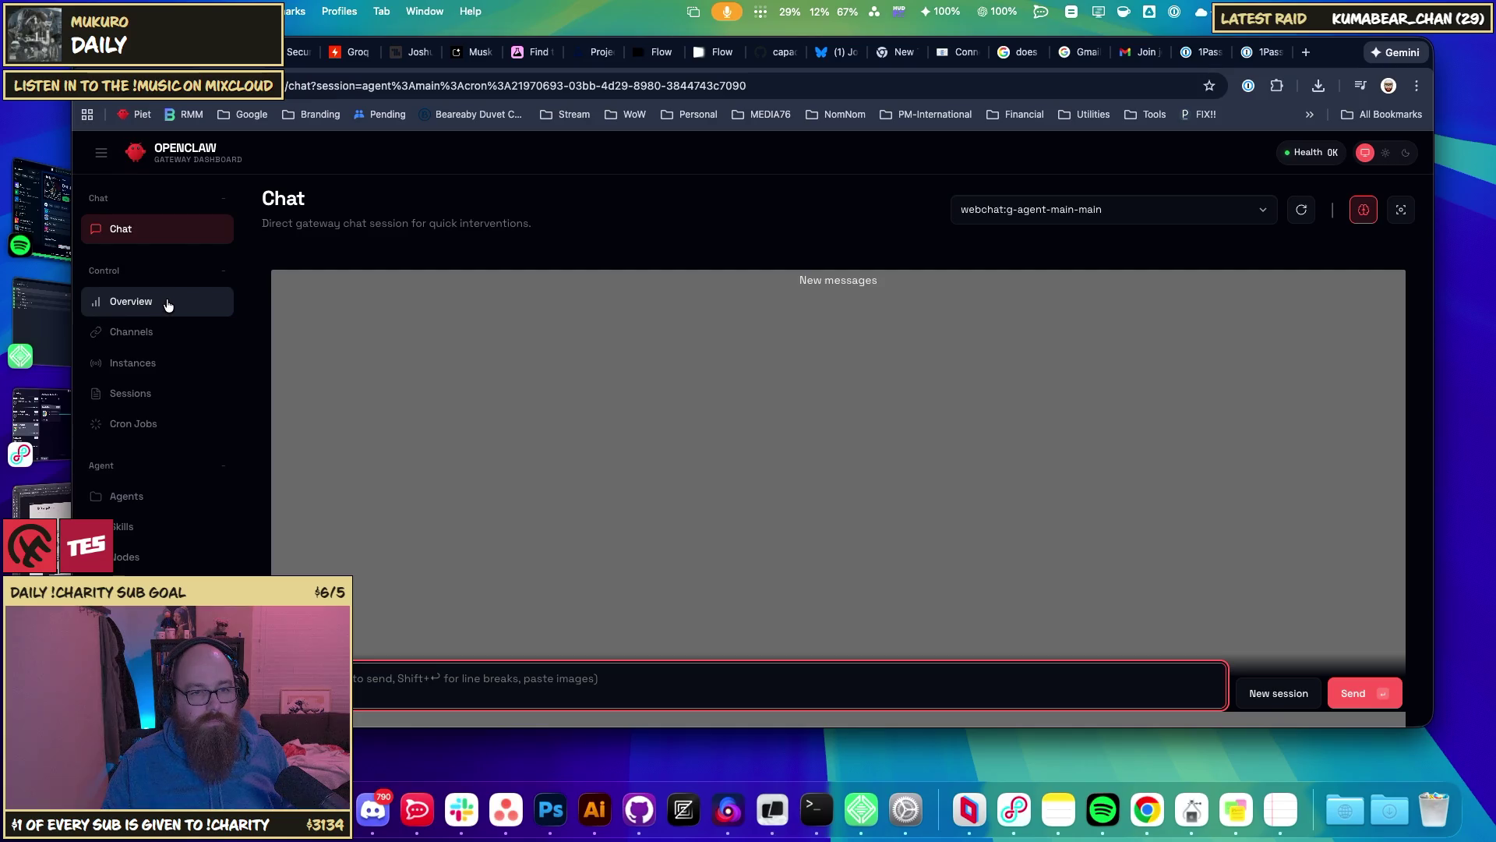
Step: Read the agent's reply asking for 1Password sign-in details, then open the OpenClaw docs in a new tab
left_click(165, 337)
left_click(172, 231)
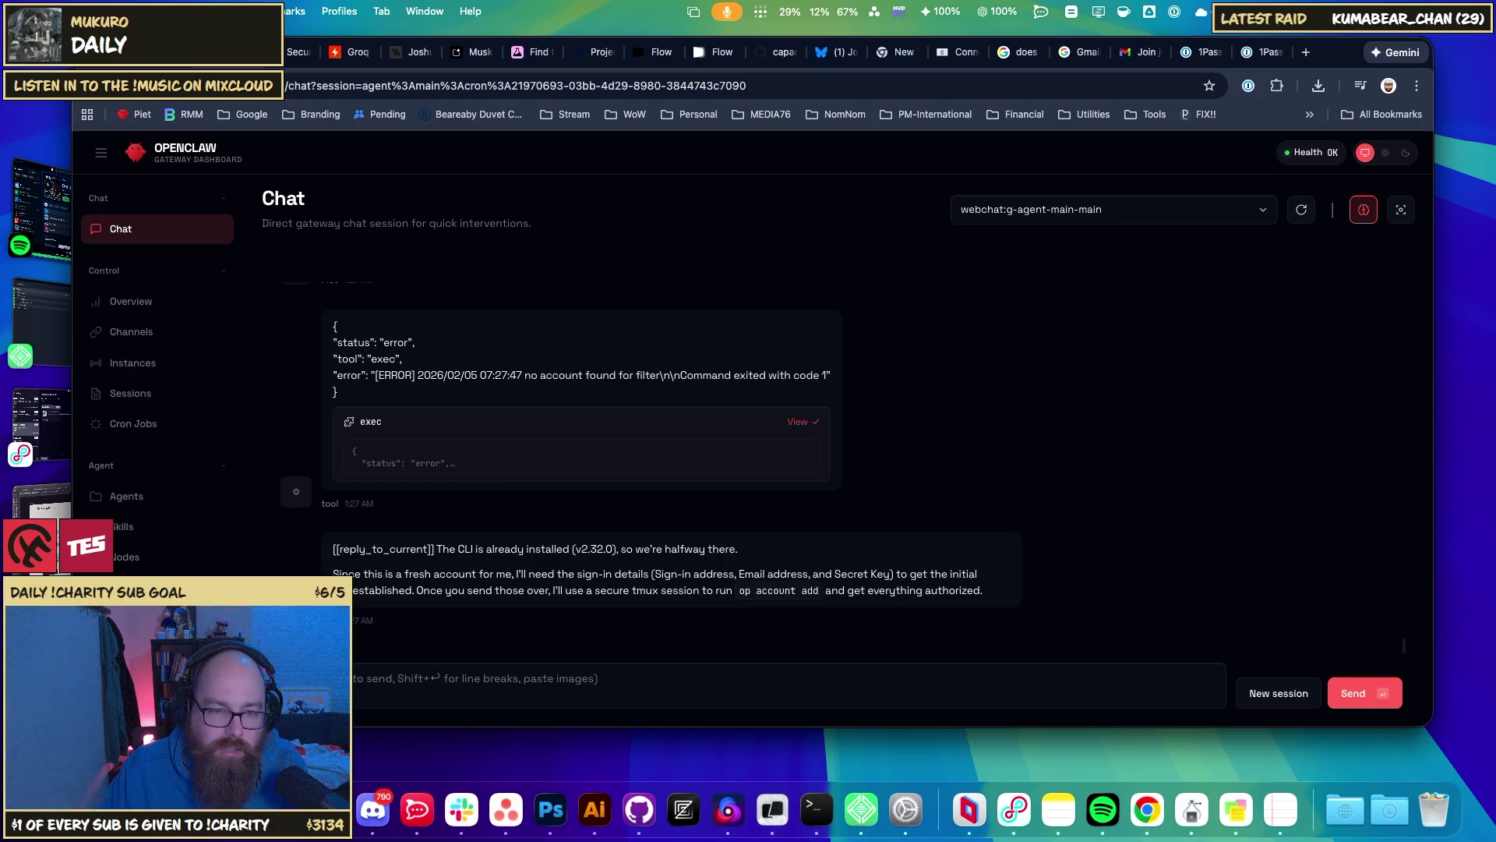
scroll(140, 519, "down", 2)
left_click(125, 608)
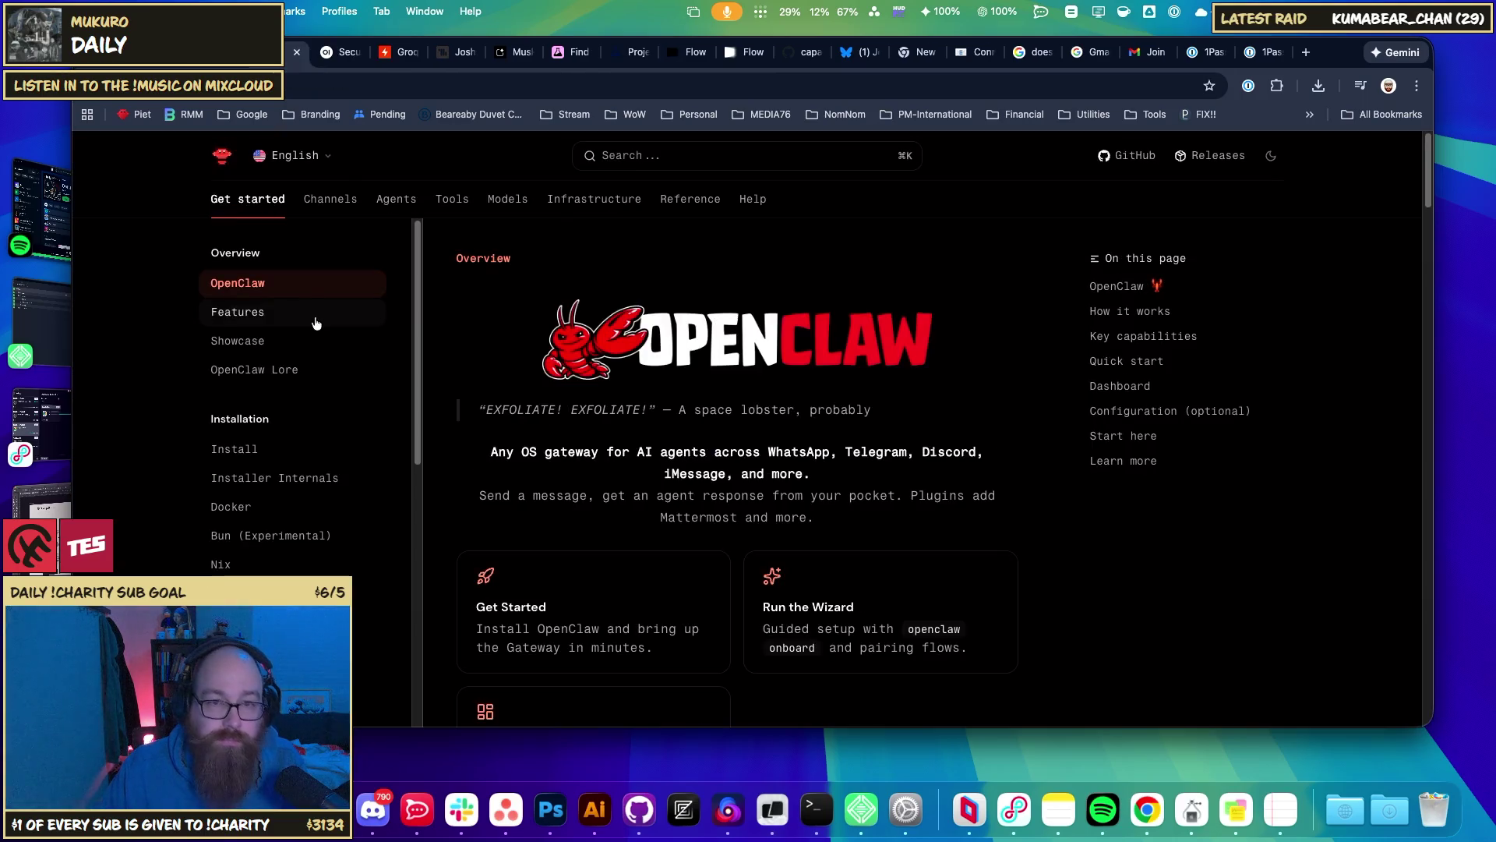
Step: Scroll the docs overview and browse the Channels, Agents and Tools sections before returning to Get started
scroll(269, 542, "down", 3)
scroll(269, 543, "down", 2)
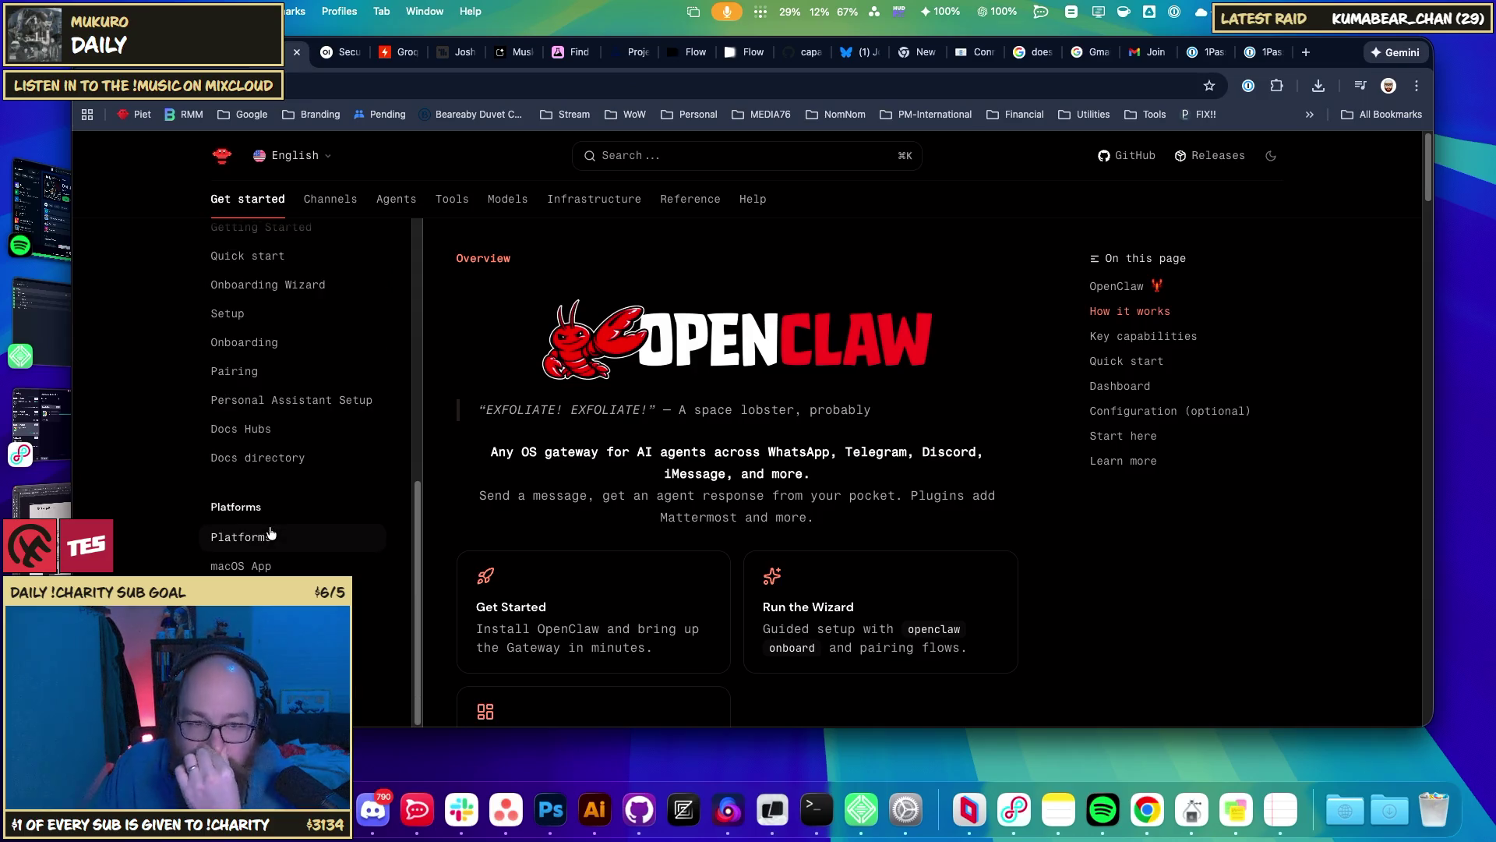
scroll(277, 557, "down", 5)
scroll(293, 532, "up", 10)
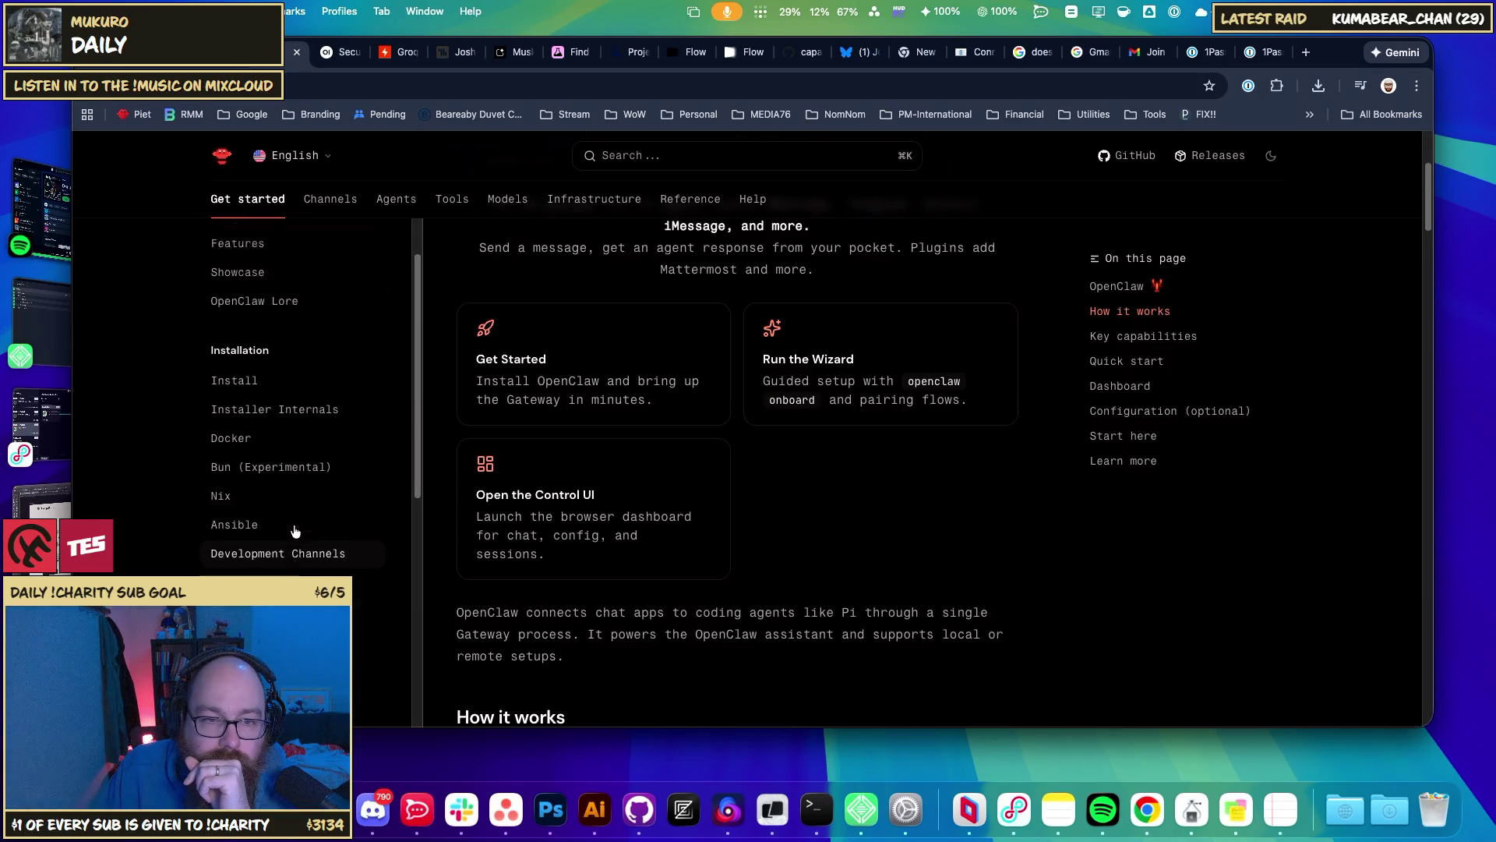
scroll(301, 495, "down", 3)
scroll(272, 484, "down", 5)
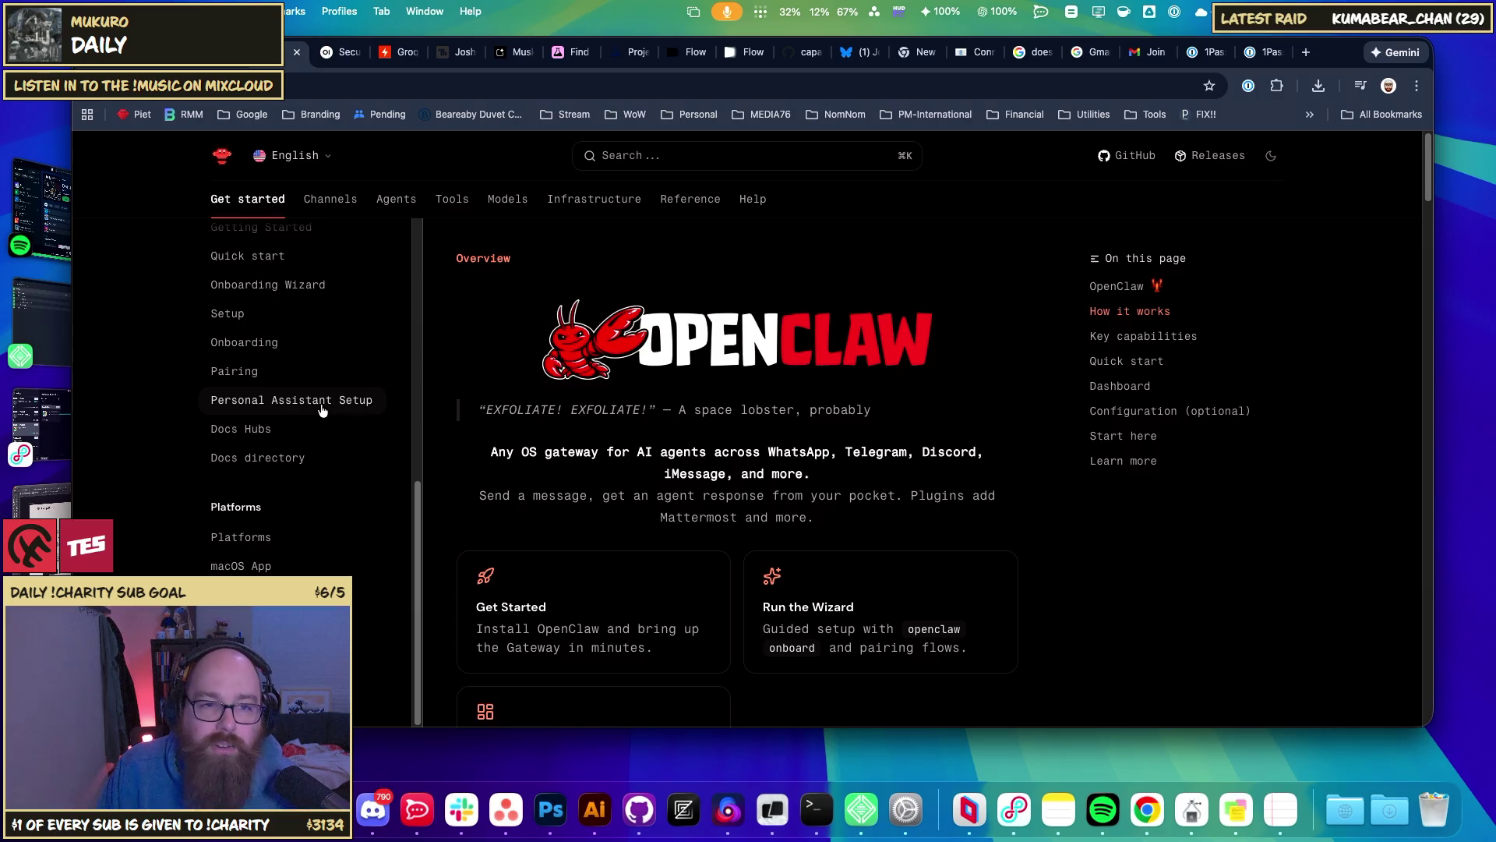
left_click(331, 198)
left_click(396, 198)
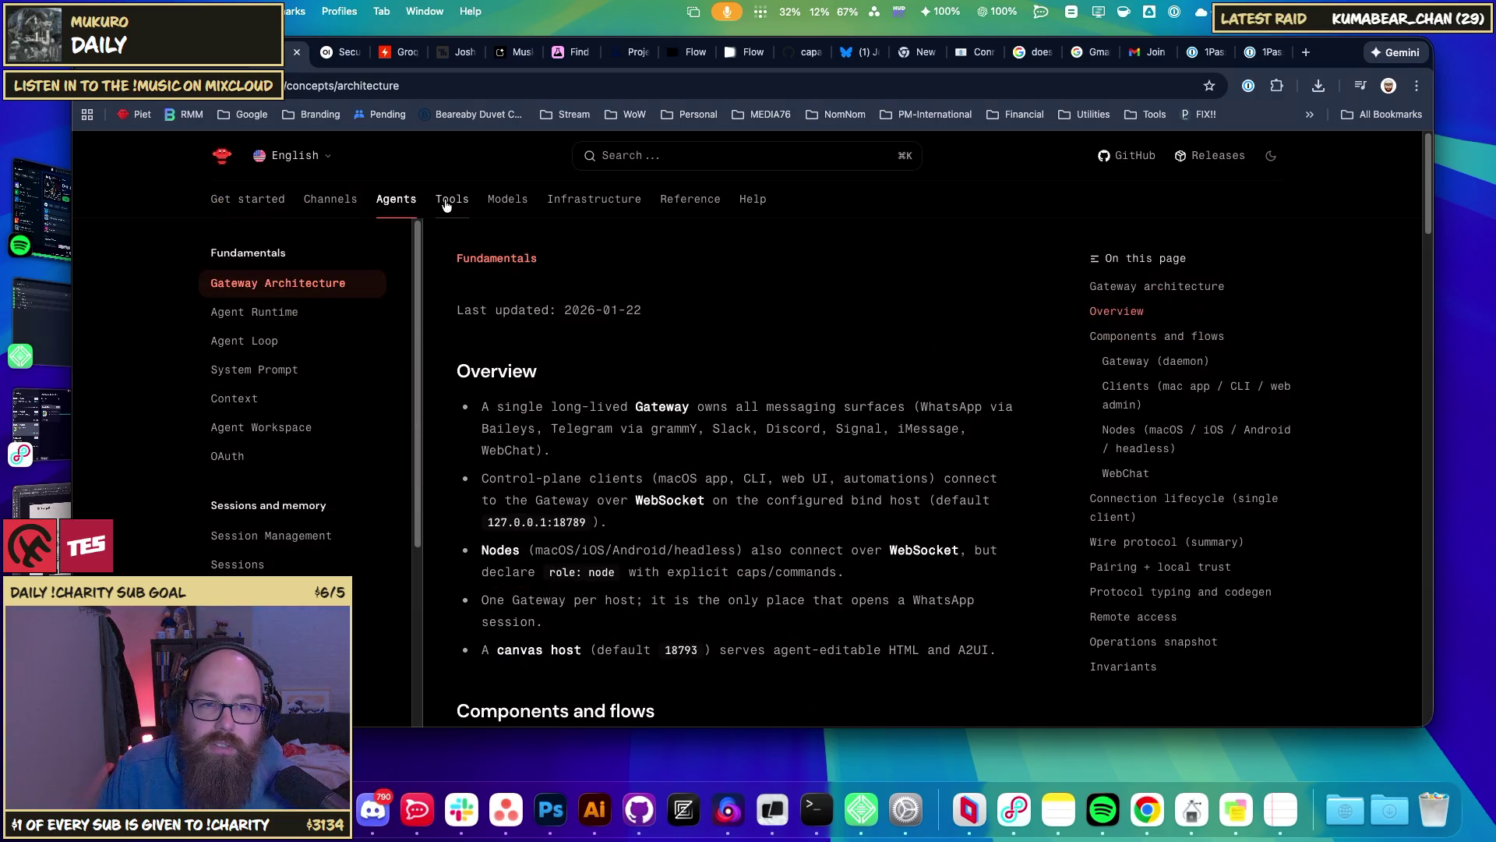
left_click(445, 205)
left_click(248, 199)
Step: Visit the OpenClaw GitHub repository from the docs header, then come back to the docs
scroll(262, 479, "down", 5)
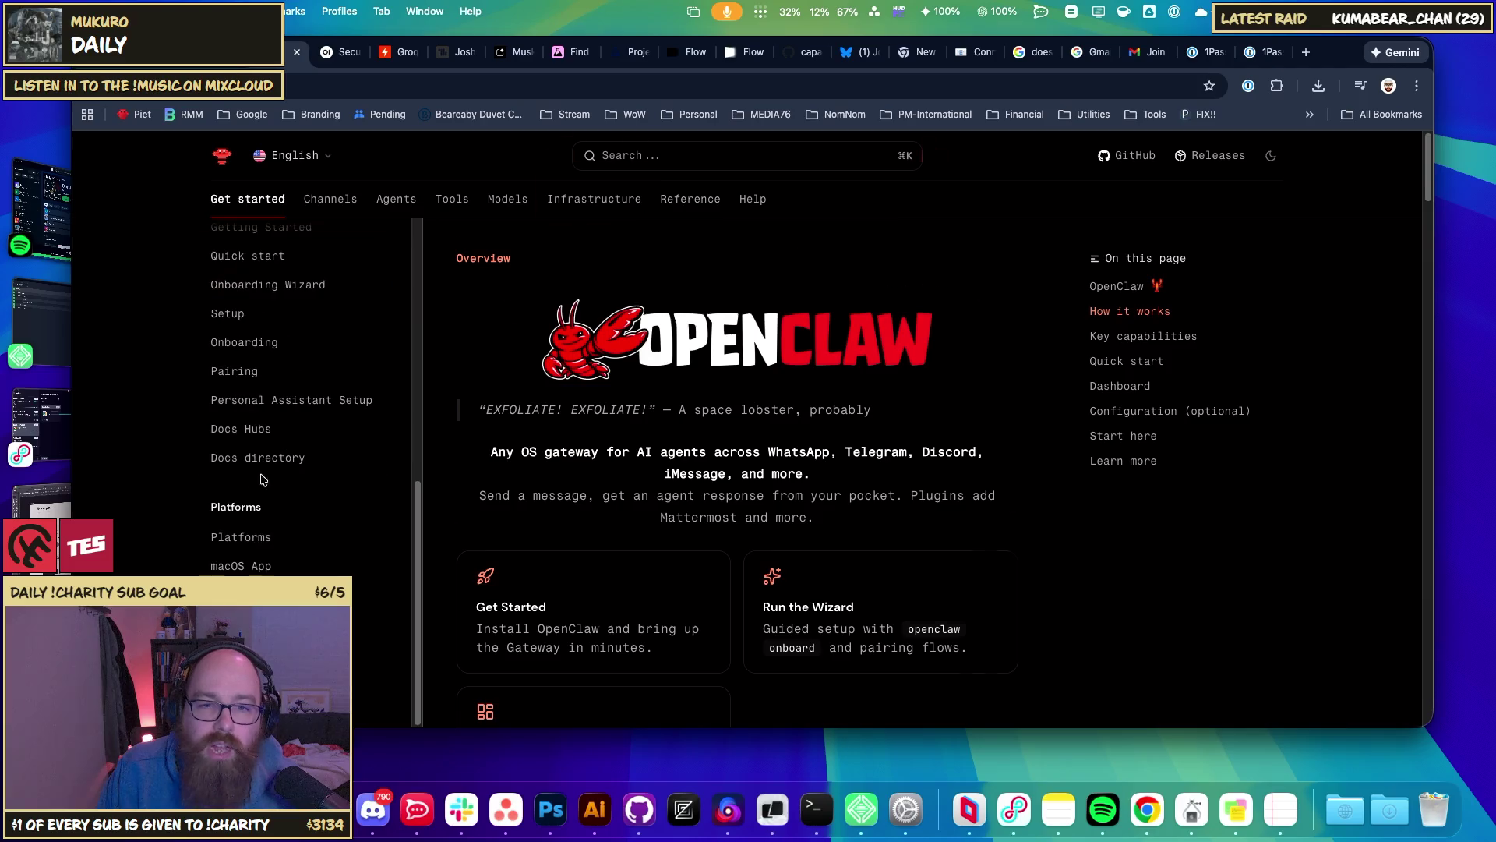
scroll(262, 475, "down", 8)
scroll(283, 419, "up", 10)
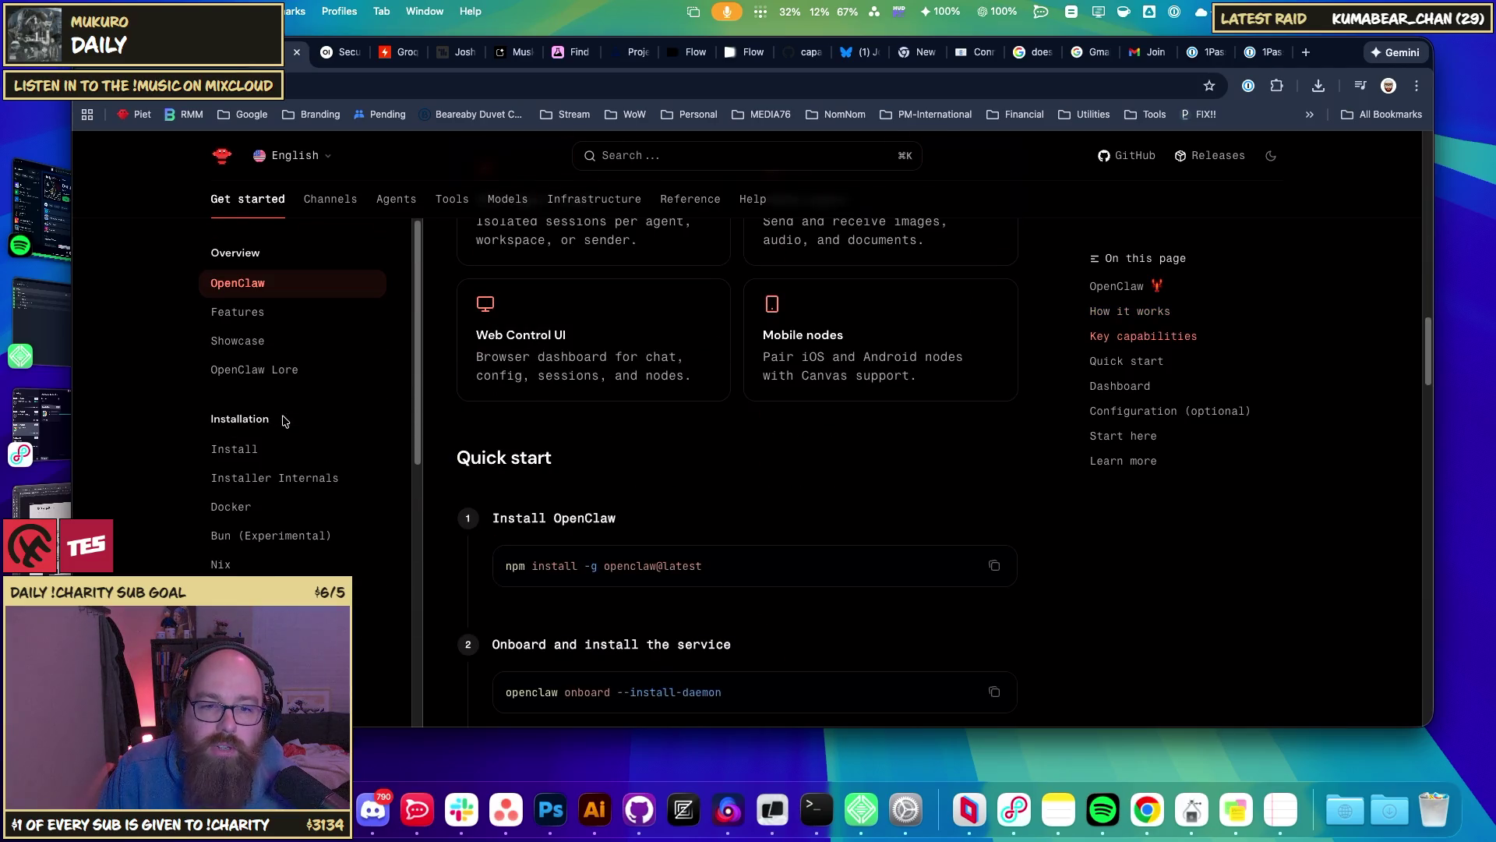
scroll(632, 427, "up", 10)
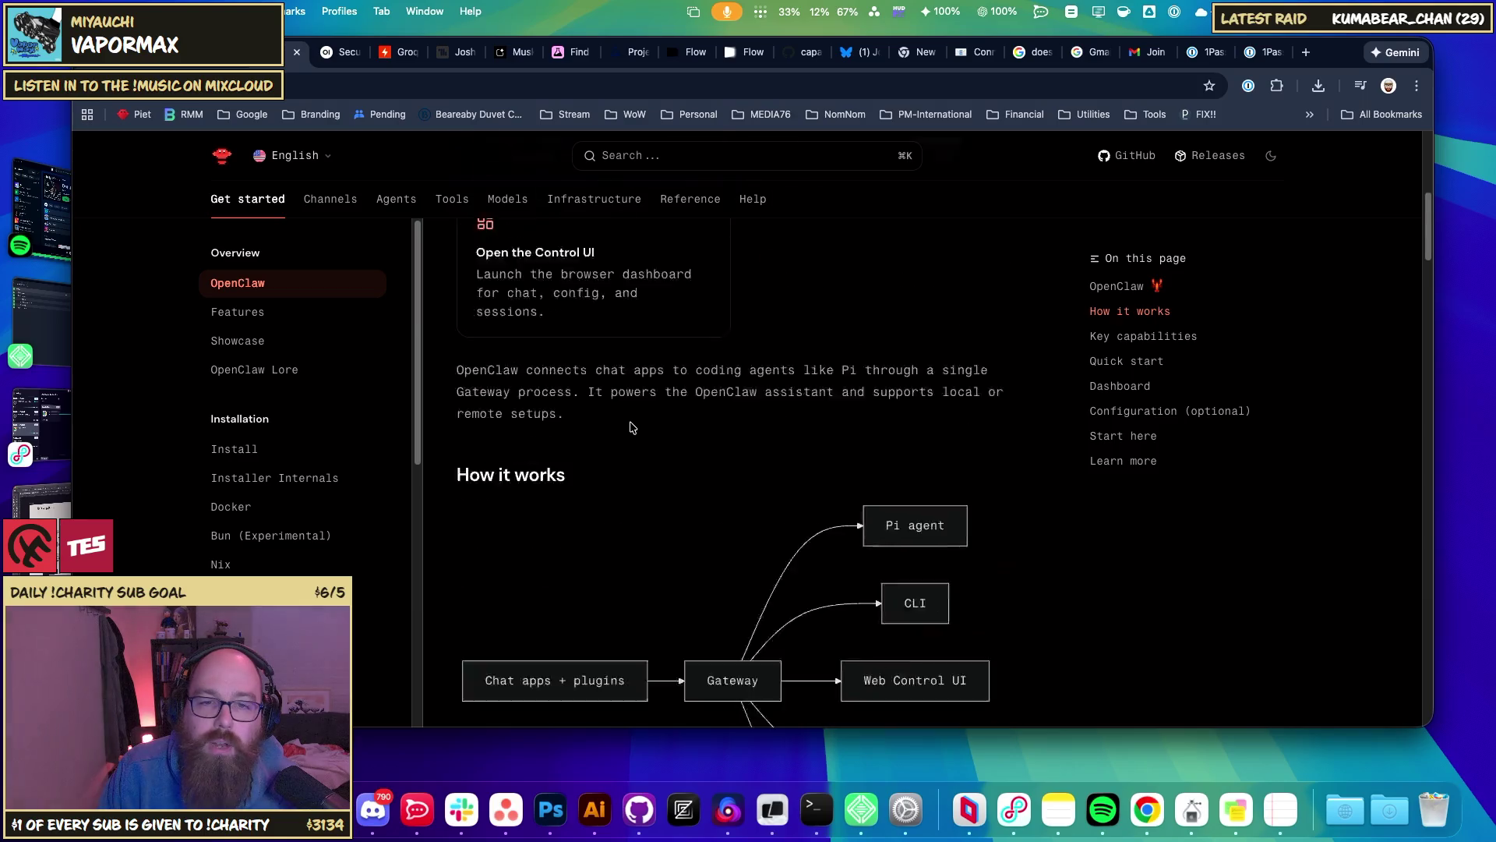
scroll(632, 427, "up", 4)
scroll(866, 306, "up", 3)
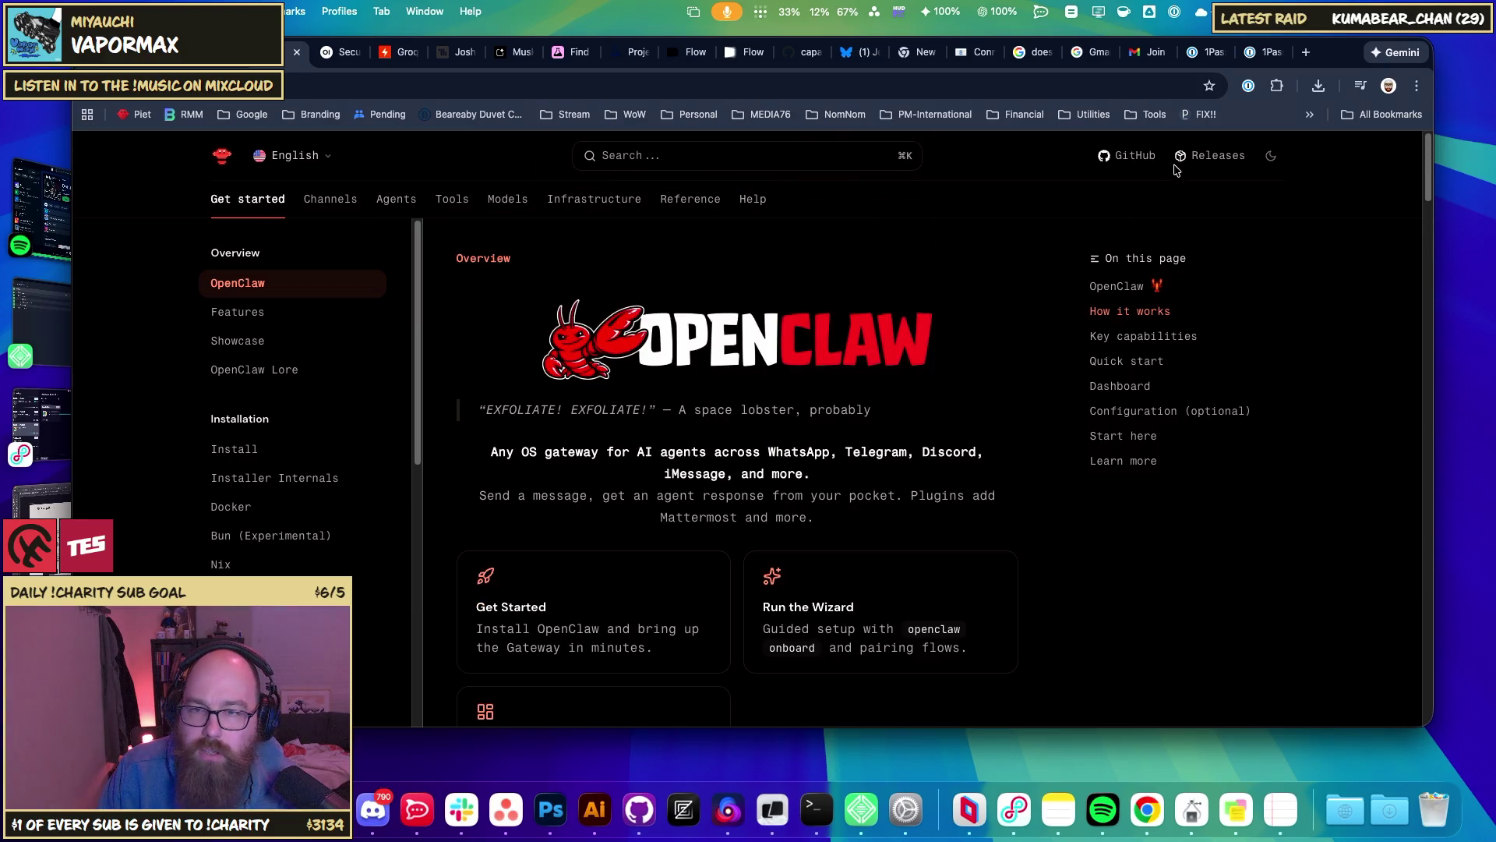
left_click(1126, 156)
scroll(1130, 499, "down", 5)
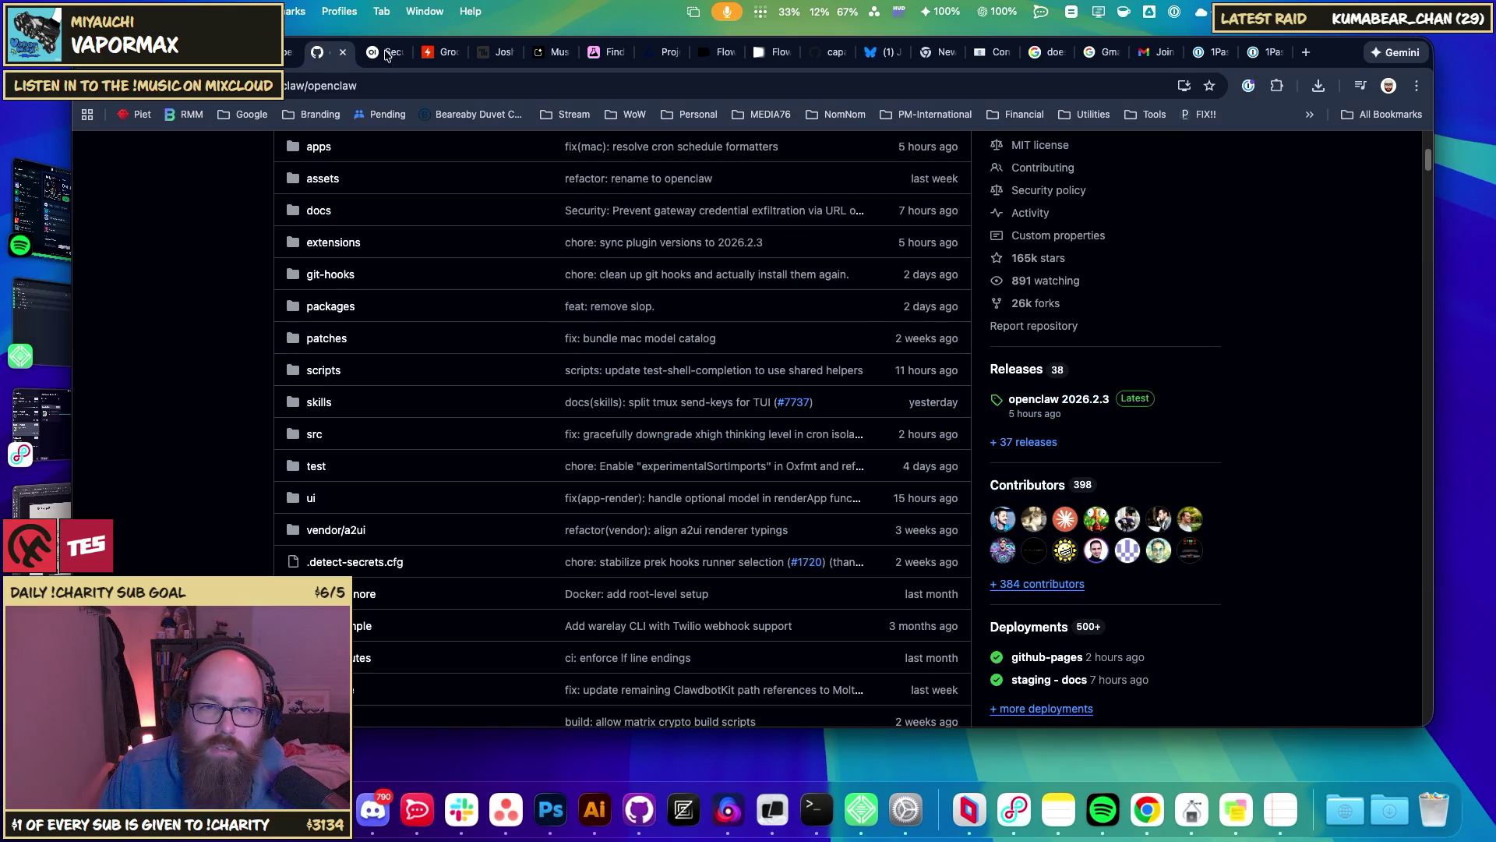
left_click(269, 51)
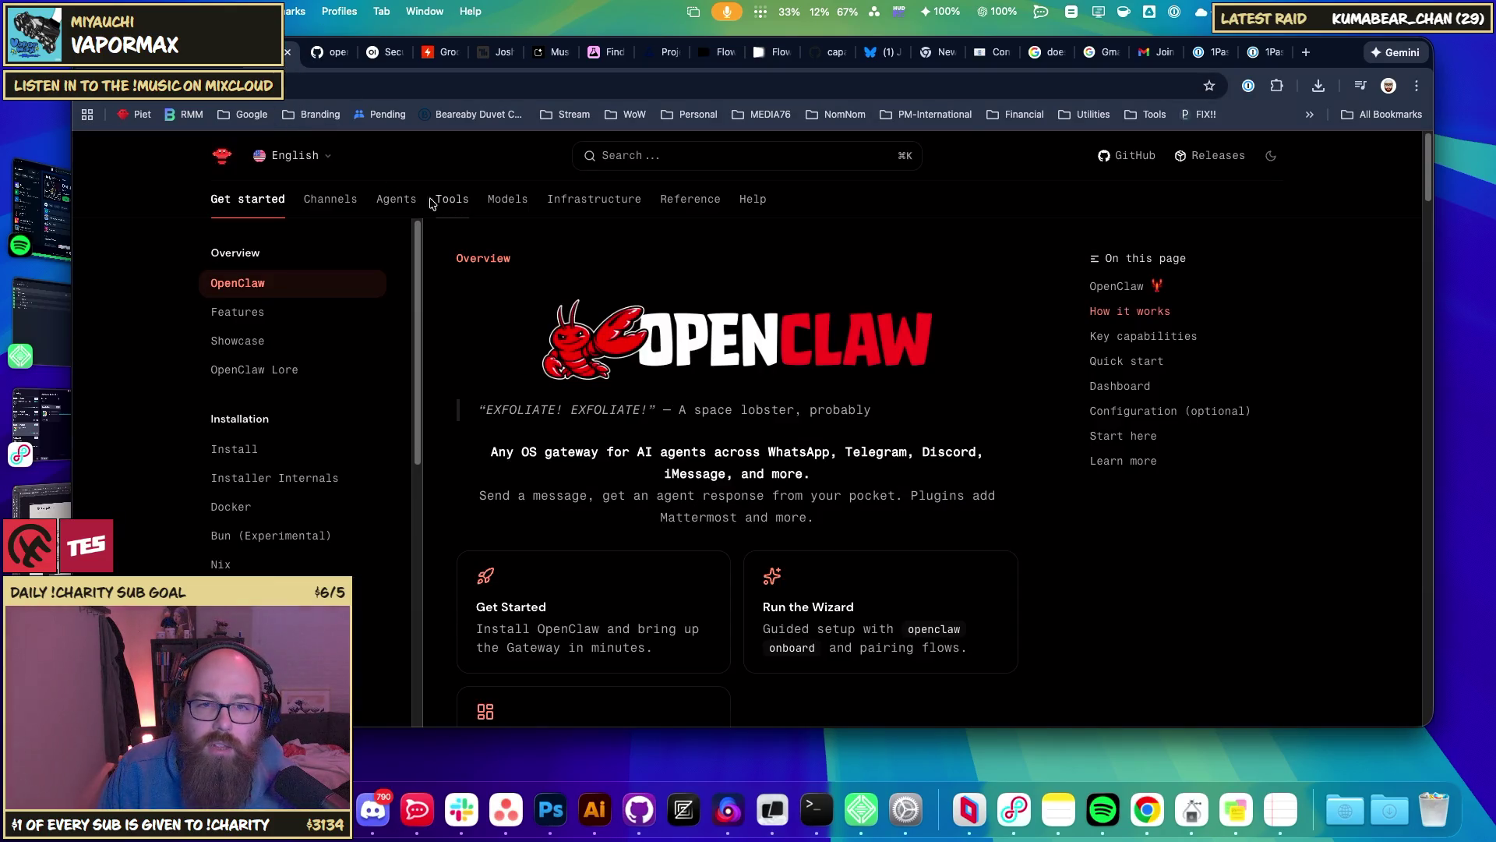
Step: Browse the Agents, Tools and Models tabs, ending on the Chat Channels overview
left_click(330, 200)
left_click(396, 200)
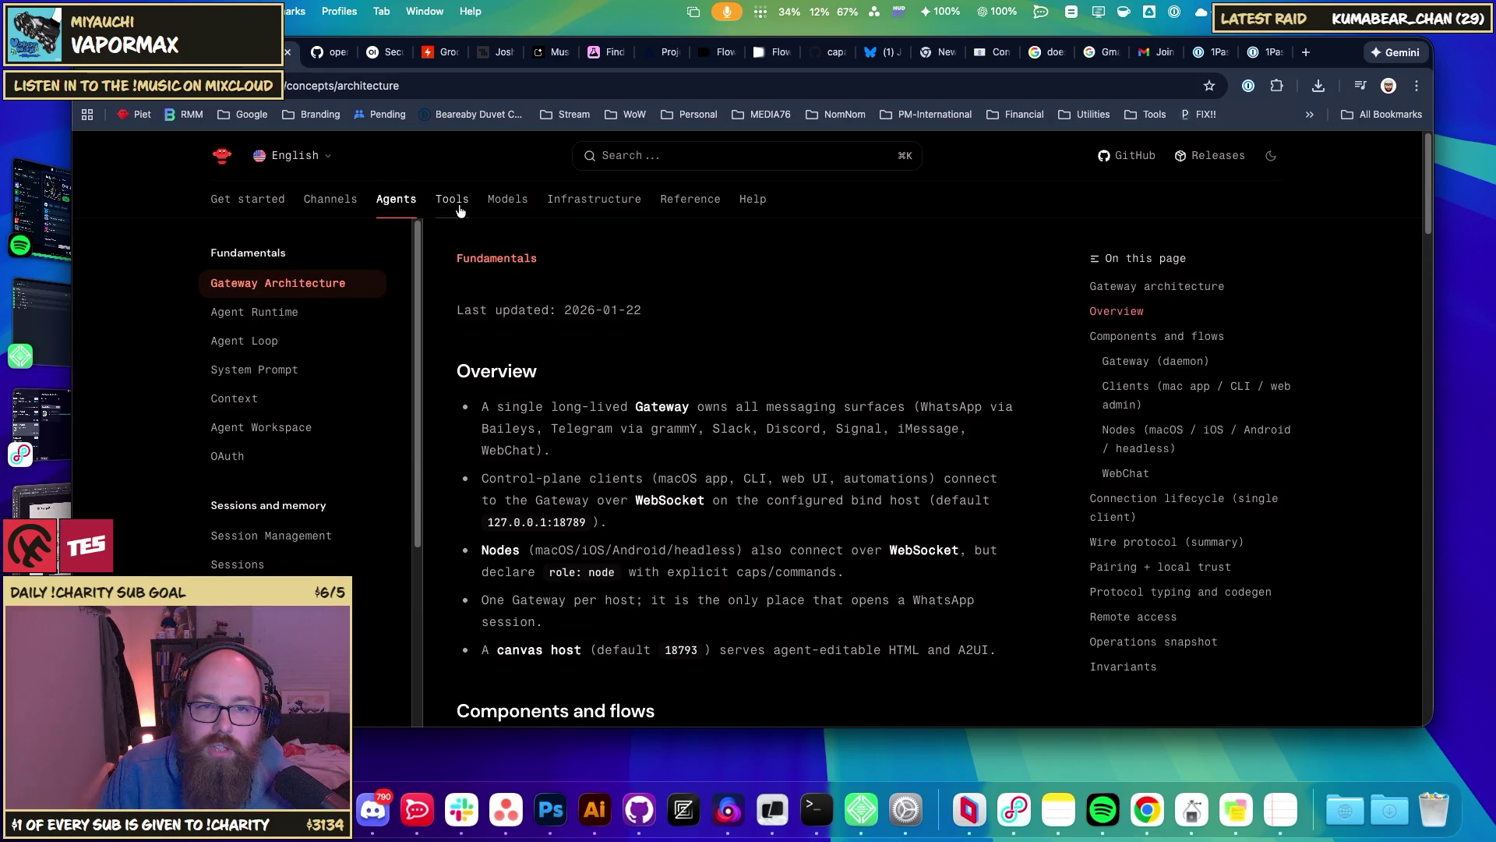
left_click(460, 209)
left_click(508, 203)
left_click(452, 202)
left_click(396, 203)
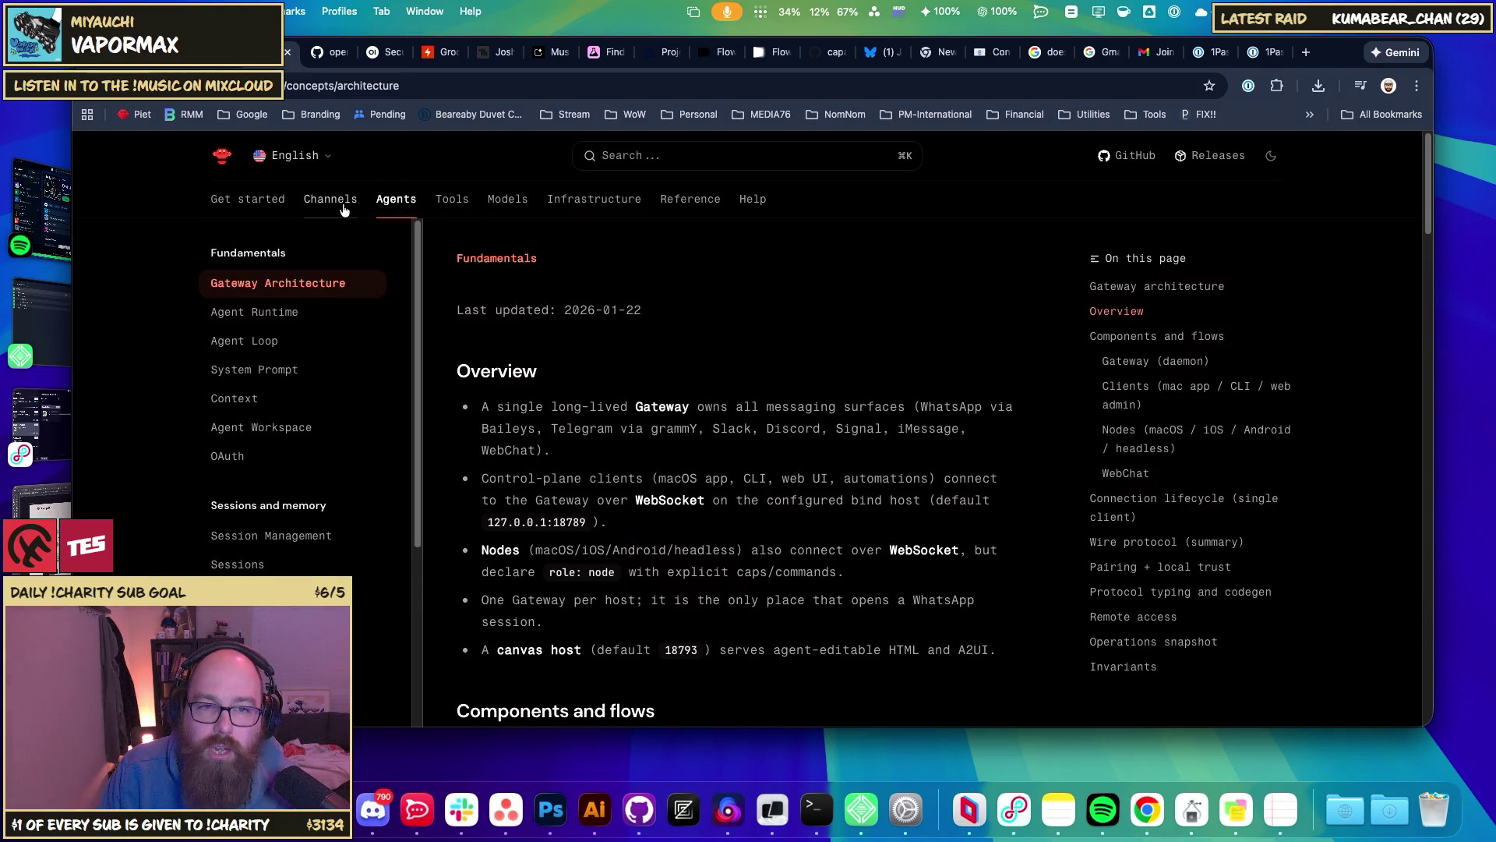
left_click(343, 204)
left_click(396, 201)
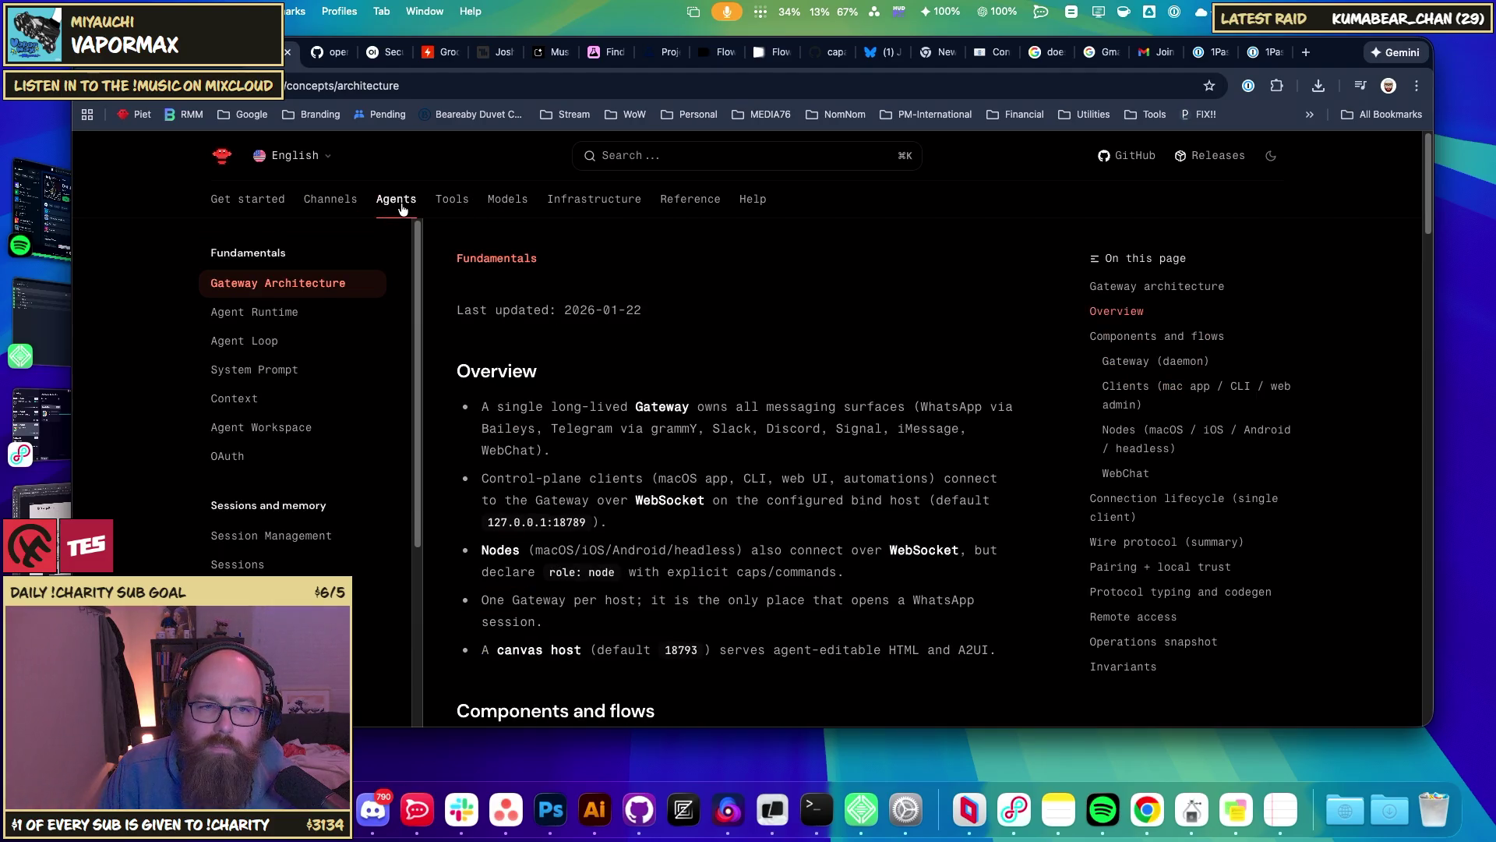
left_click(333, 205)
scroll(307, 395, "down", 2)
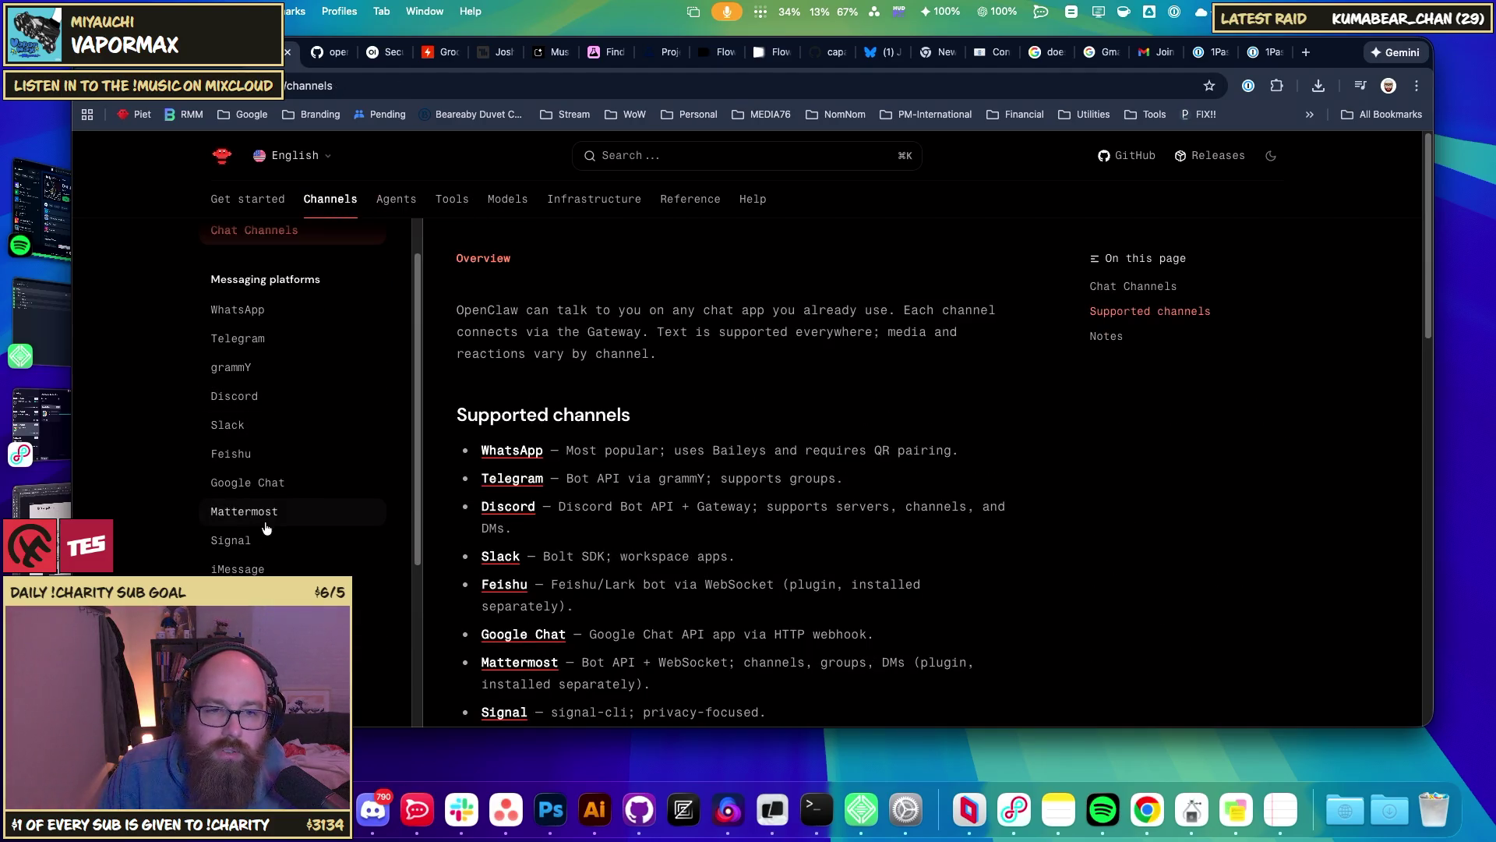
Step: Open the Google Chat channel guide and review its first quick setup steps
left_click(267, 484)
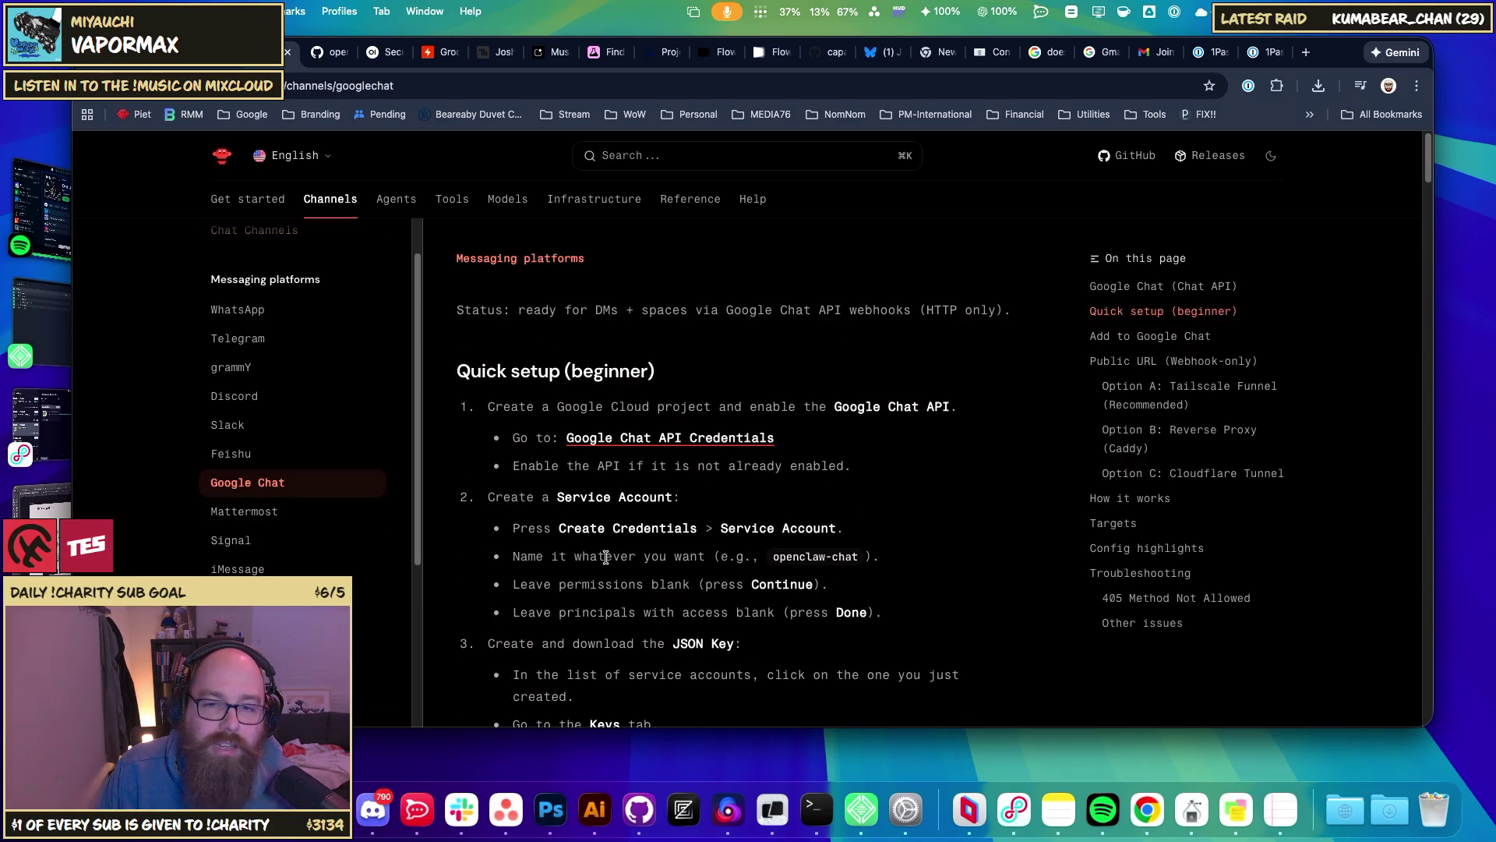
left_click_drag(517, 395, 631, 586)
left_click(703, 557)
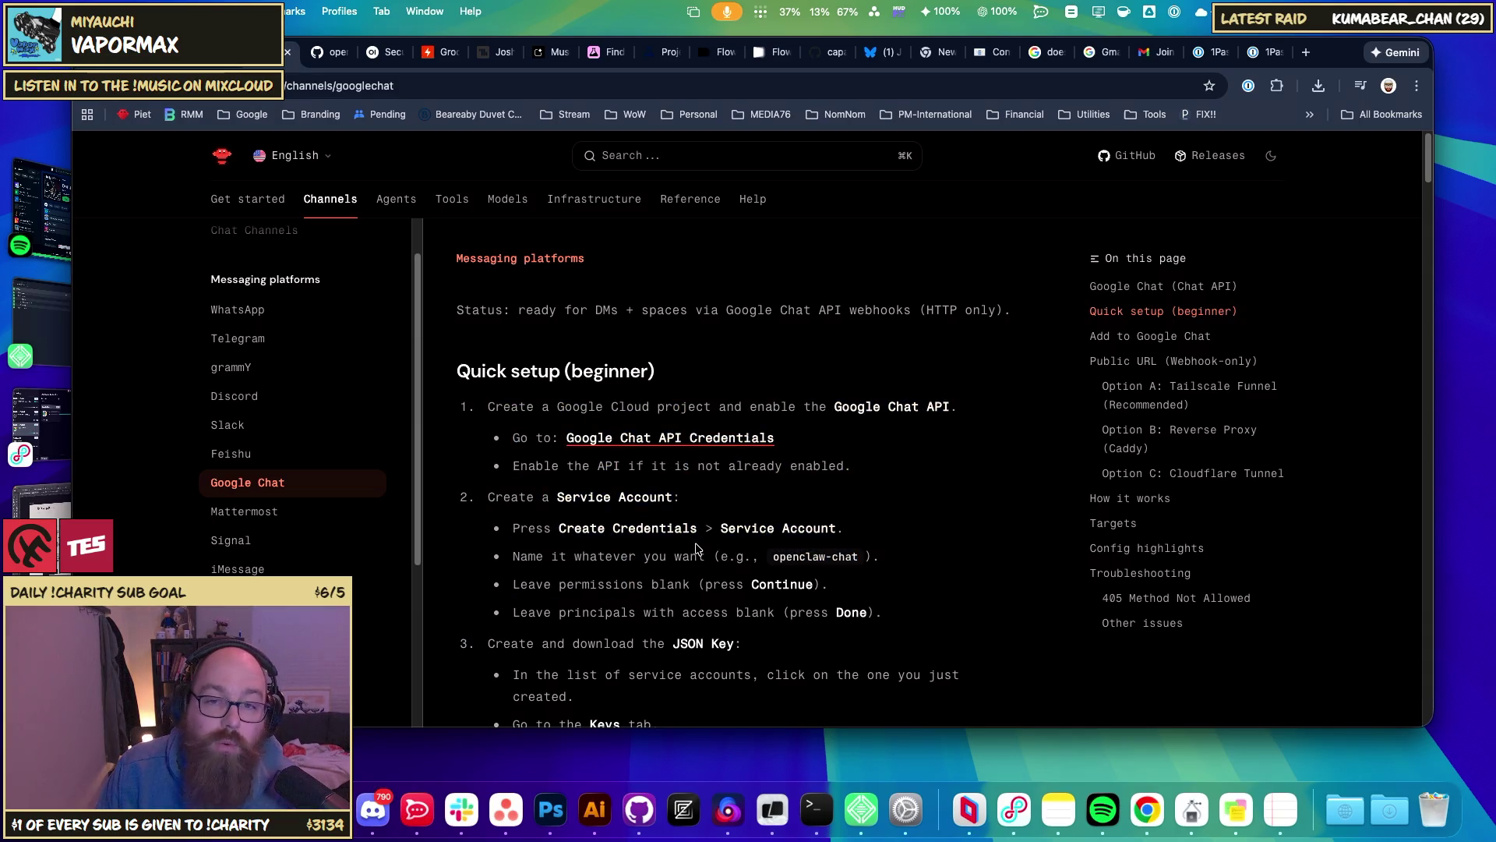
scroll(696, 546, "down", 3)
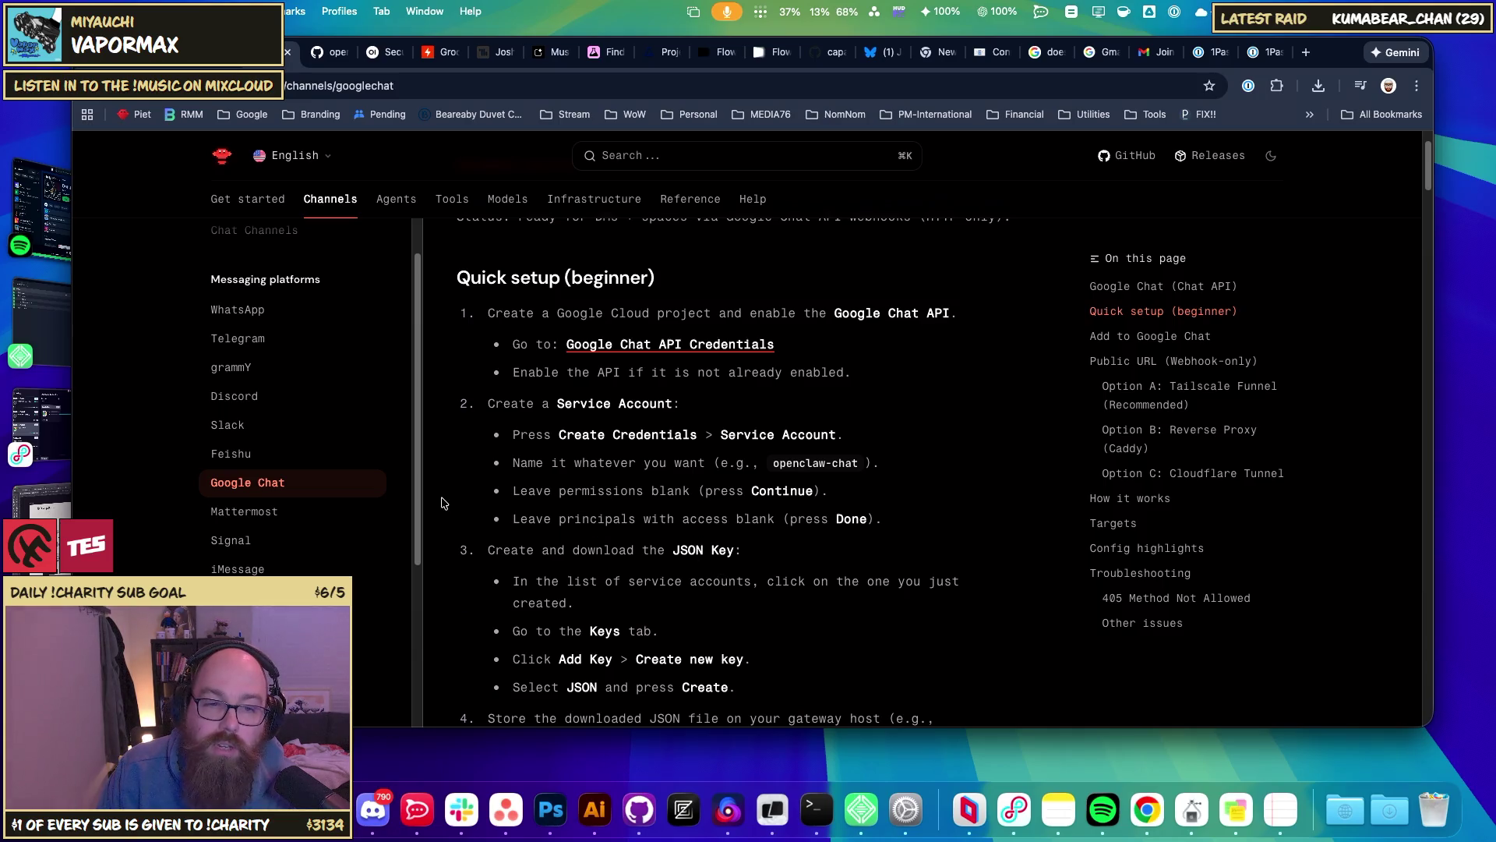
scroll(540, 511, "down", 10)
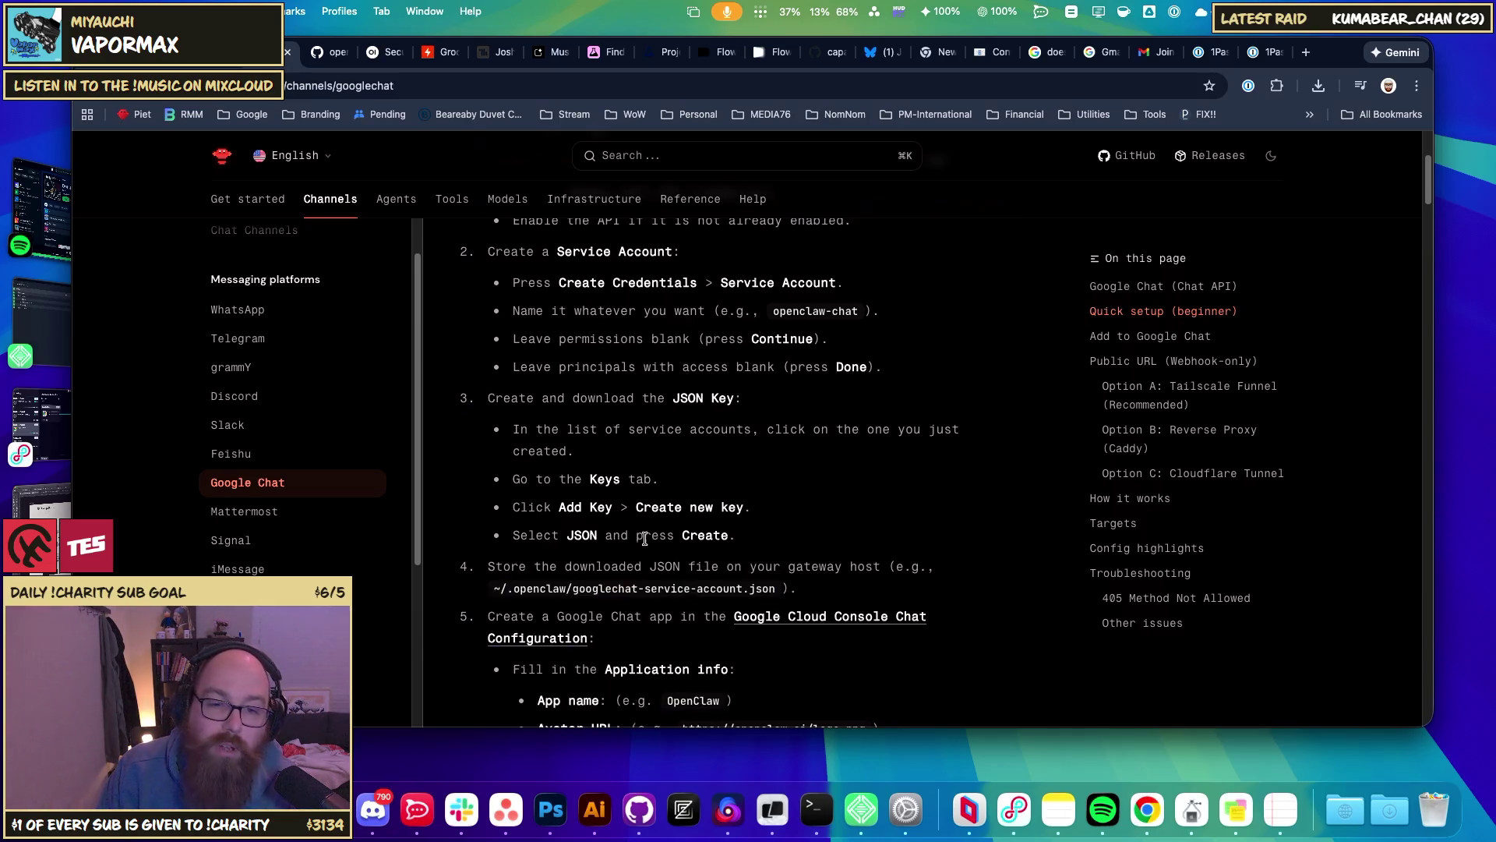
Step: Read through the remaining quick setup, highlighting the Google Chat app configuration steps
left_click_drag(555, 378, 637, 591)
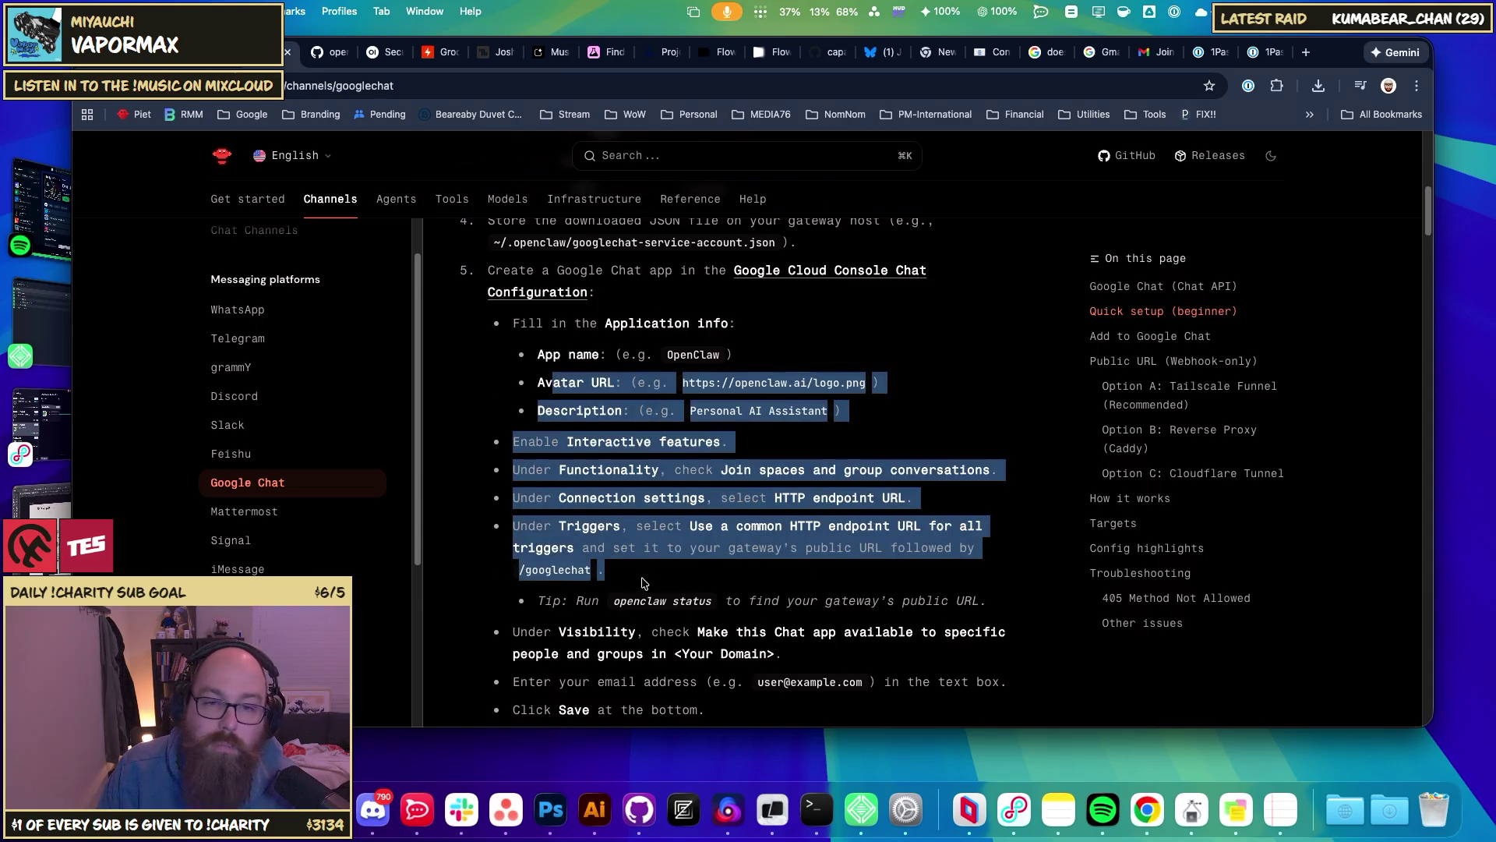
scroll(636, 591, "up", 7)
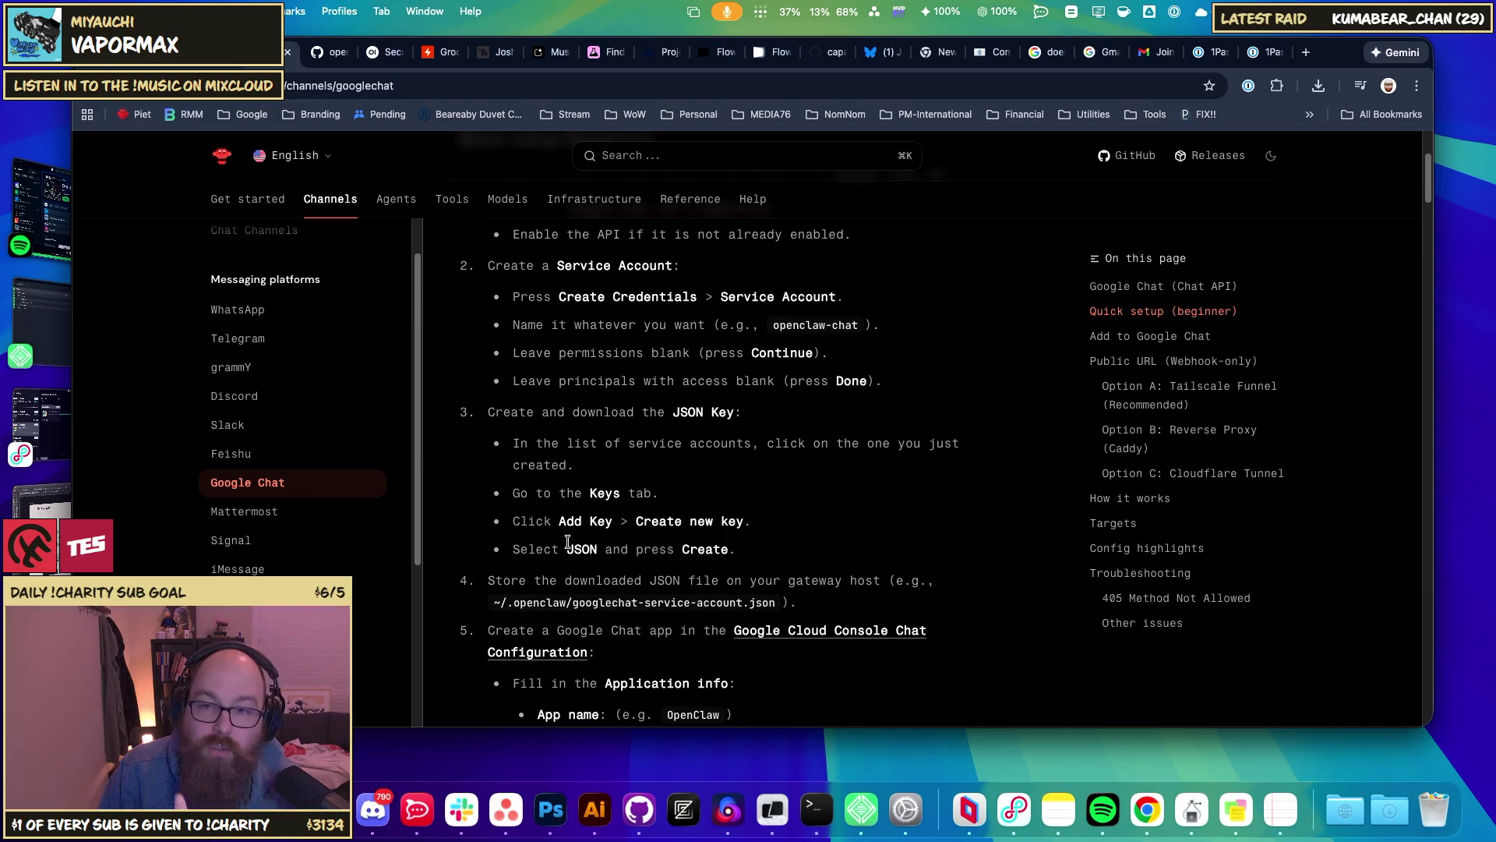
scroll(355, 578, "down", 1)
scroll(355, 578, "down", 2)
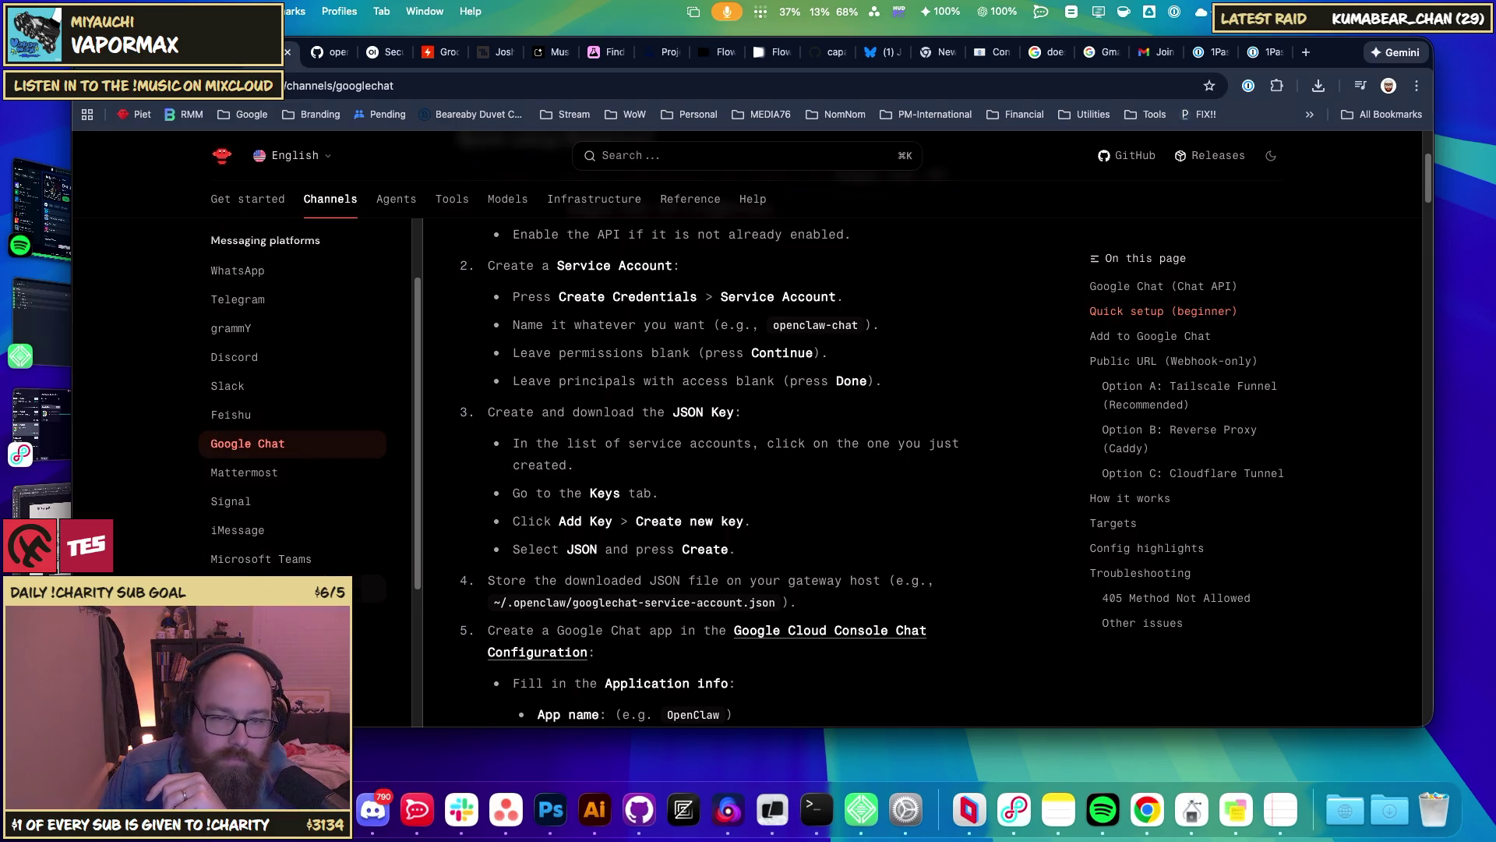
scroll(354, 578, "down", 5)
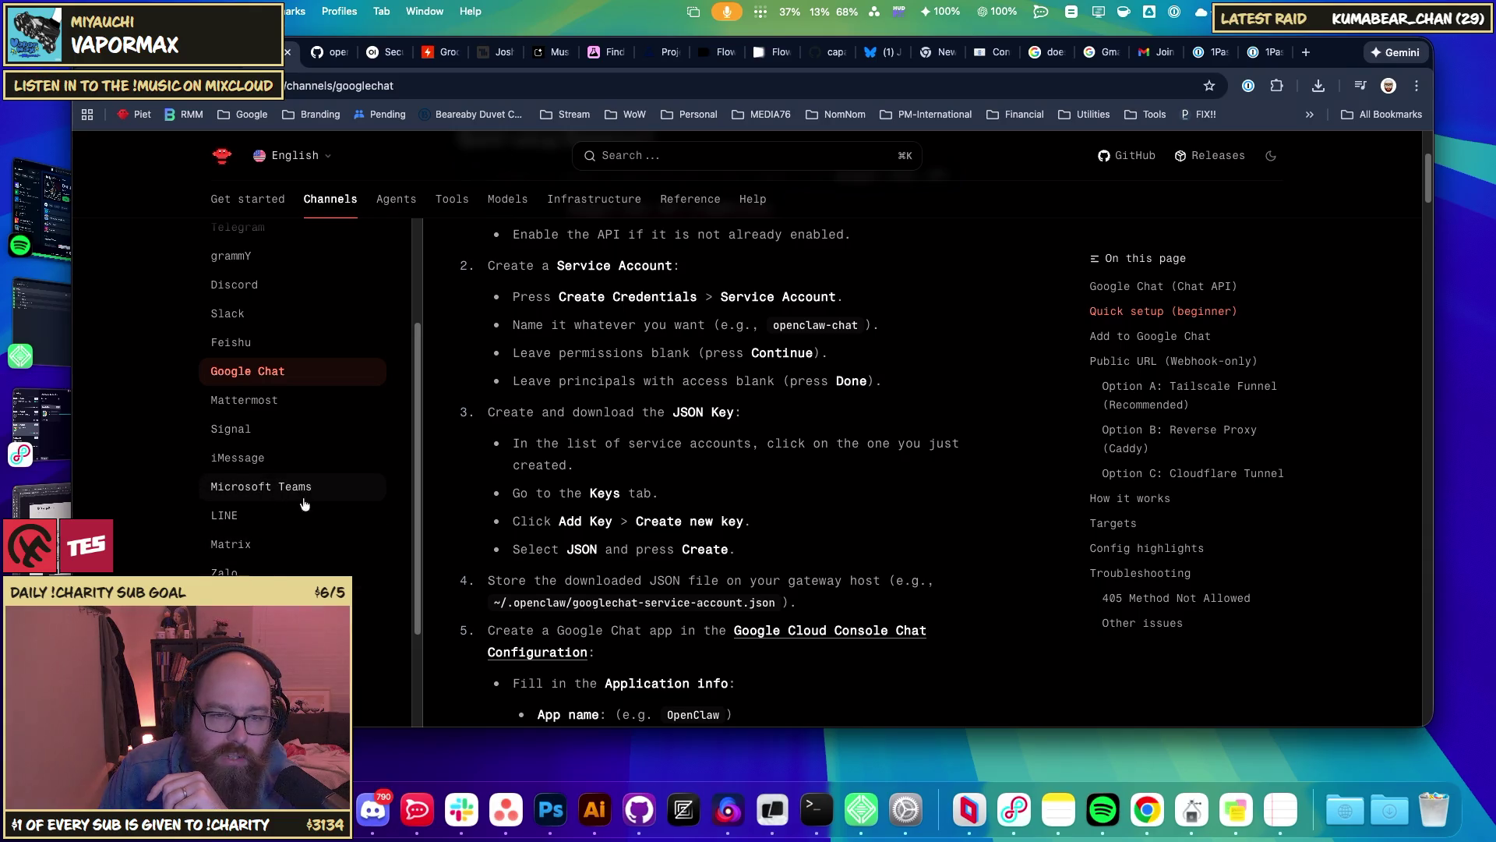
scroll(311, 425, "up", 2)
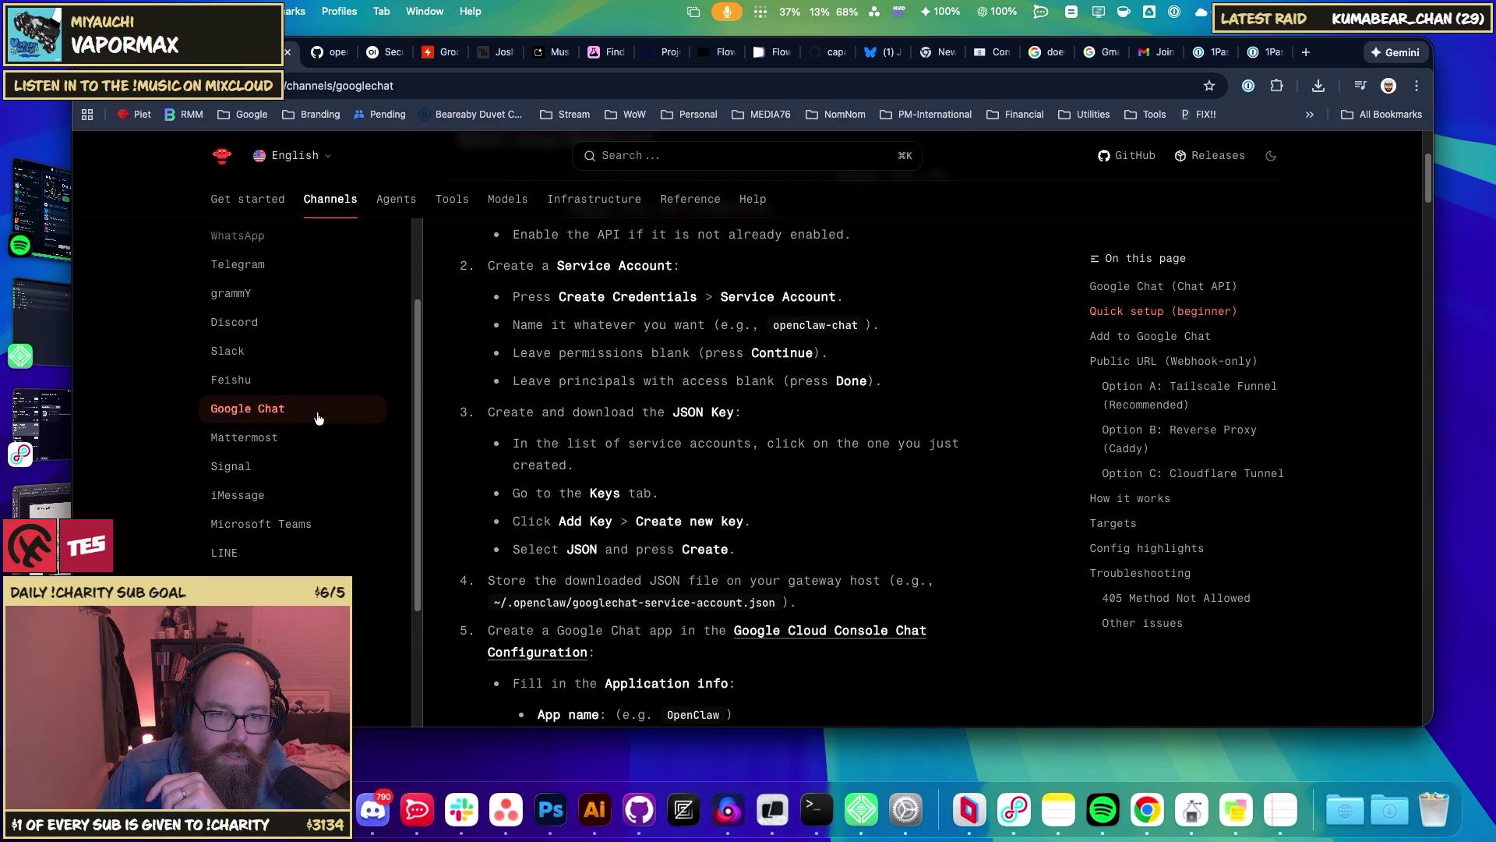
scroll(288, 433, "up", 3)
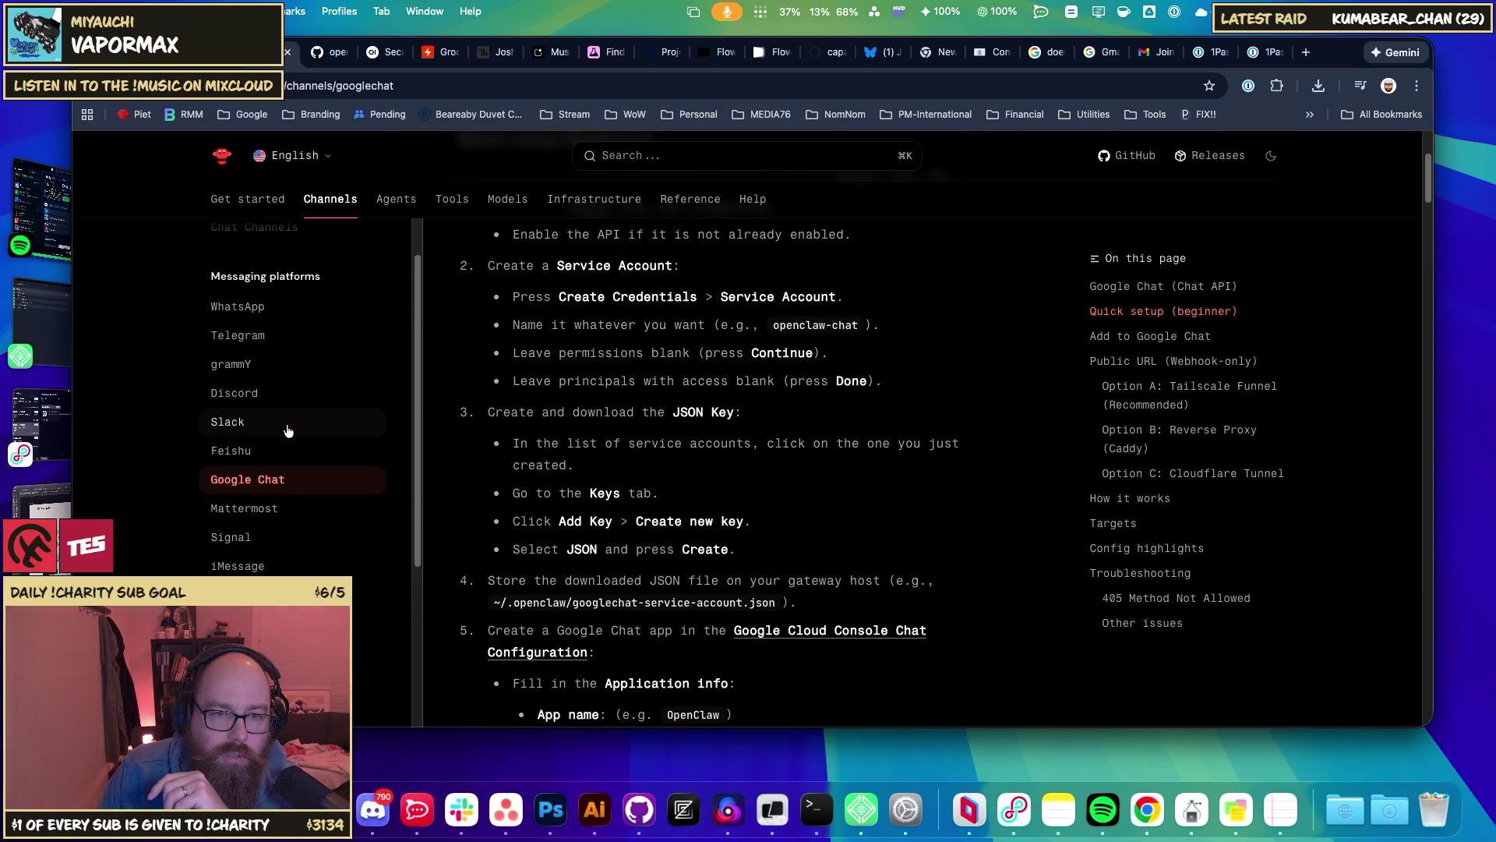
scroll(288, 431, "up", 2)
scroll(292, 429, "down", 5)
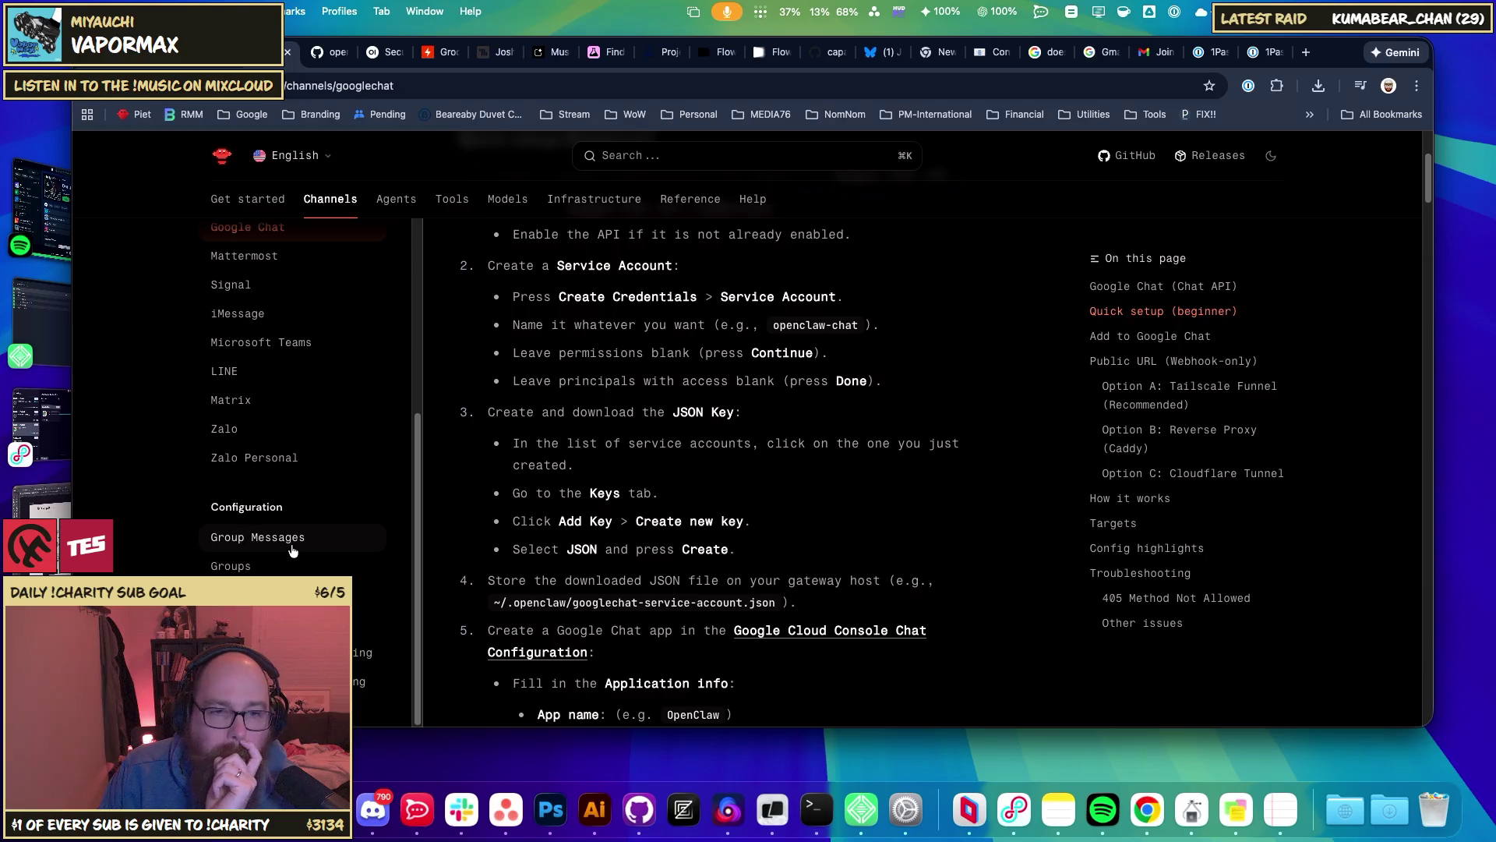
scroll(293, 546, "up", 5)
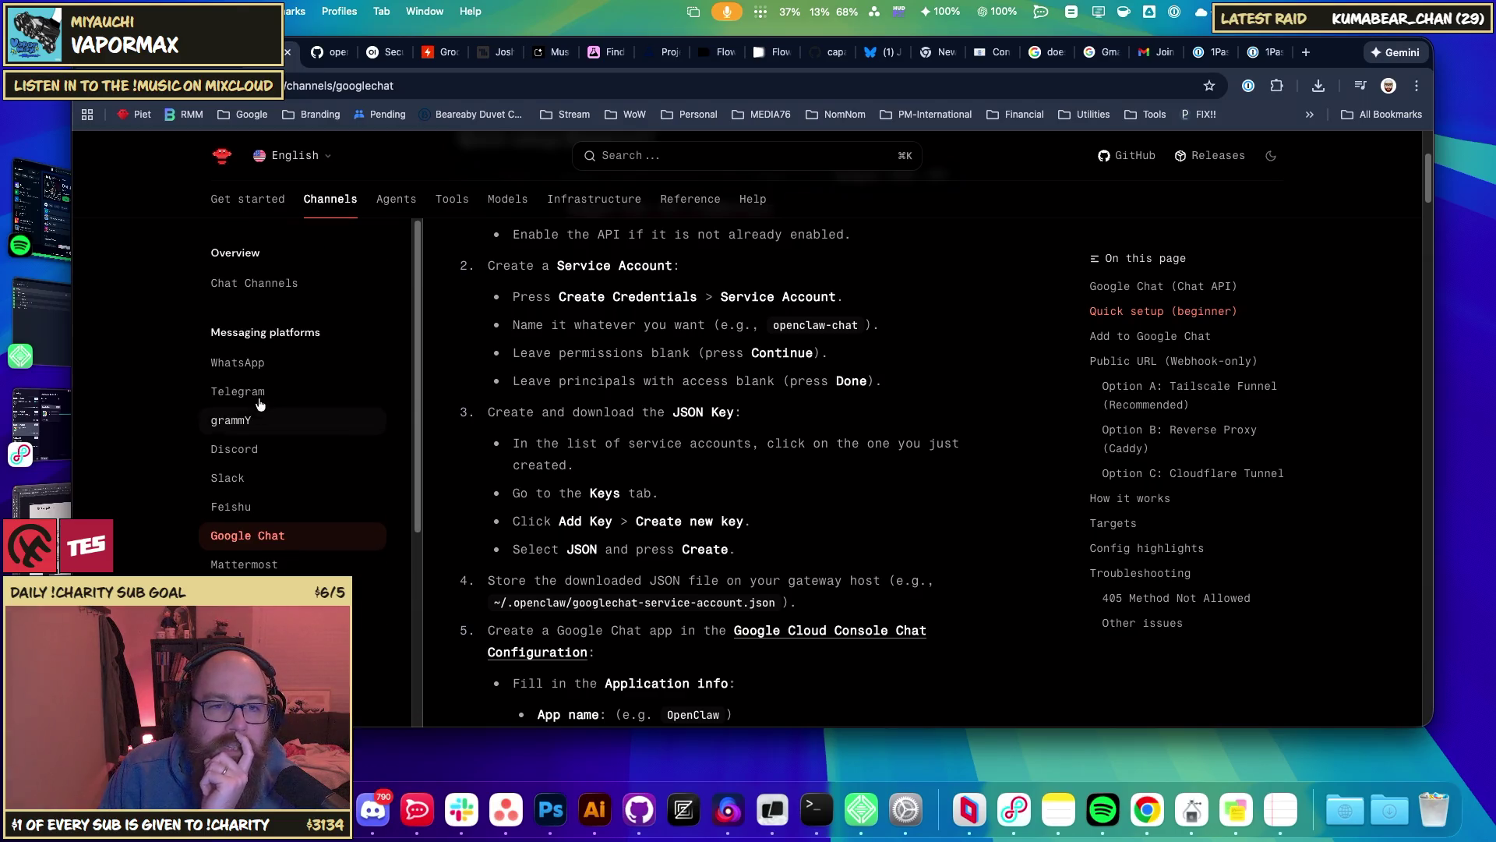
Step: Go back to the Chat Channels overview and open the Tlon channel guide in a new tab
left_click(257, 284)
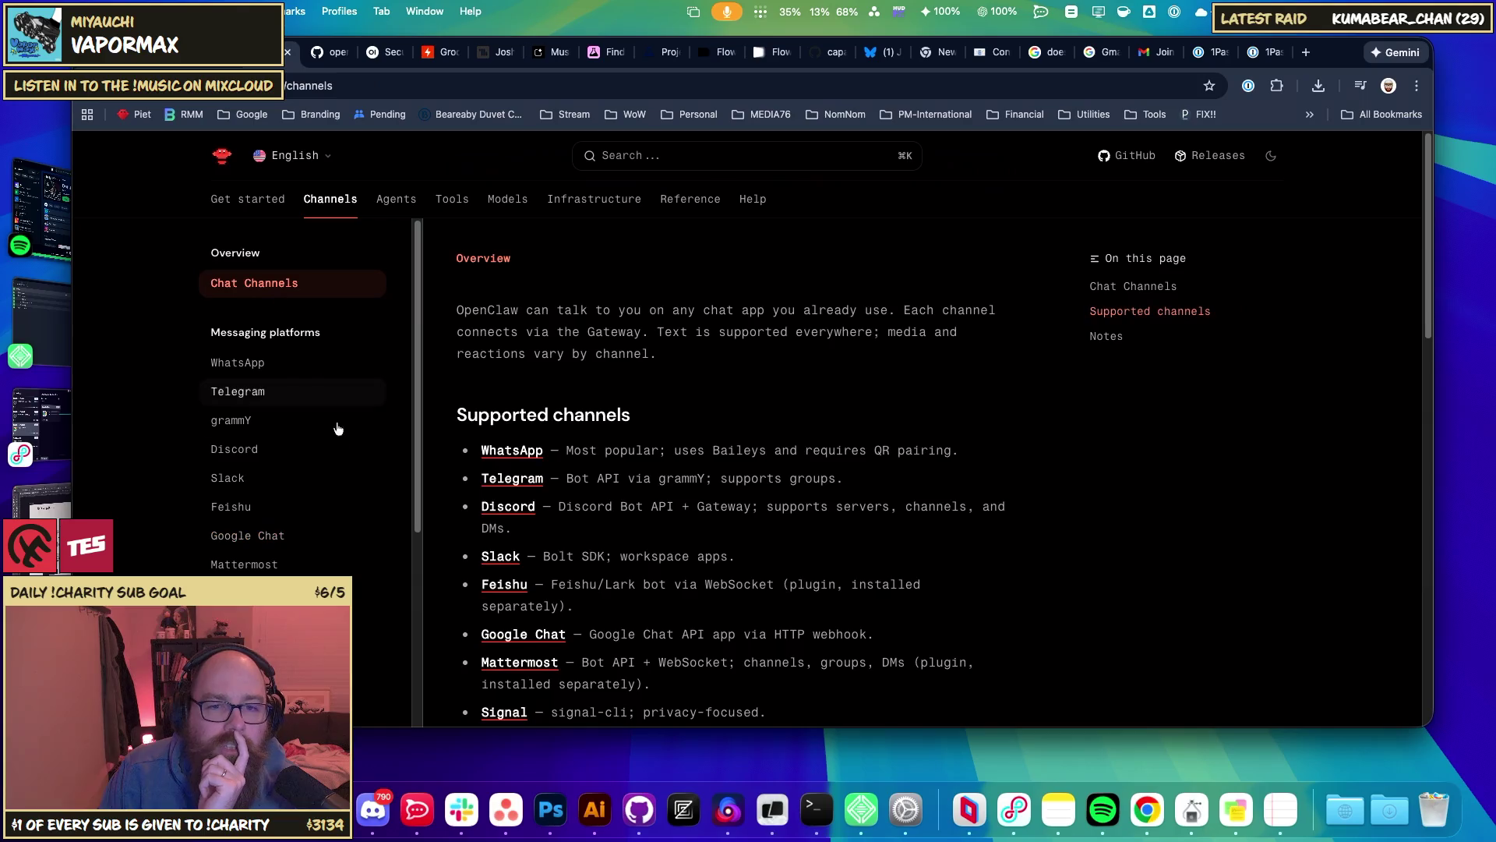
scroll(601, 491, "down", 5)
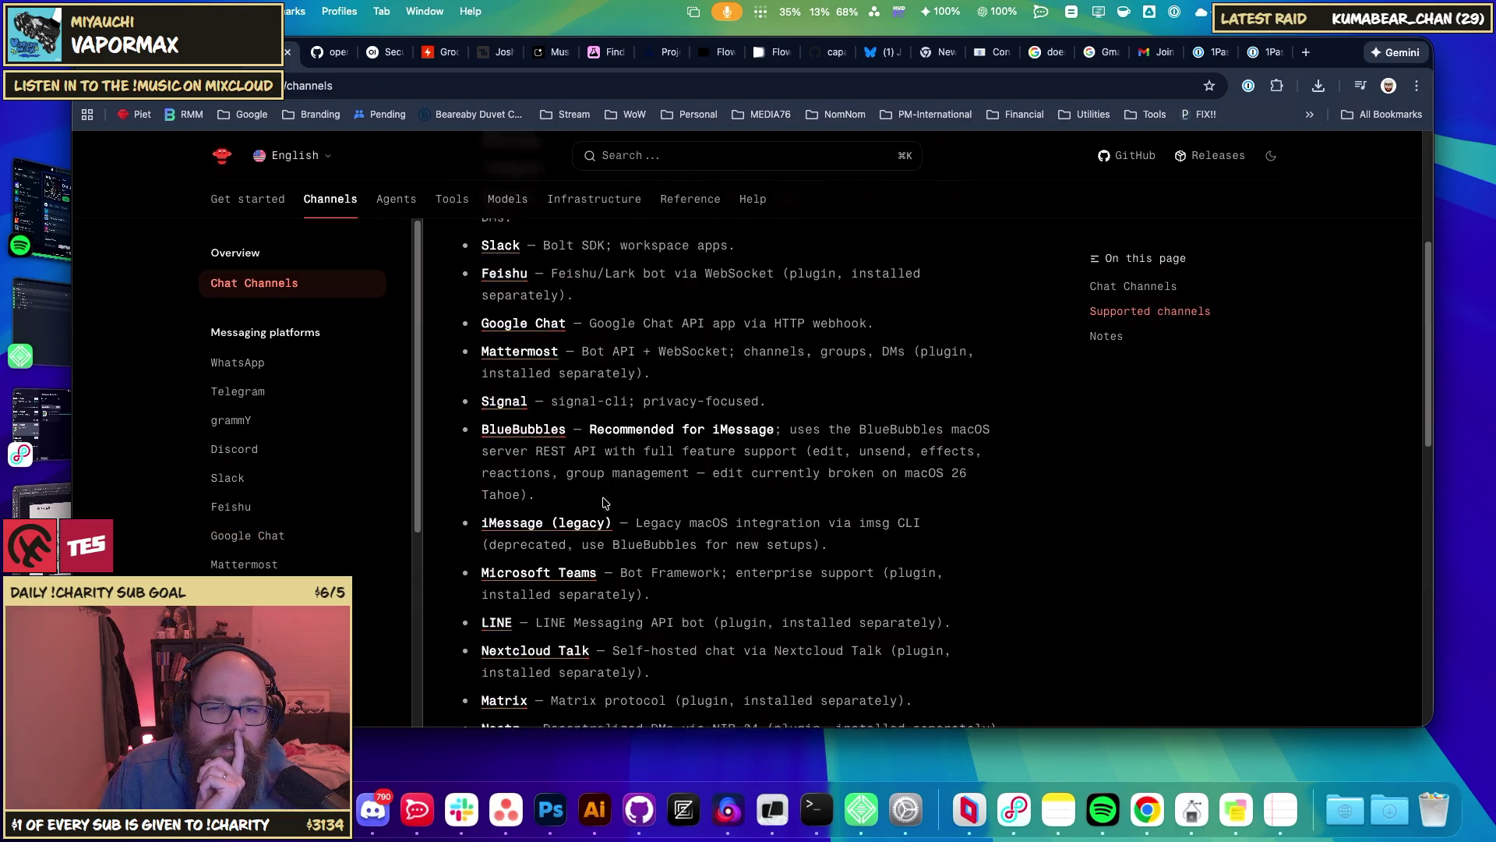
scroll(605, 503, "down", 3)
double_click(488, 572)
right_click(491, 572)
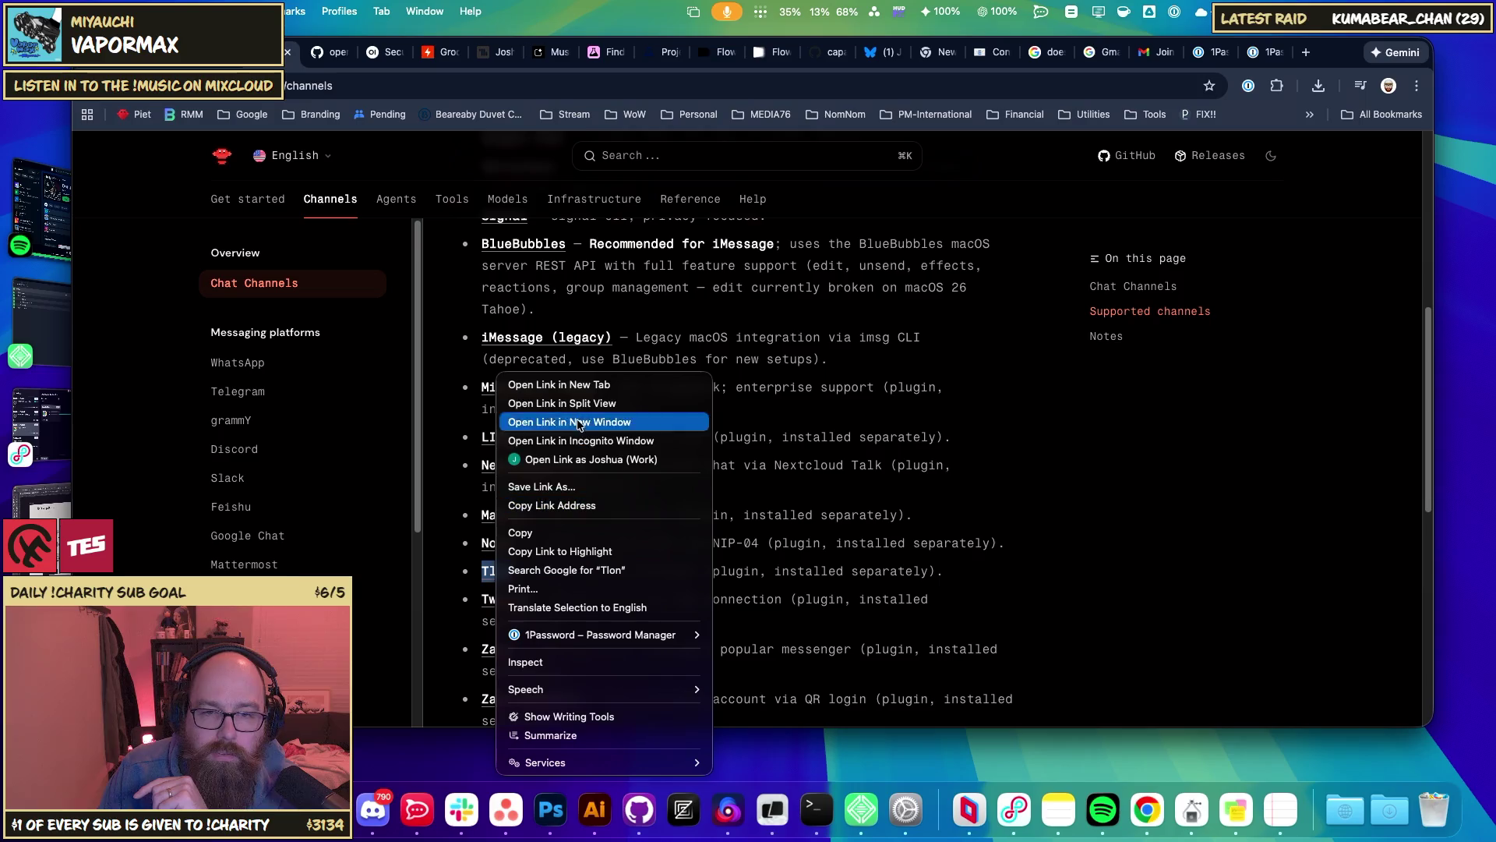
left_click(581, 385)
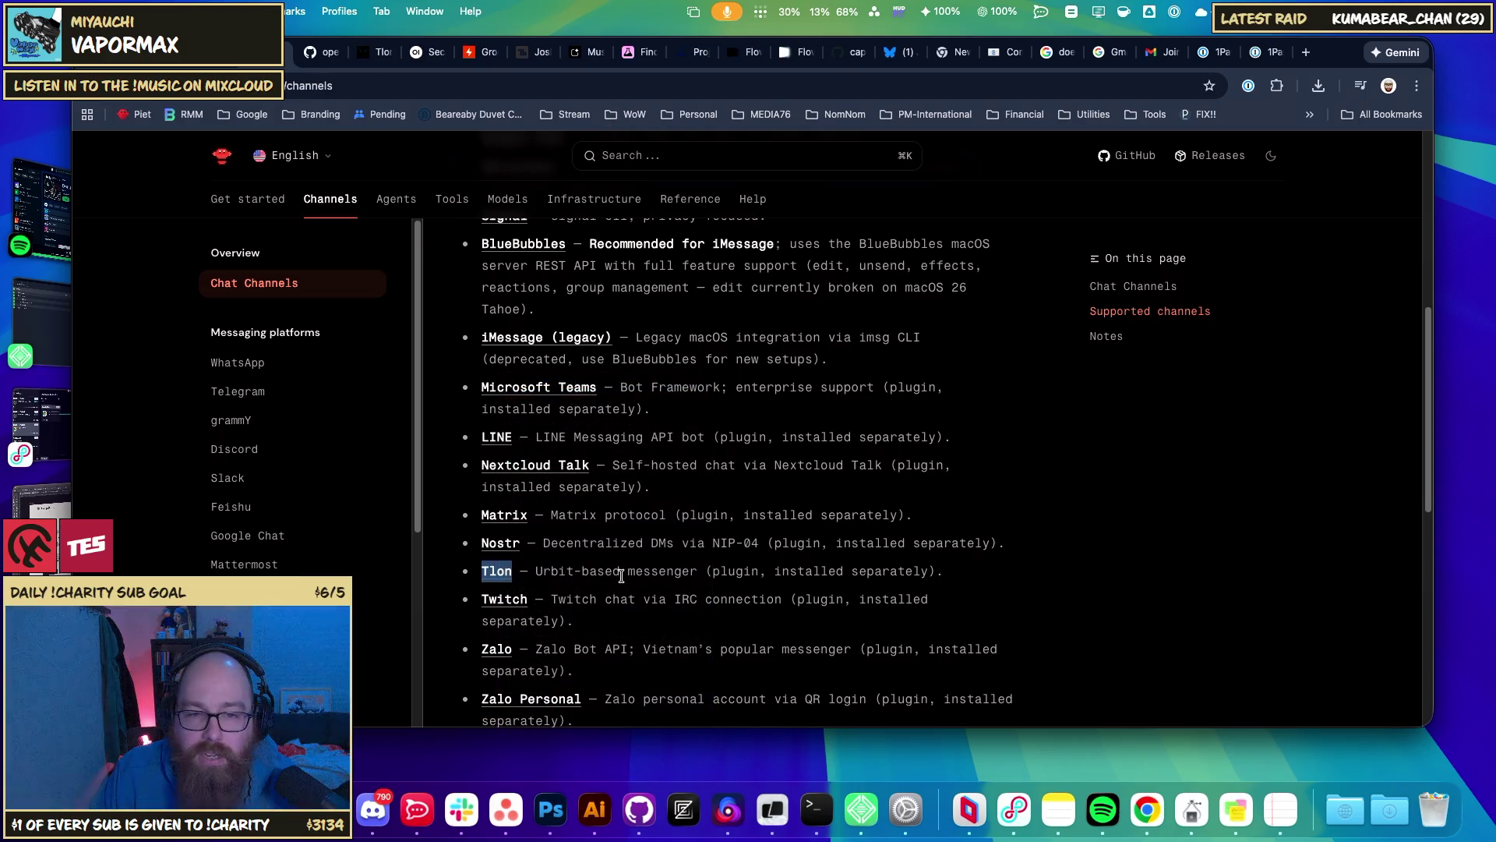
scroll(662, 585, "up", 3)
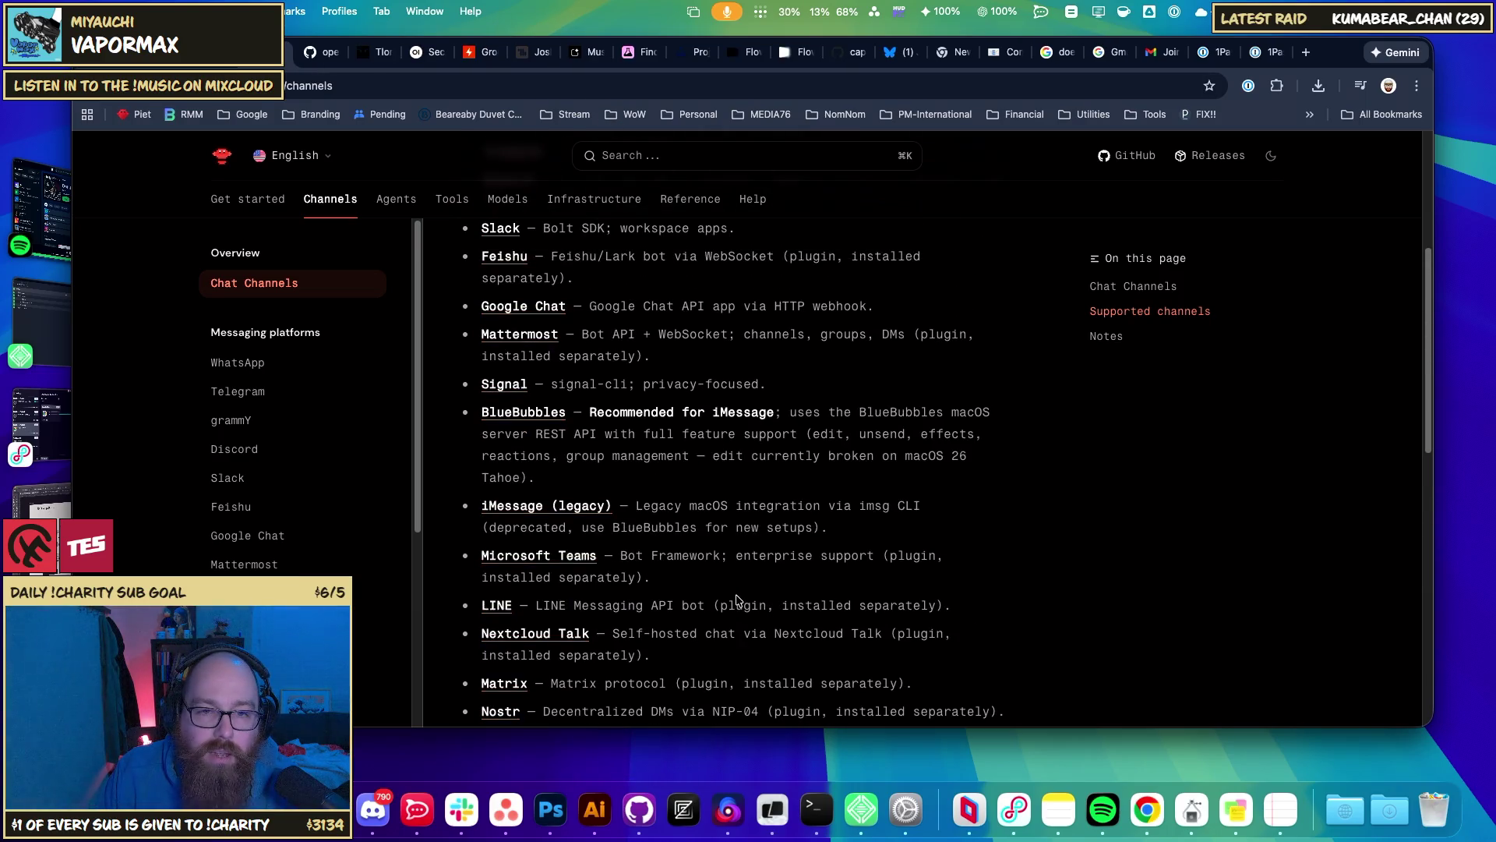
scroll(728, 511, "up", 4)
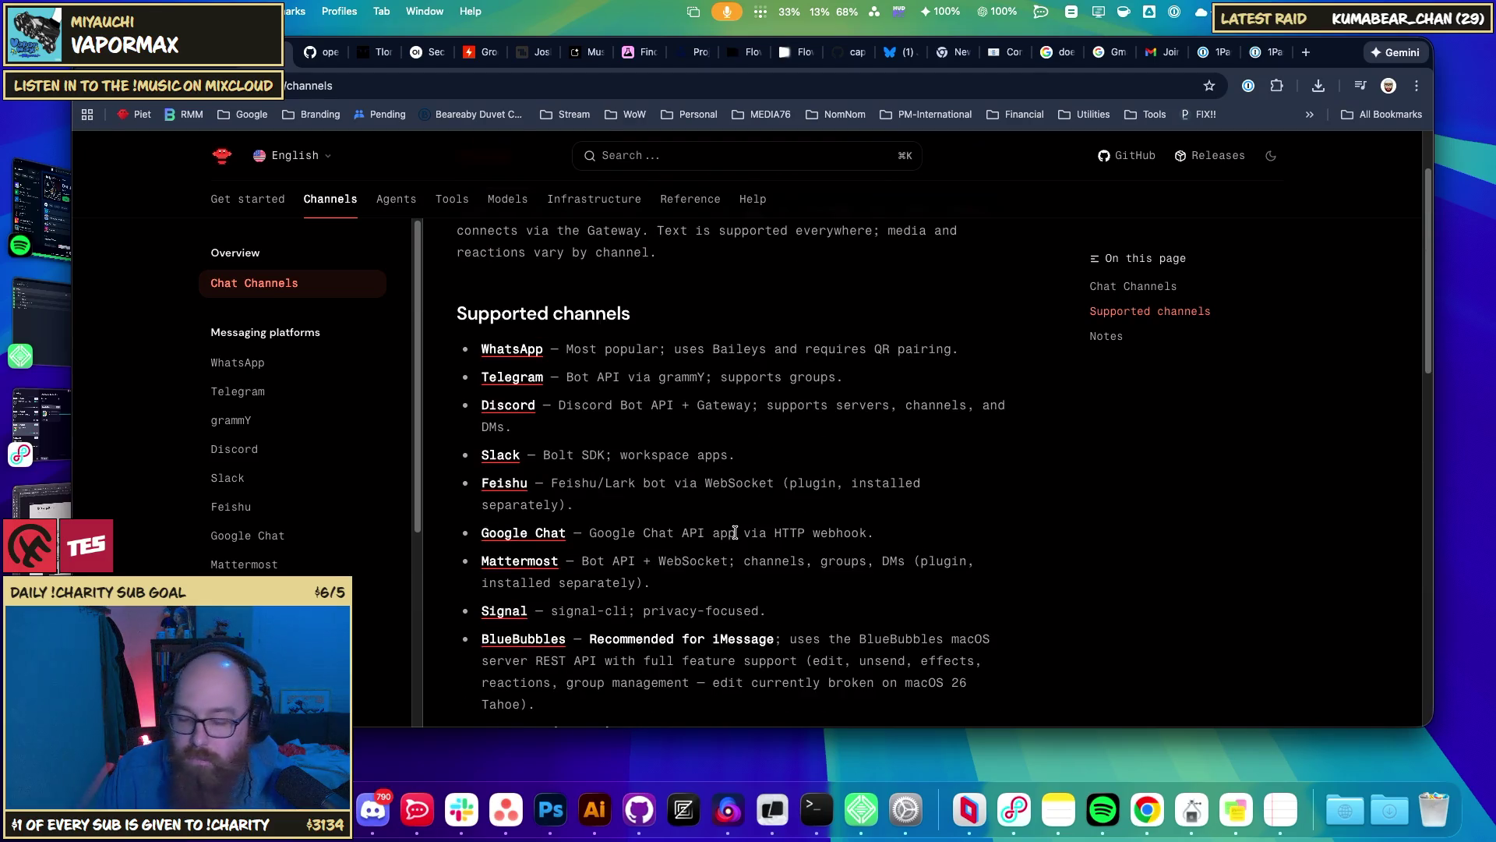
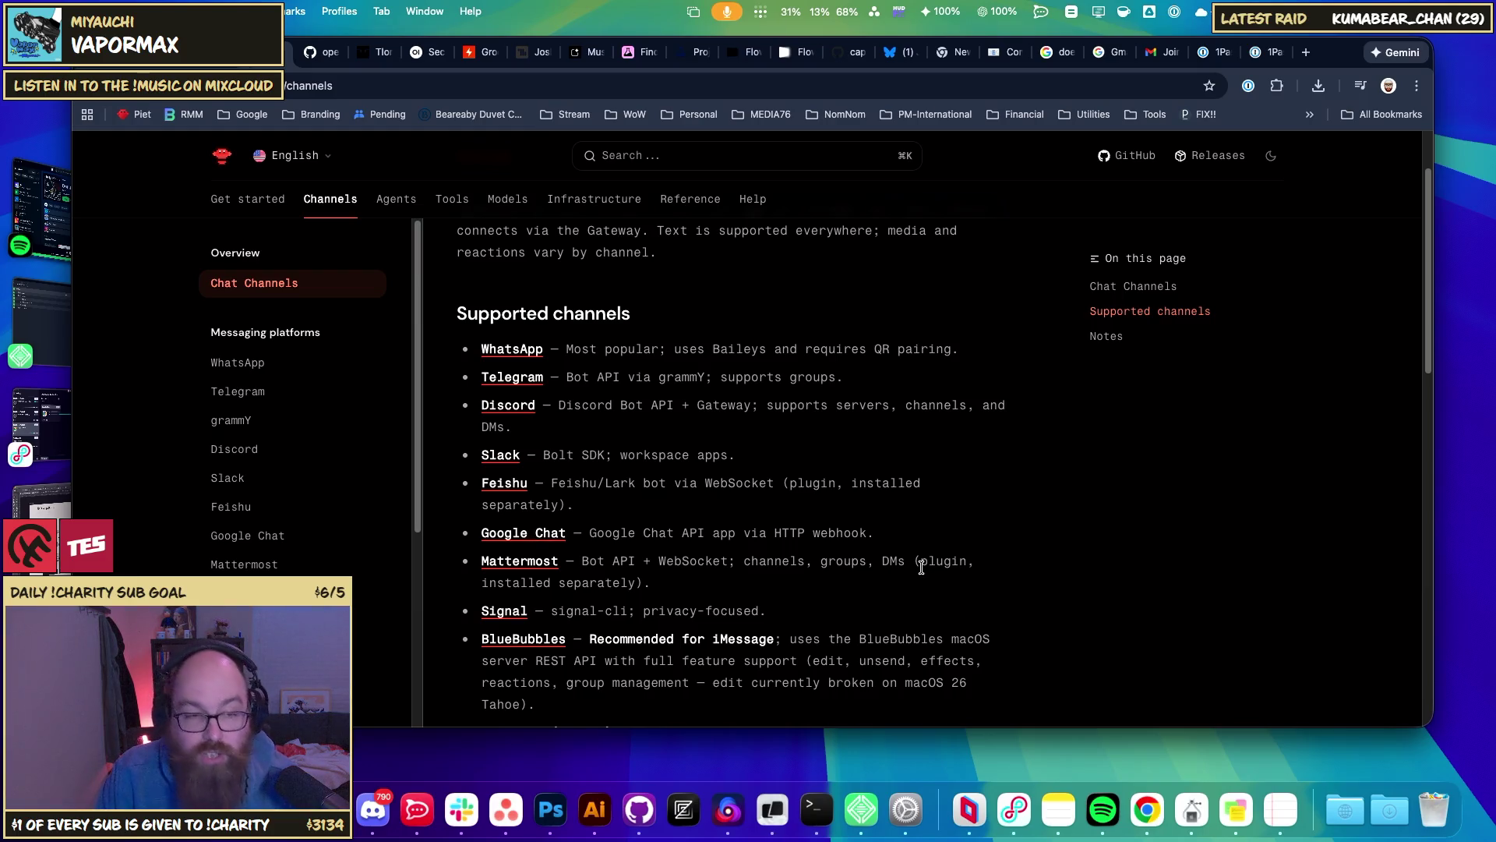
Step: Scroll the supported channels list past Mattermost to the Tlon, Zalo and WebChat entries and Notes
scroll(846, 512, "down", 2)
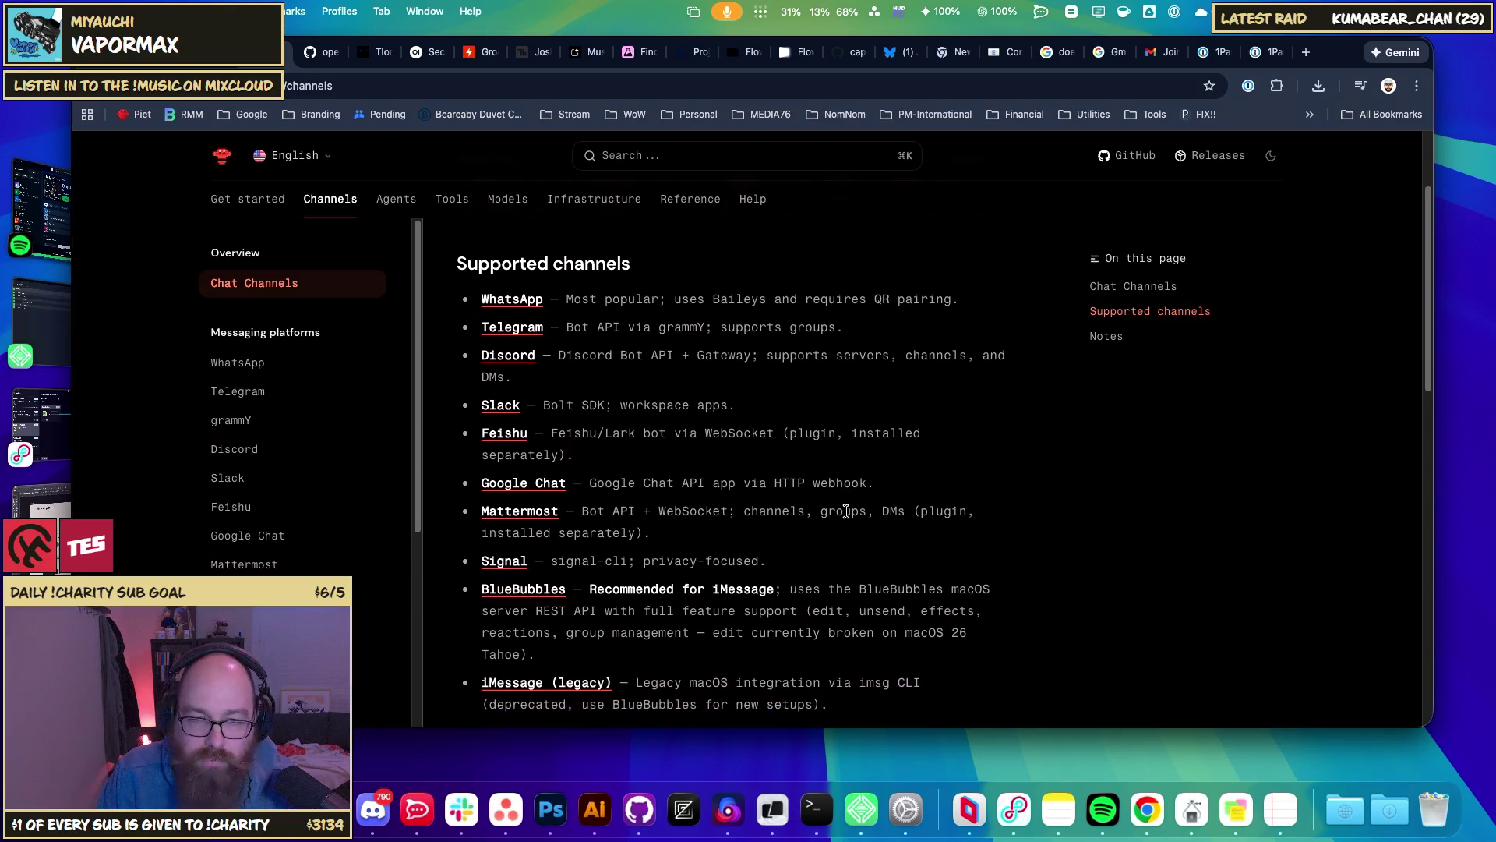
scroll(846, 512, "down", 10)
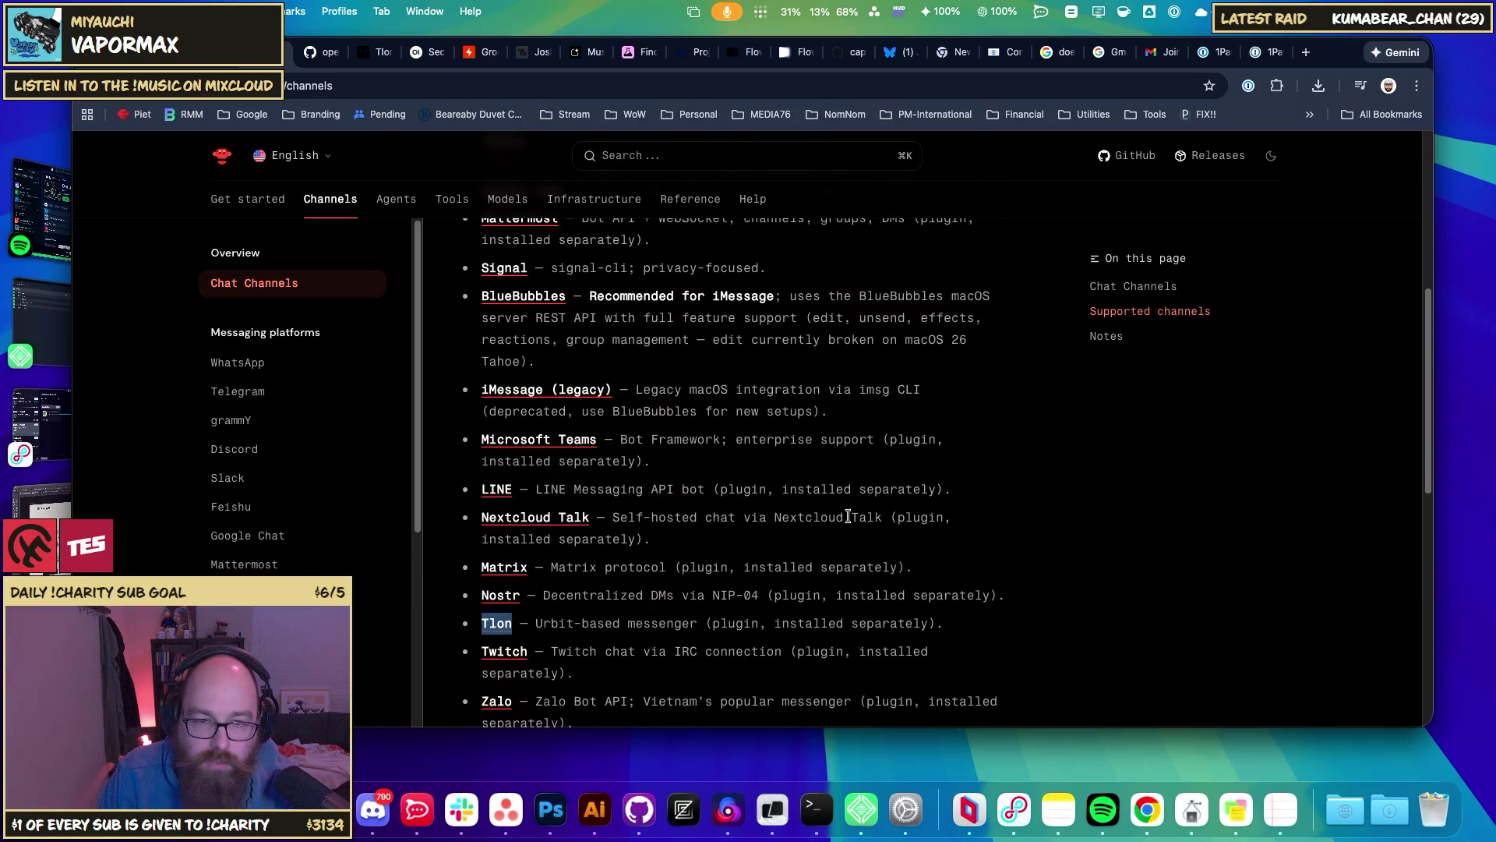
scroll(853, 520, "down", 2)
scroll(826, 573, "down", 6)
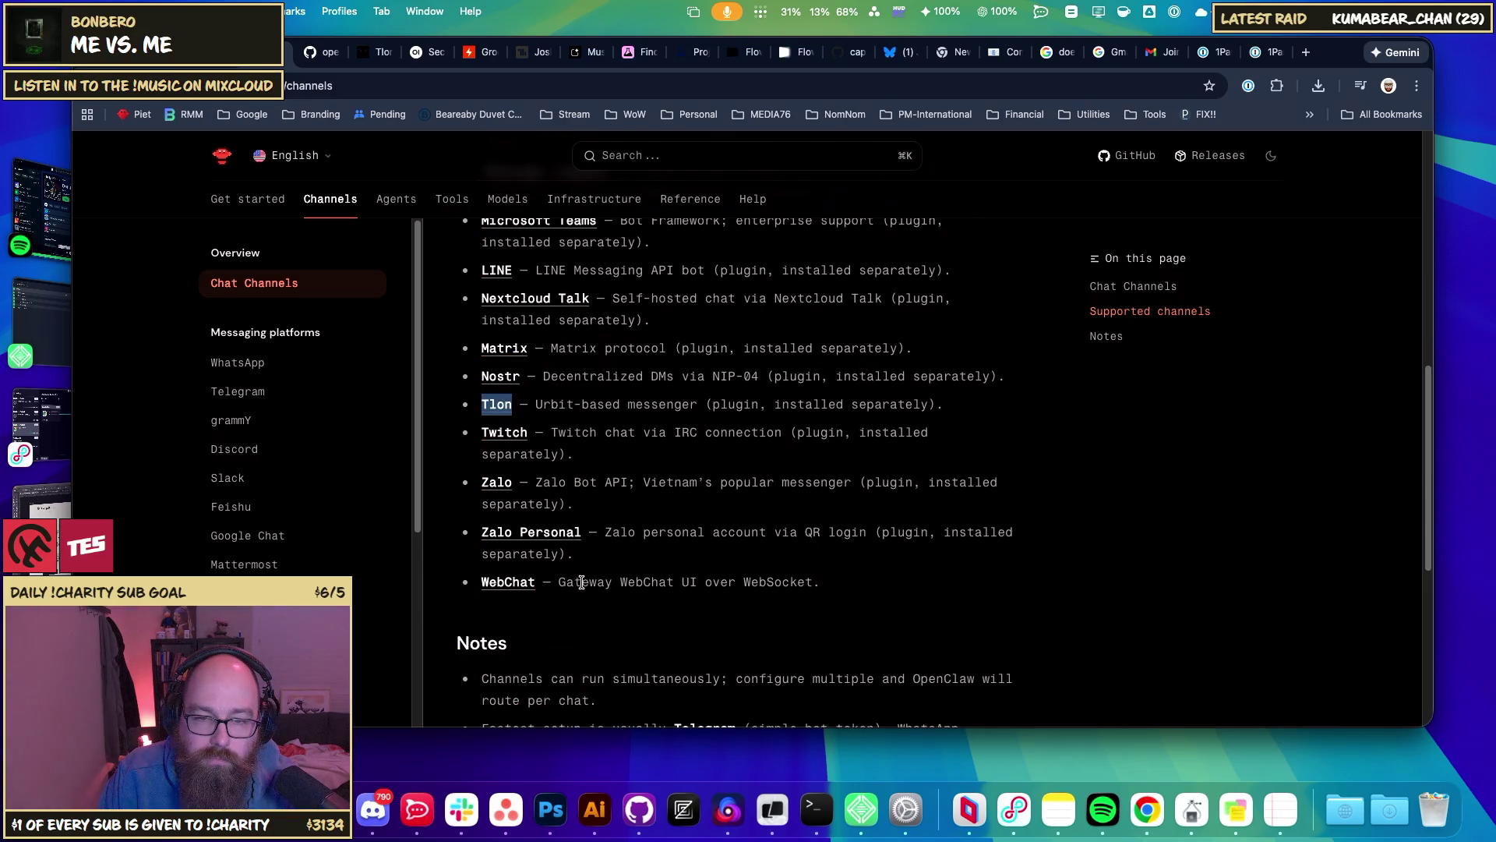
Step: Switch to the Tlon Messenger landing page and skim its opening section
left_click(382, 52)
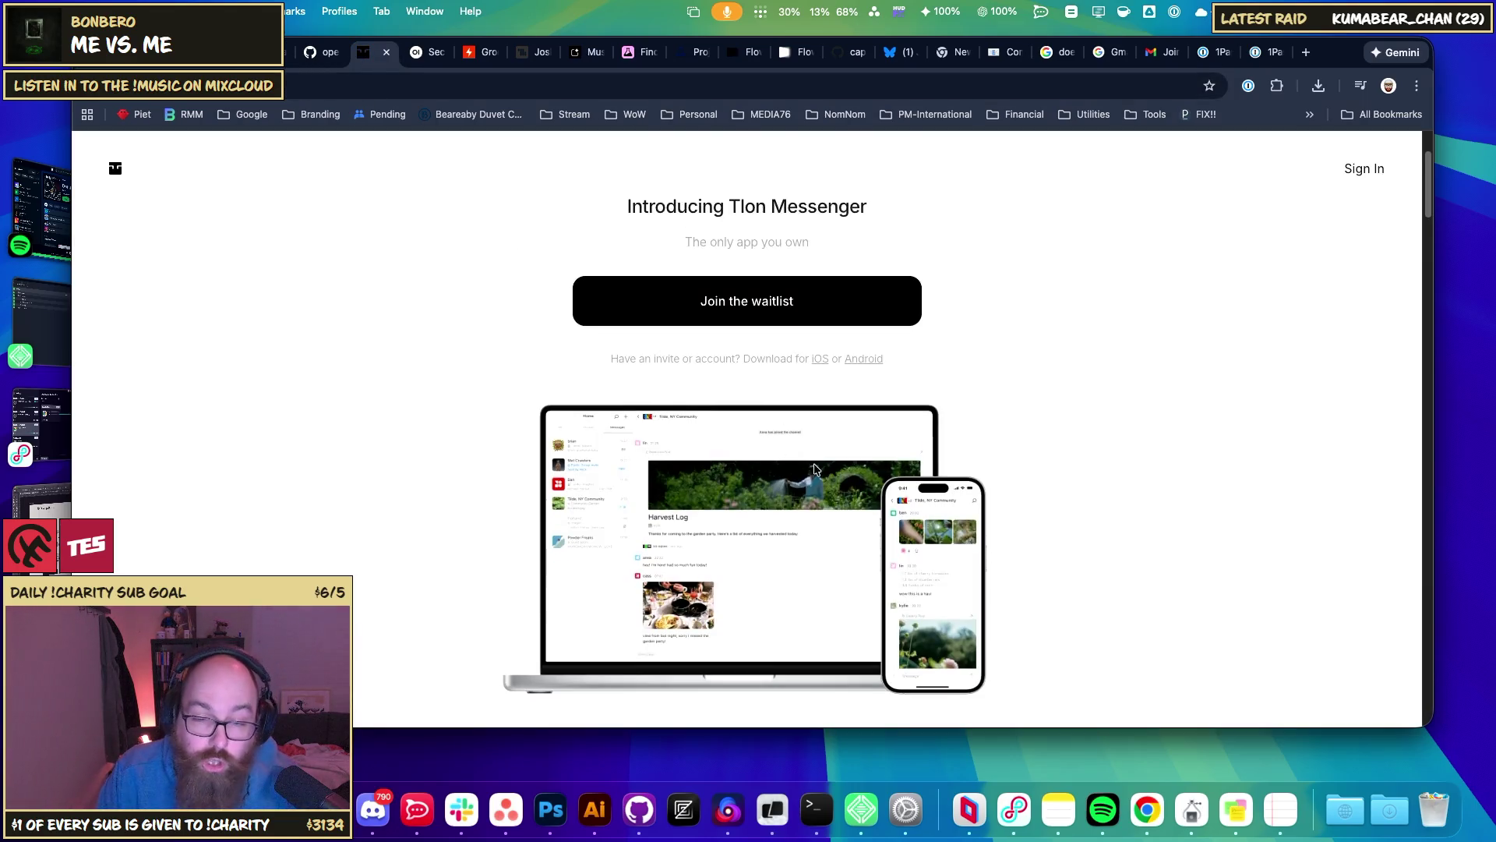
scroll(814, 468, "down", 5)
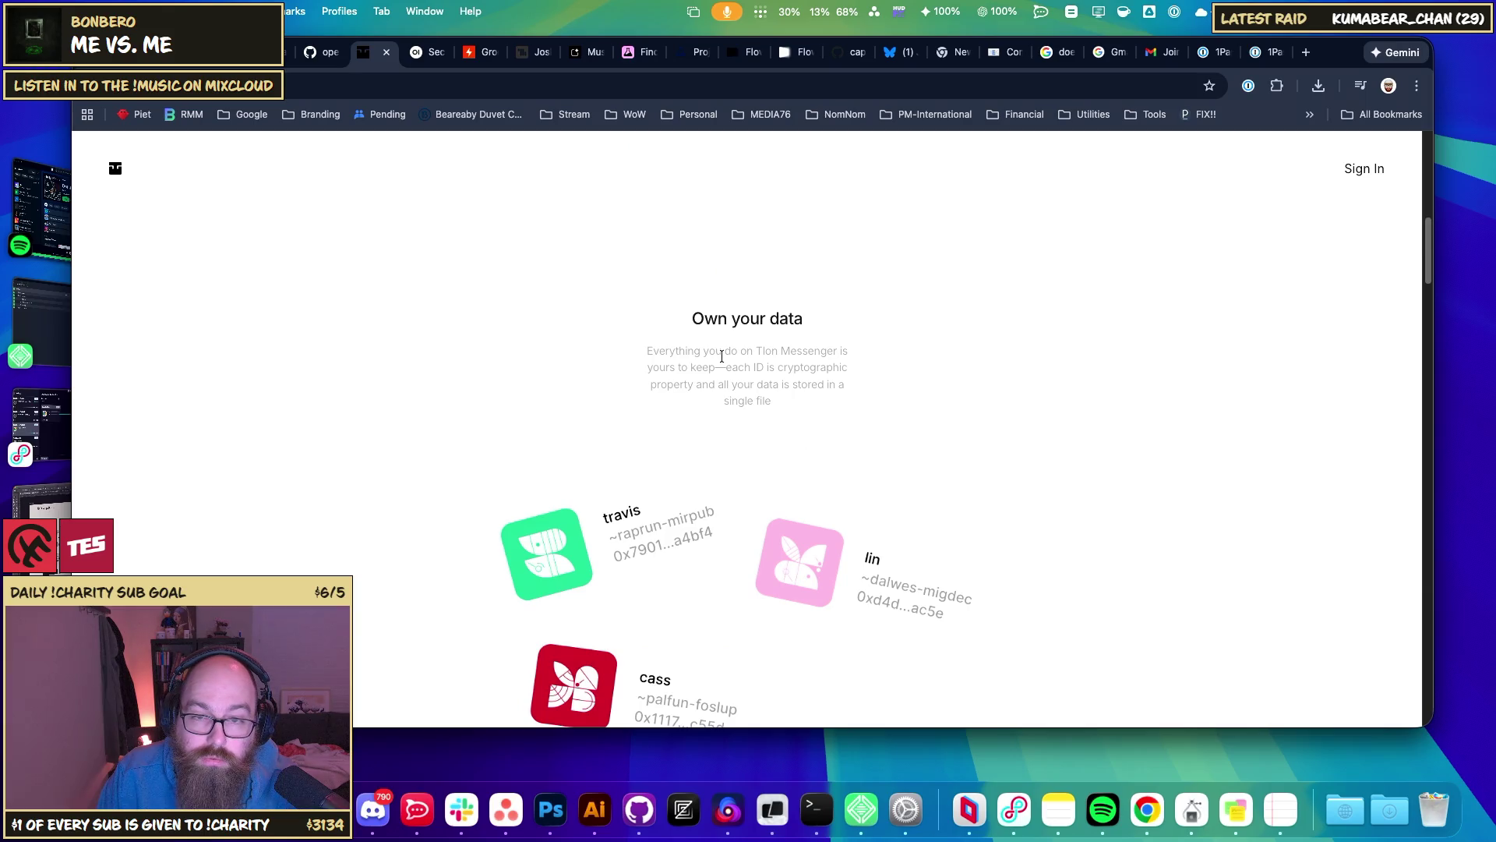
left_click_drag(707, 320, 798, 424)
left_click(811, 431)
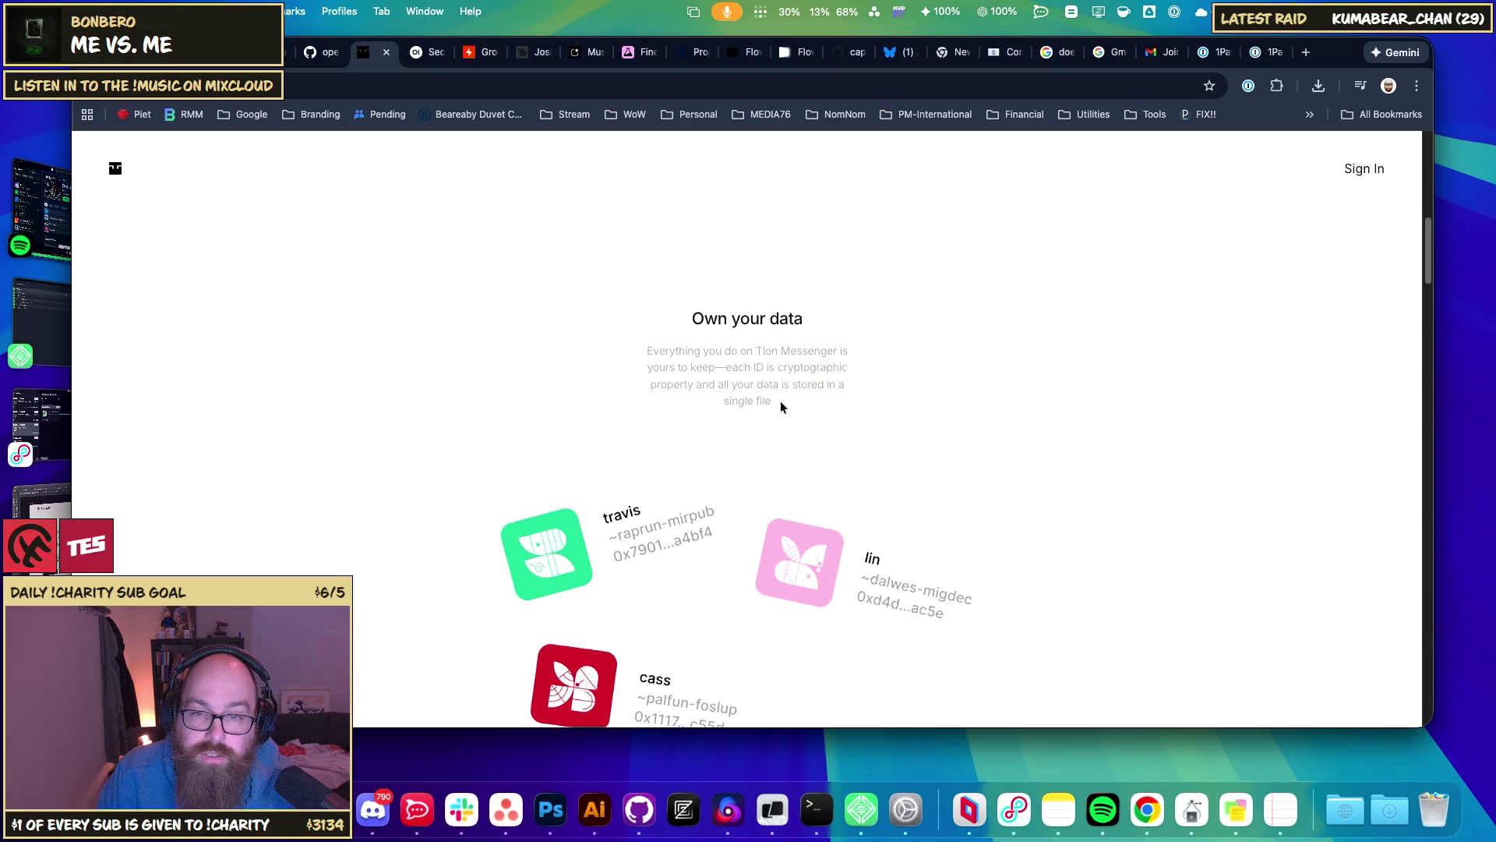
Step: Scroll the Tlon page down through its feature sections and articles list to the footer links
scroll(1284, 512, "down", 1)
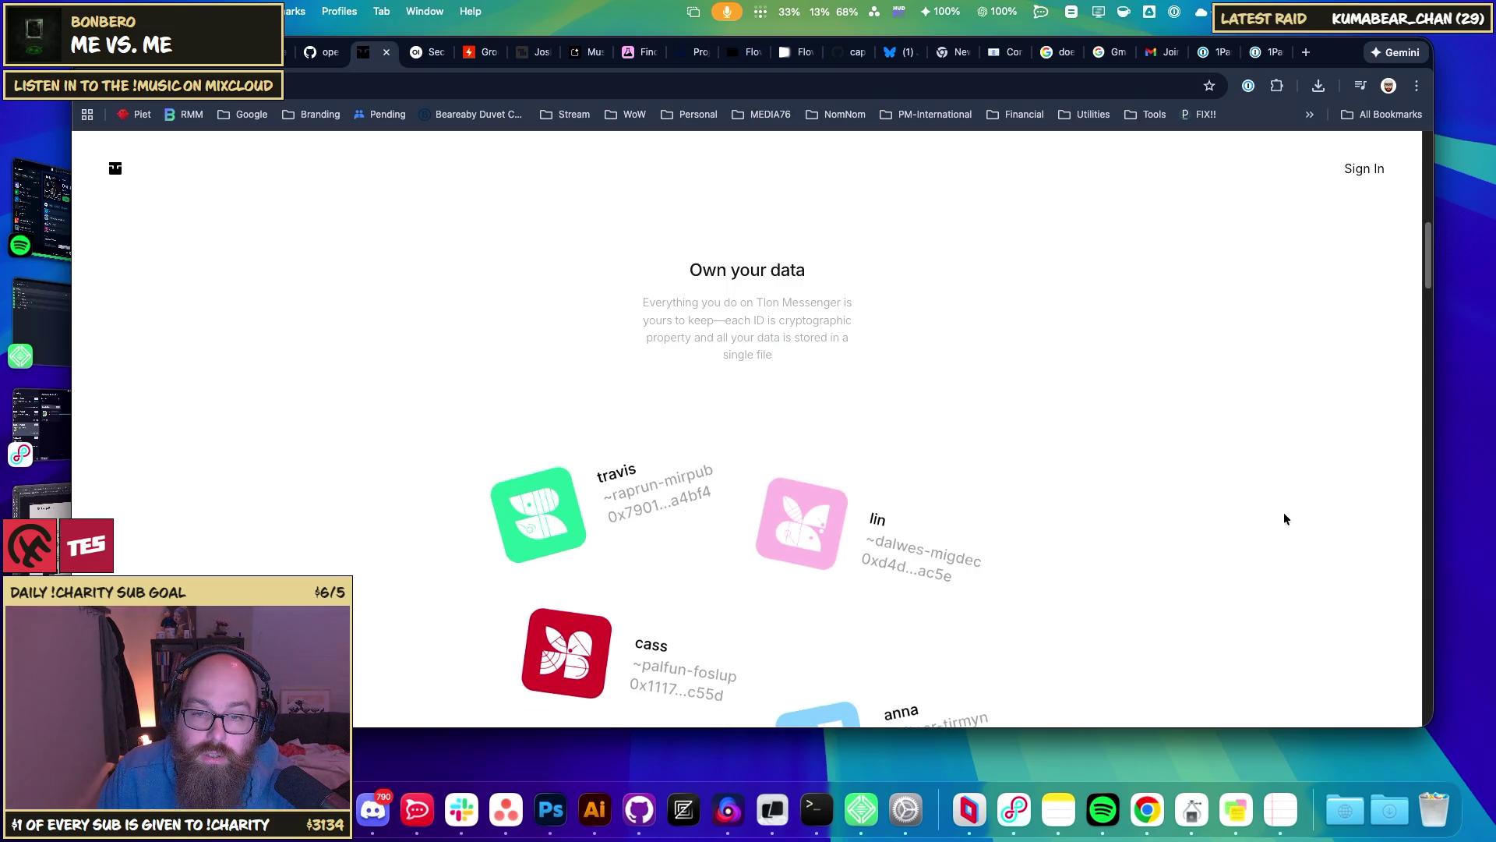
scroll(1297, 506, "down", 4)
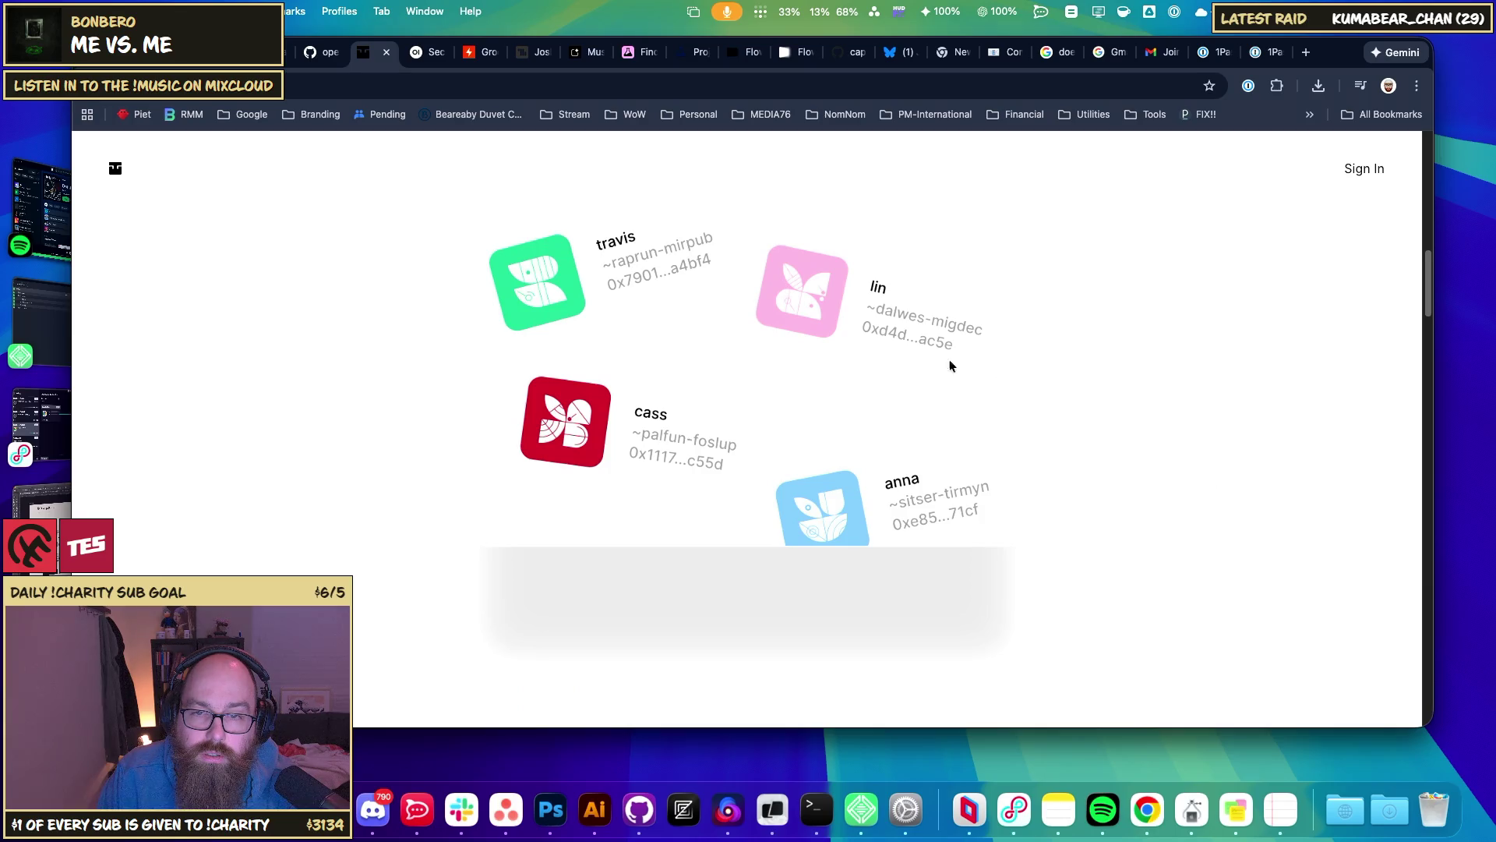
scroll(831, 418, "down", 6)
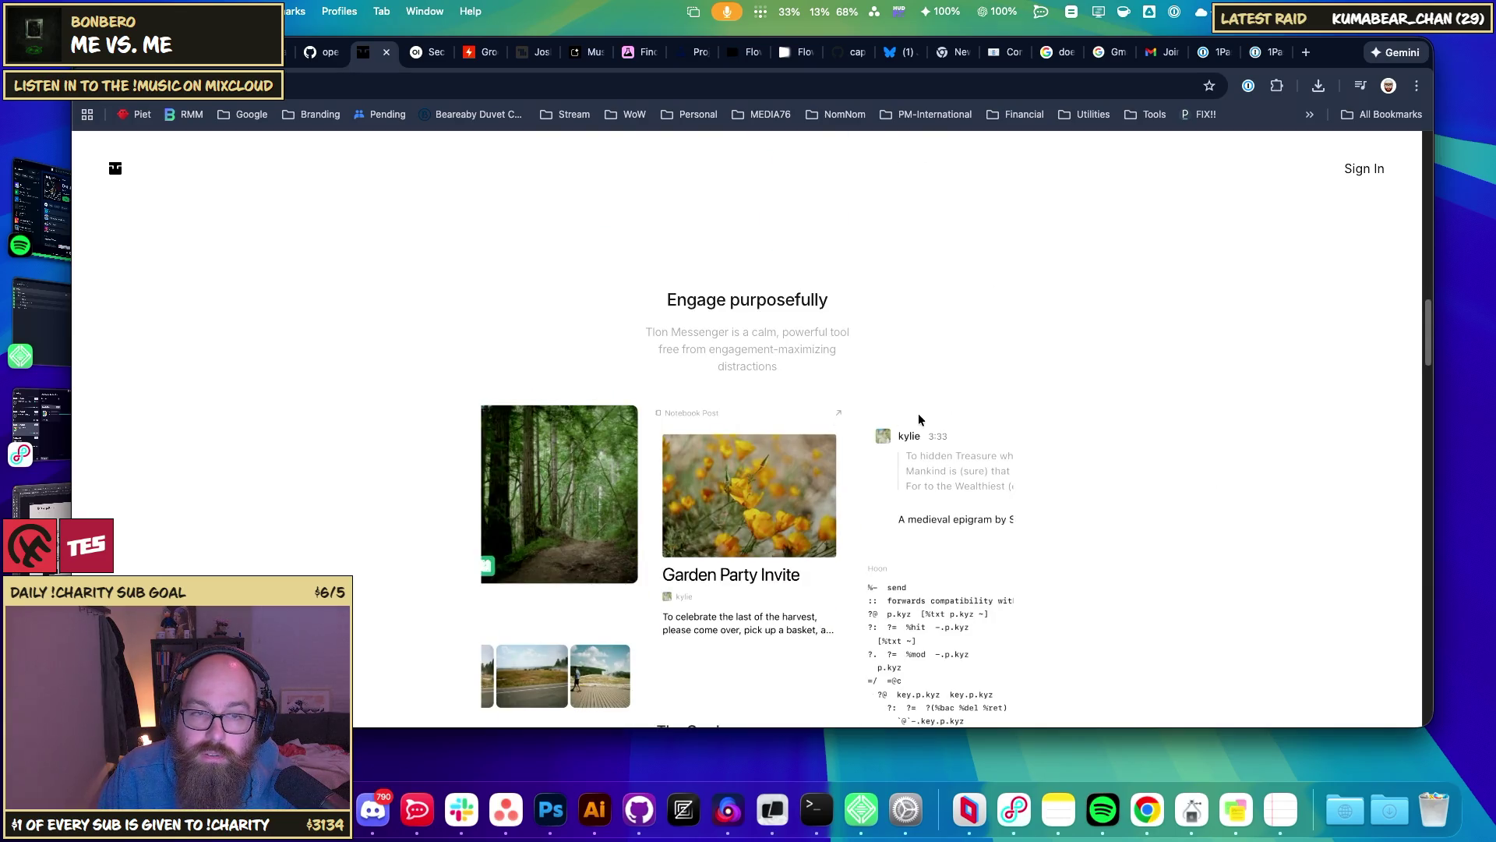
scroll(920, 419, "down", 4)
scroll(920, 418, "down", 10)
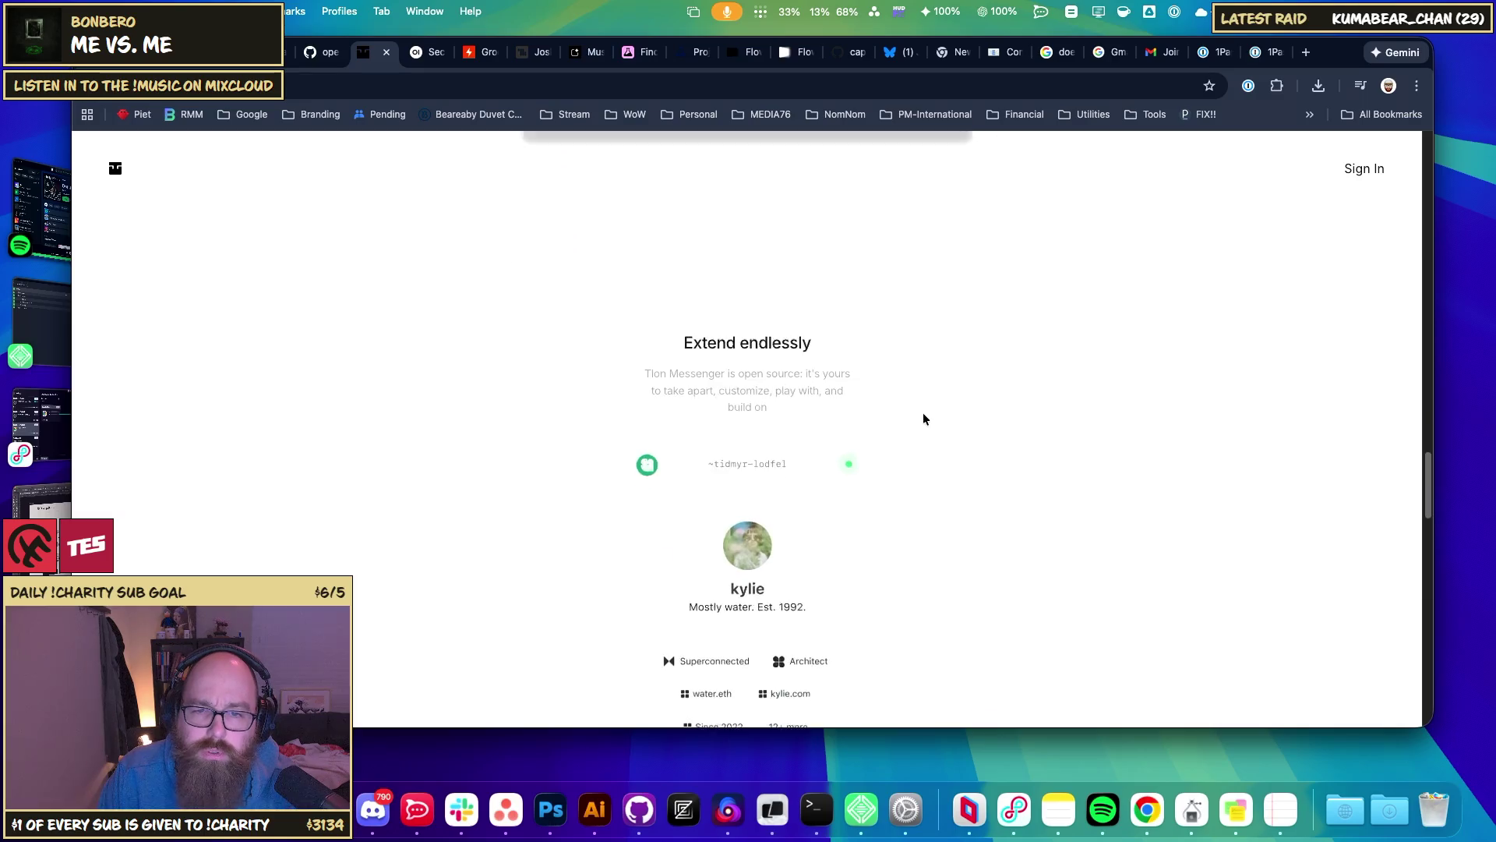
scroll(936, 421, "down", 15)
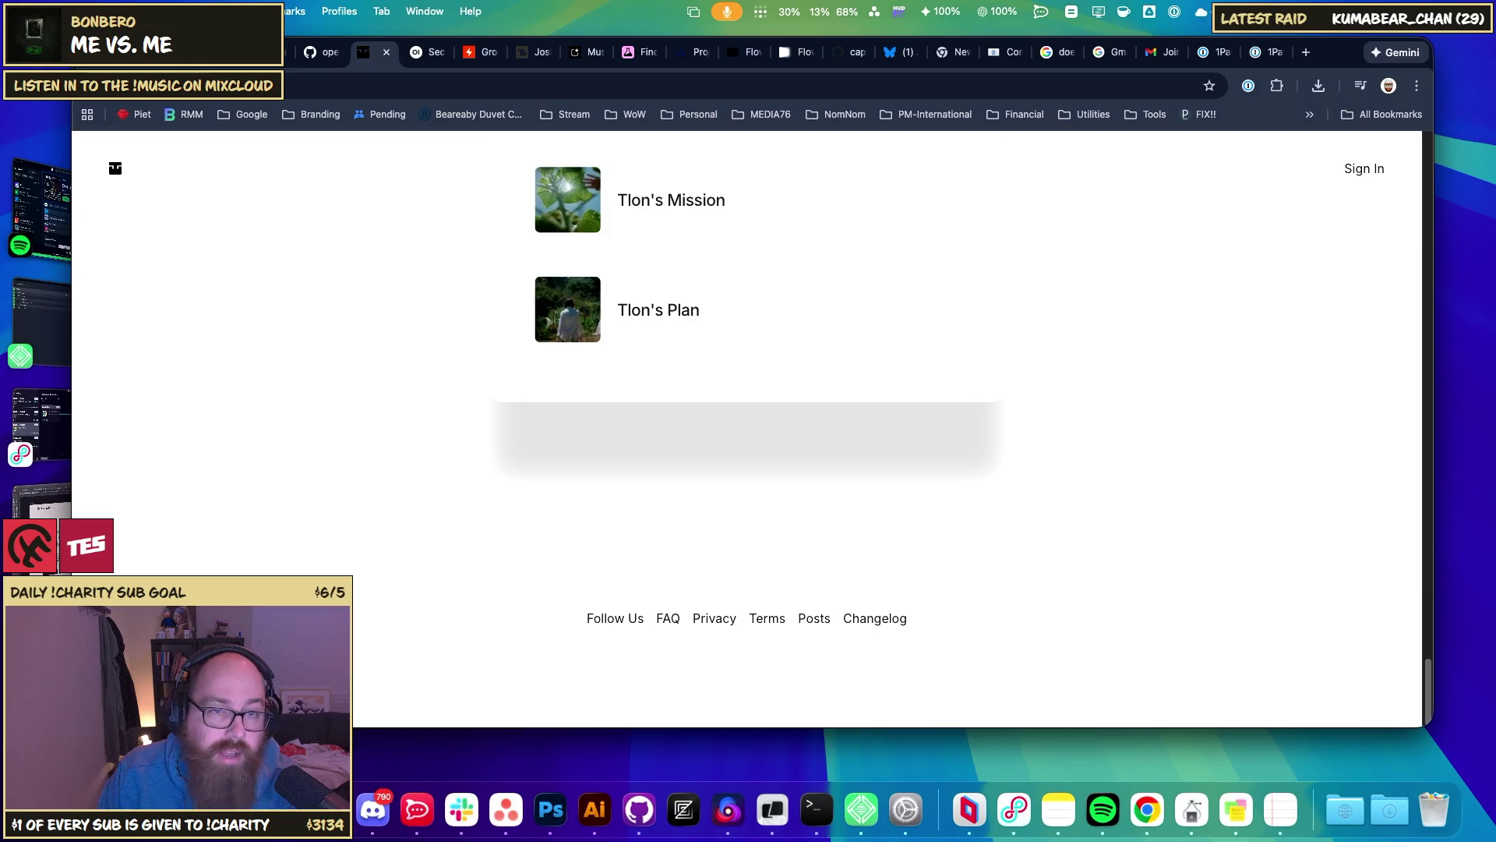
left_click(315, 53)
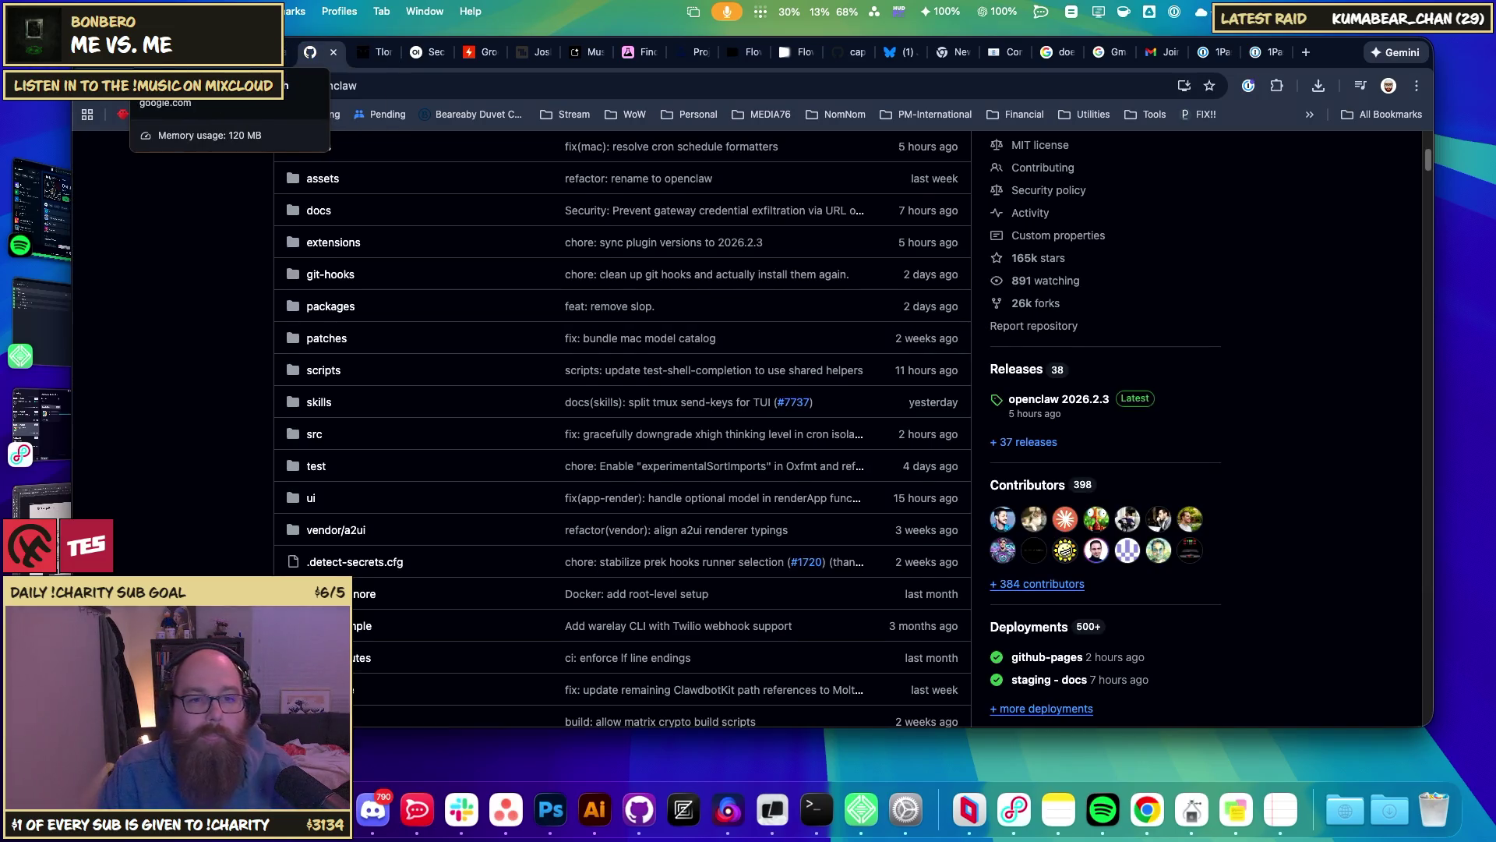
Step: Return to the OpenClaw chat and review the agent's note and its request for sign-in details
left_click(284, 63)
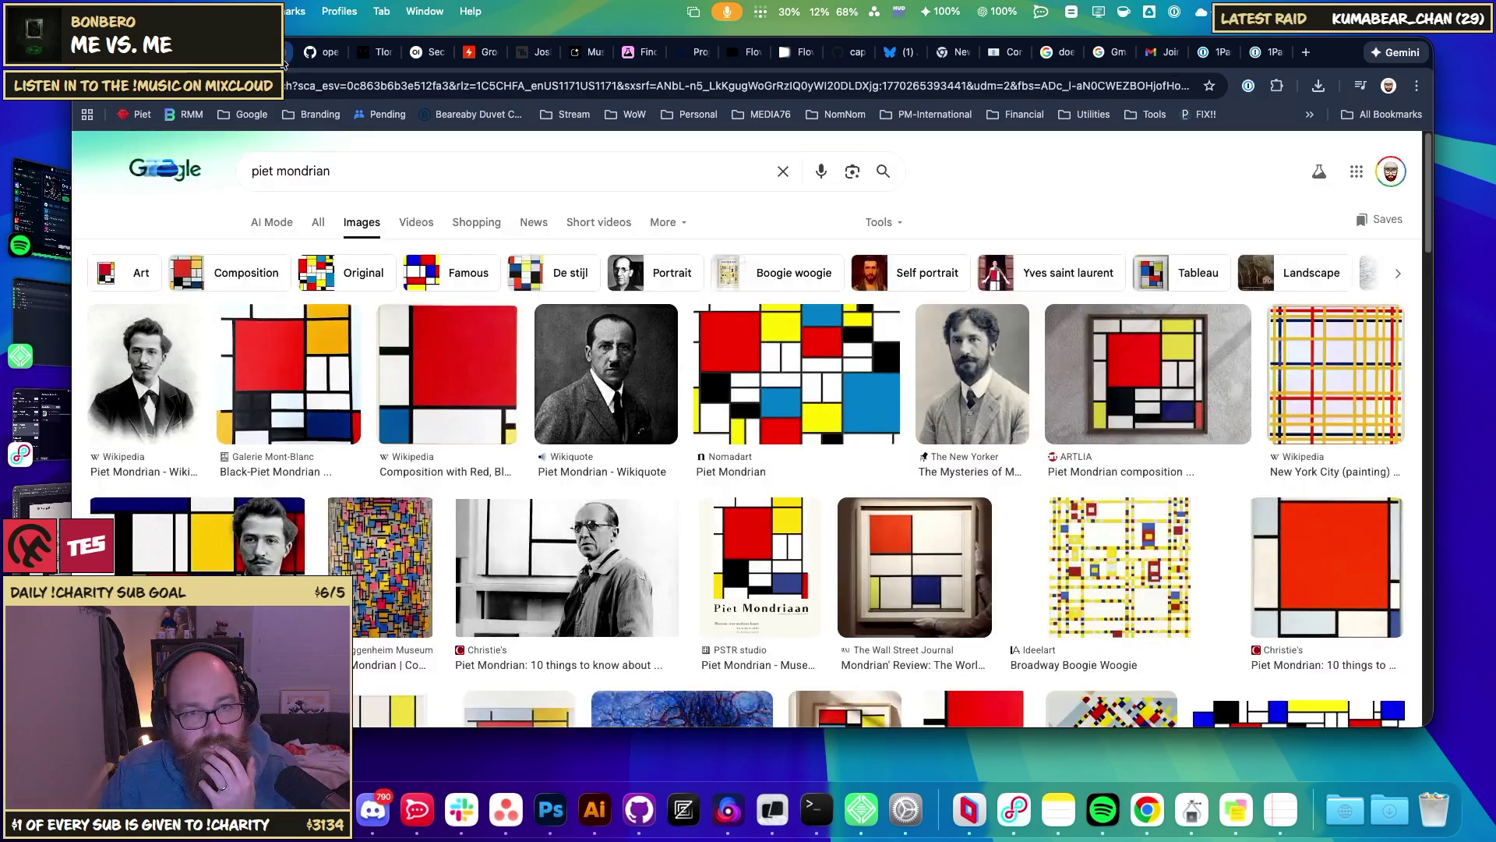
key("ctrl+shift+Tab")
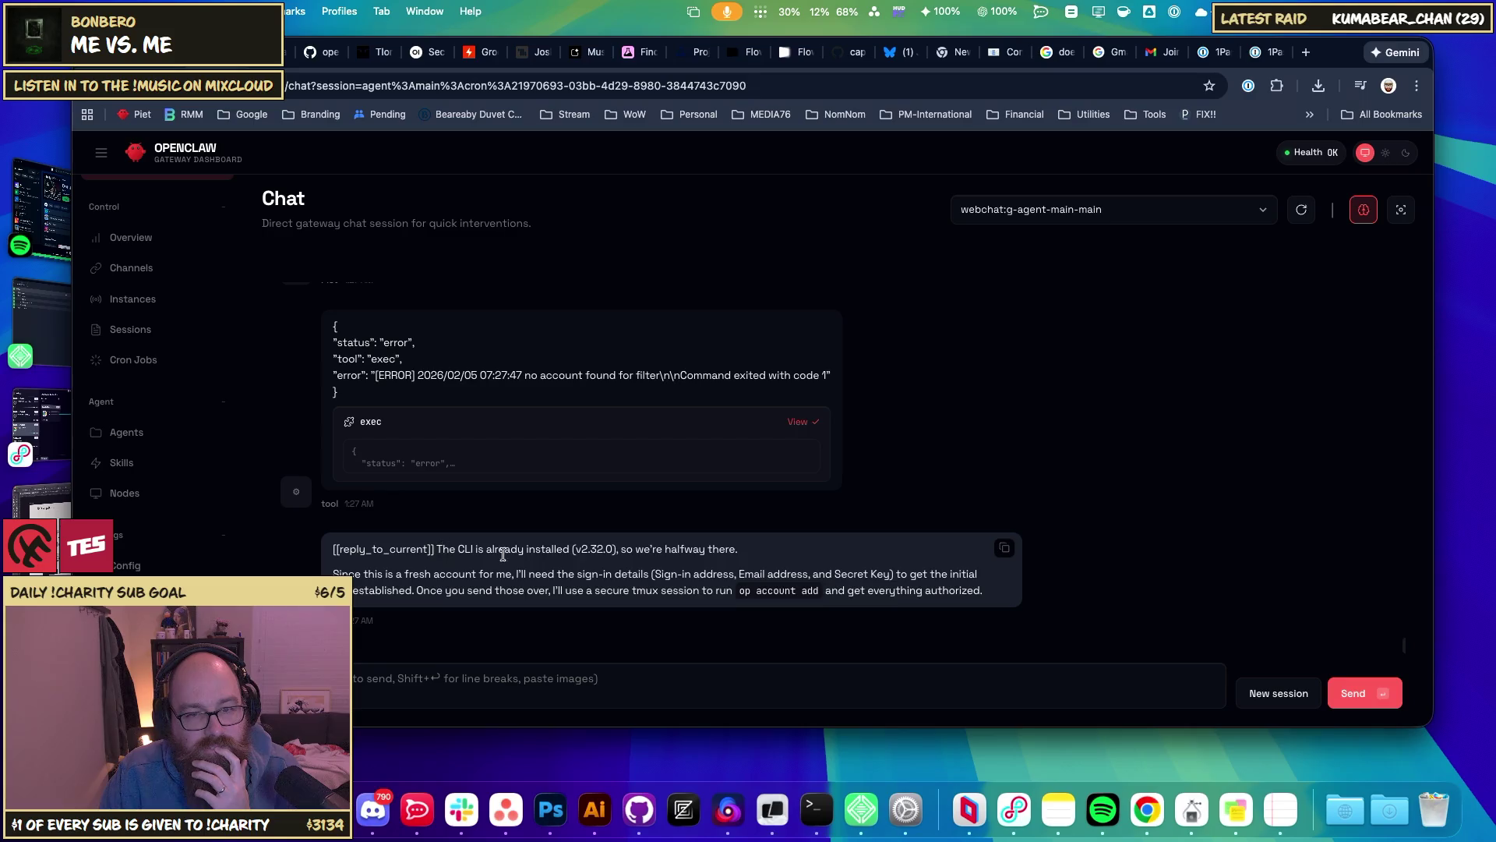
left_click_drag(486, 549, 571, 549)
left_click(679, 550)
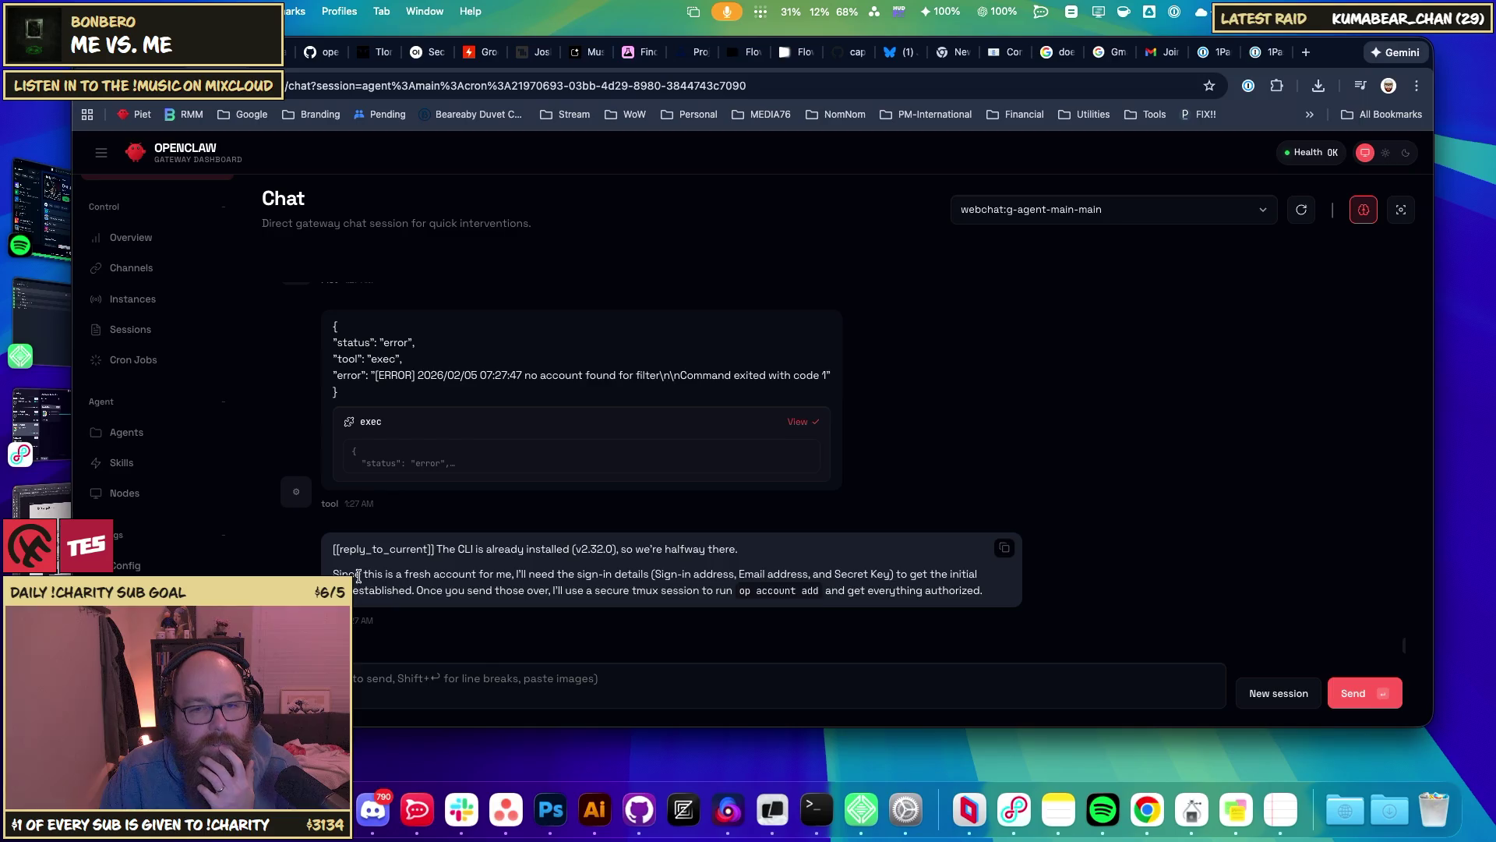
mouse_move(347, 574)
left_mouse_down()
mouse_move(530, 589)
mouse_move(516, 573)
mouse_move(753, 574)
left_mouse_up()
left_click(780, 575)
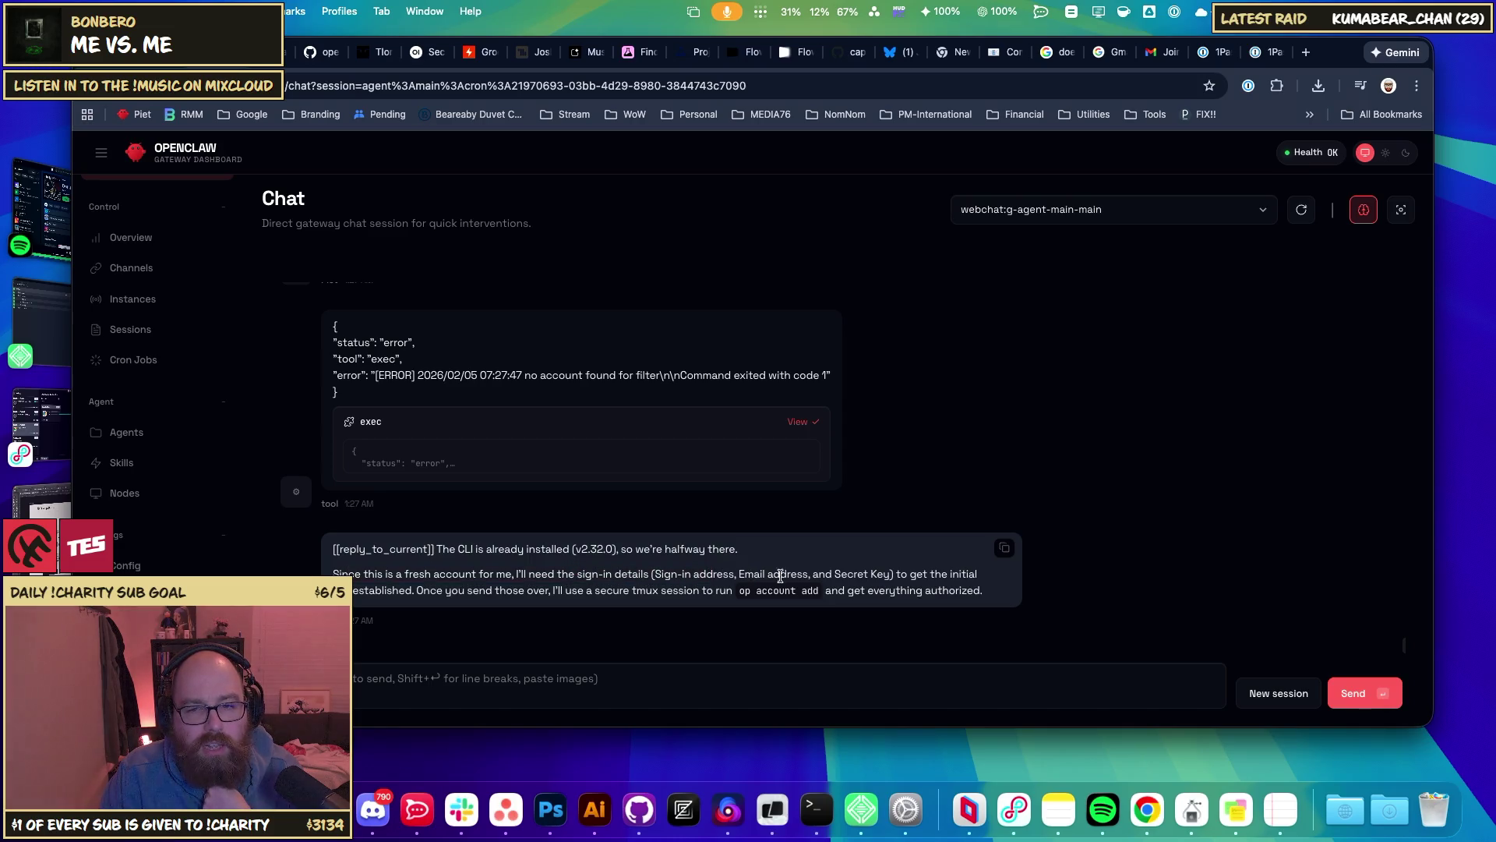
Step: Begin the reply with the account e-mail address followed by a comma
left_click(608, 675)
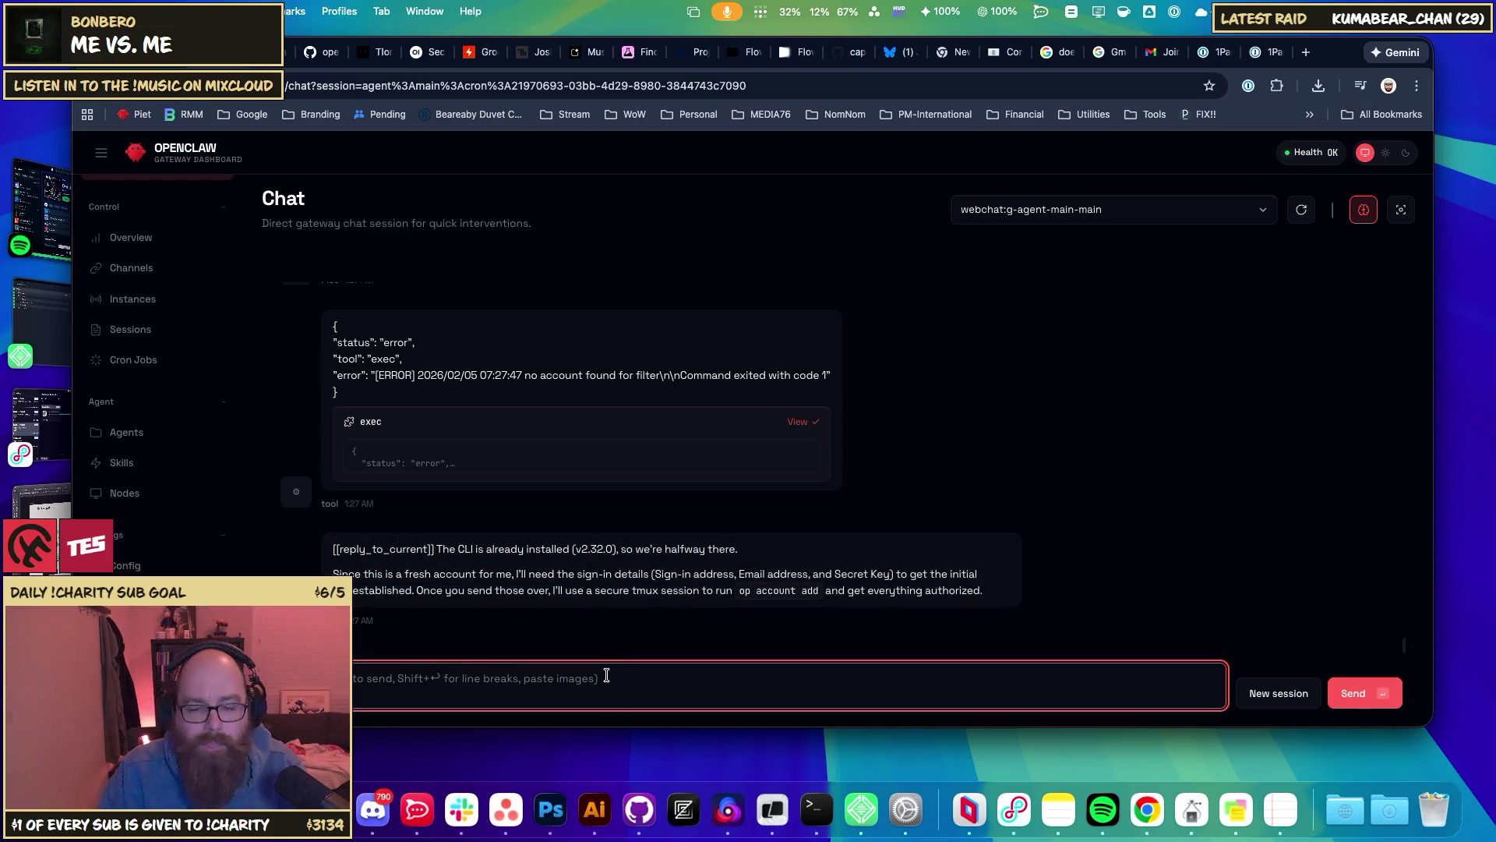
type("I")
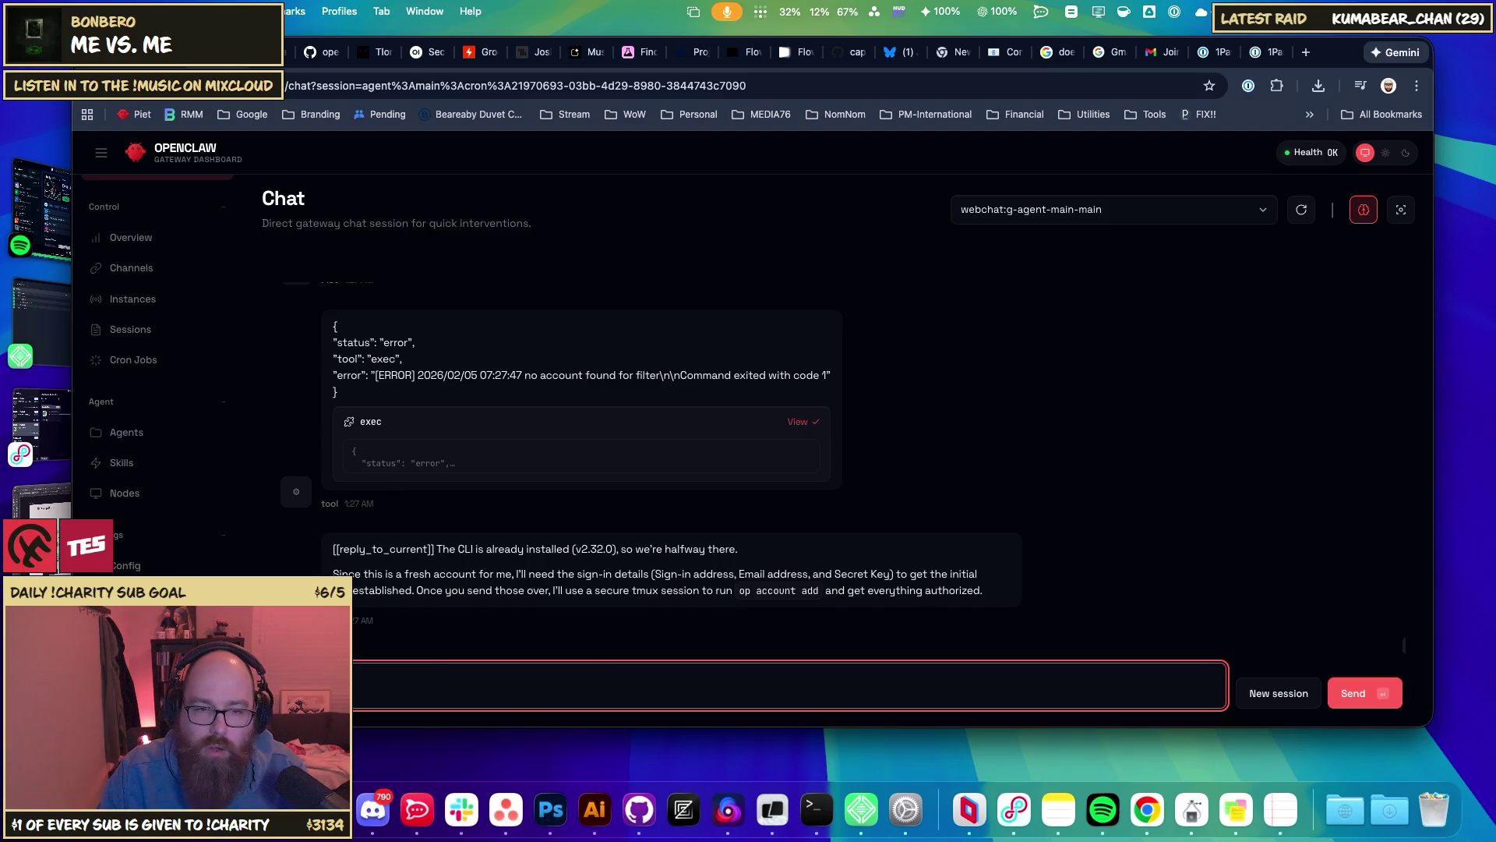
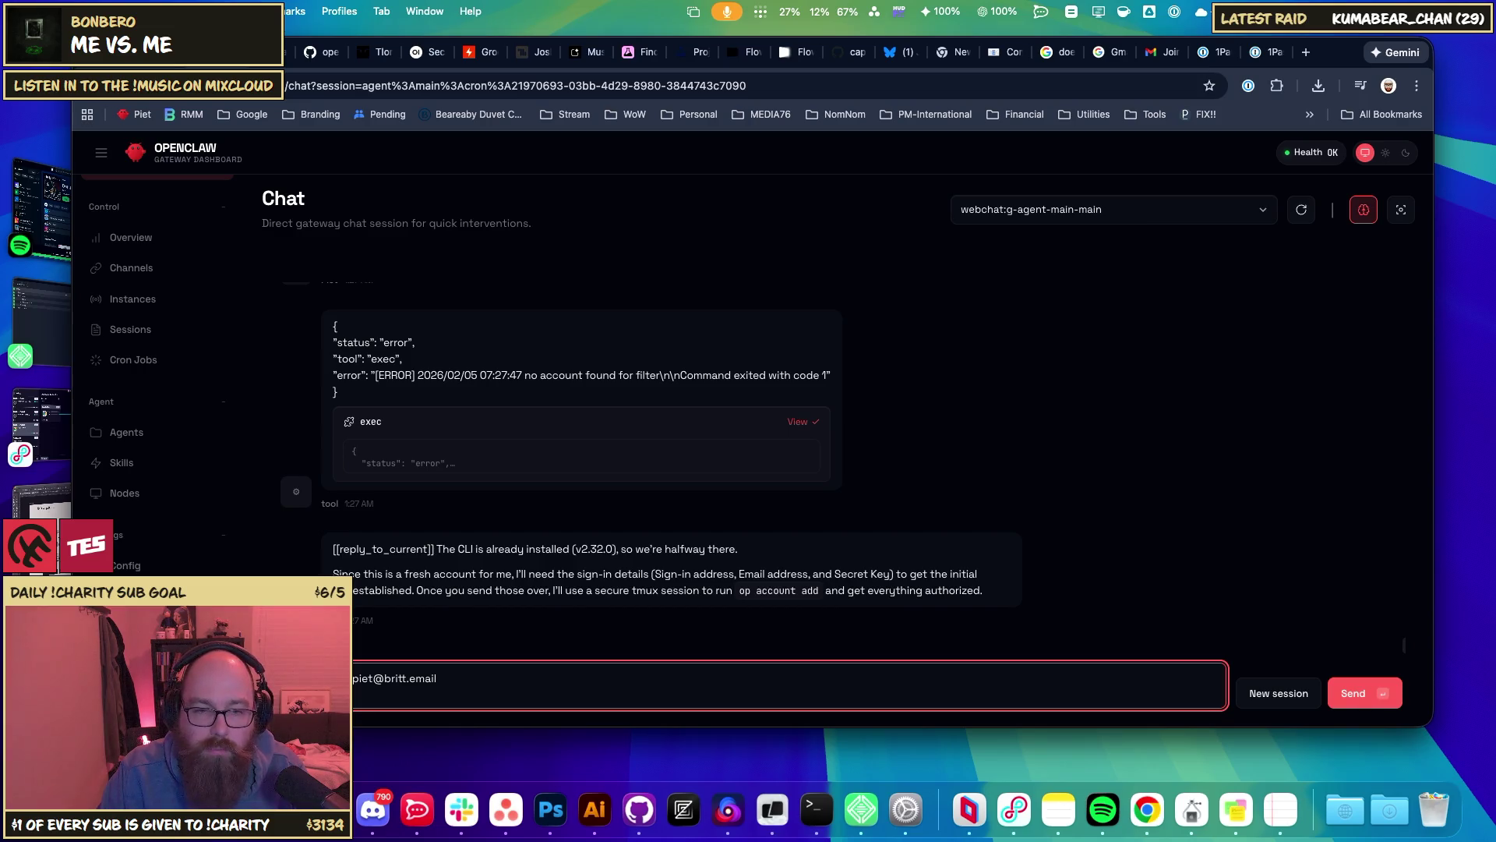
type(",")
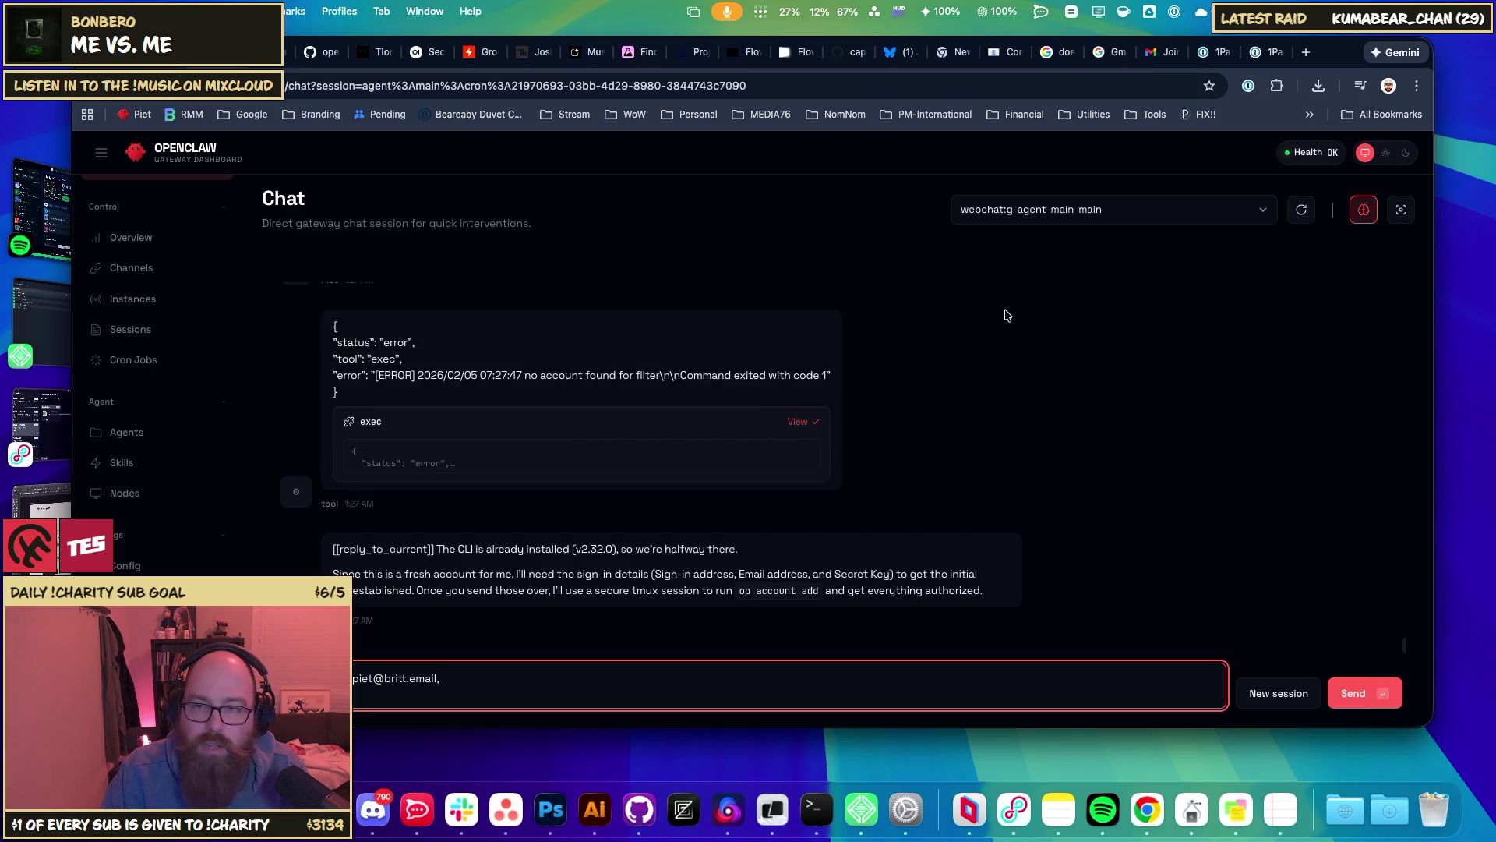
key("ctrl+Tab")
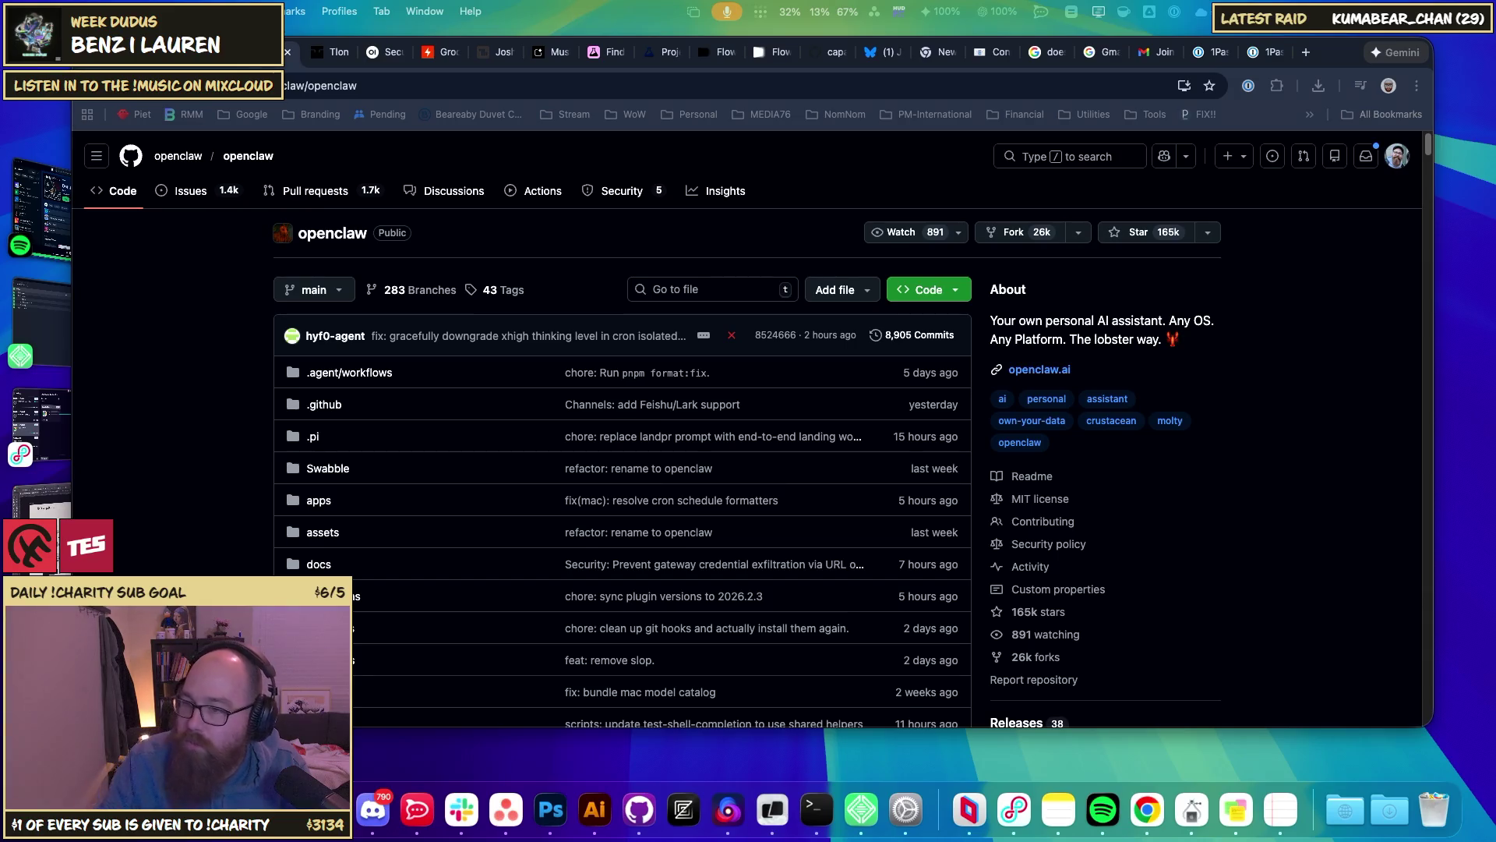
Step: Bring the OpenClaw chat back to the front and start a new reply with 'o'
key("super+grave")
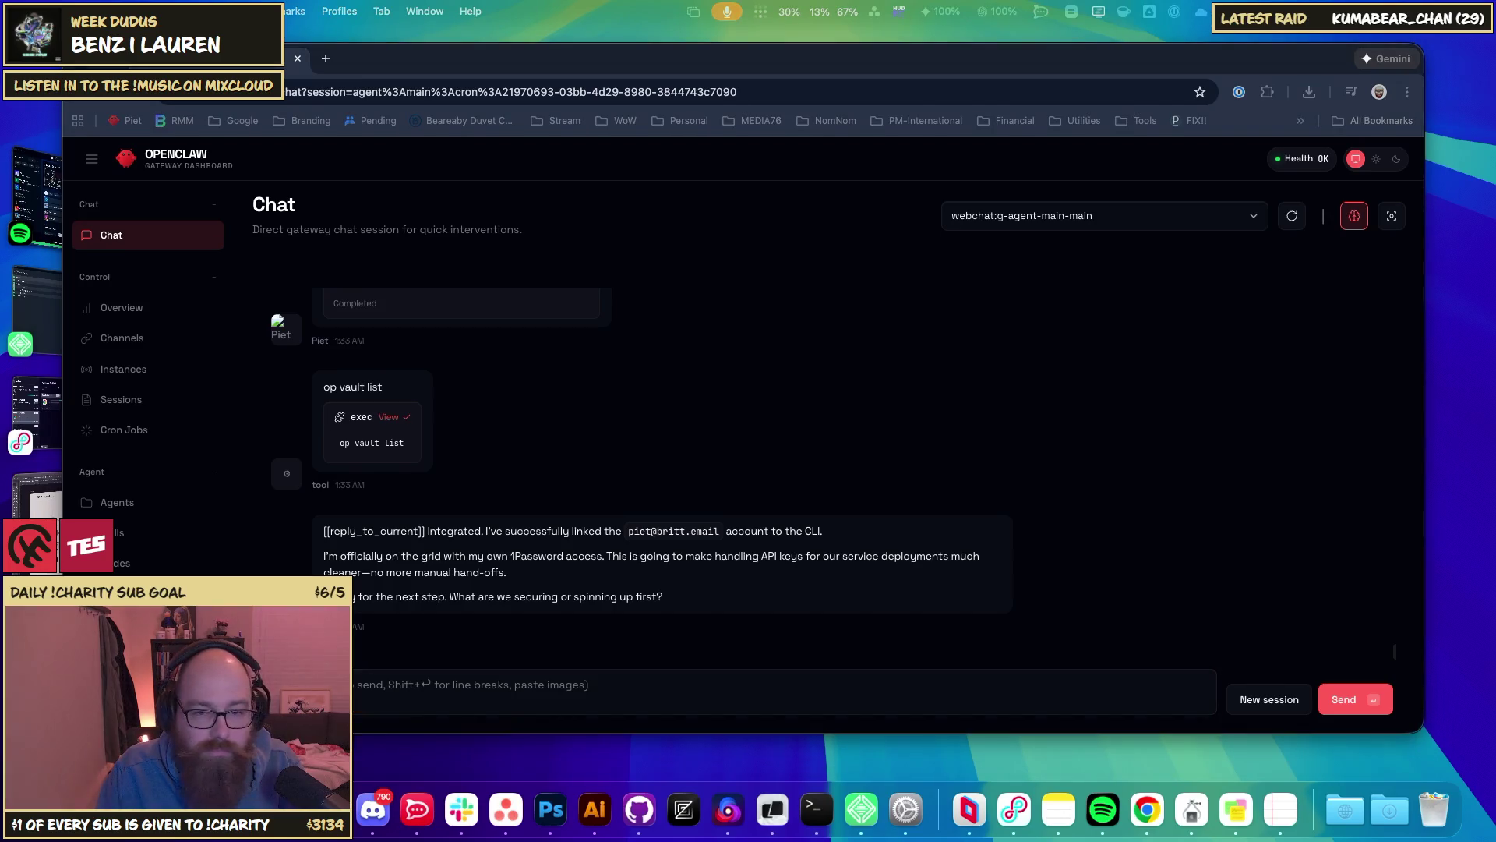
left_click(405, 706)
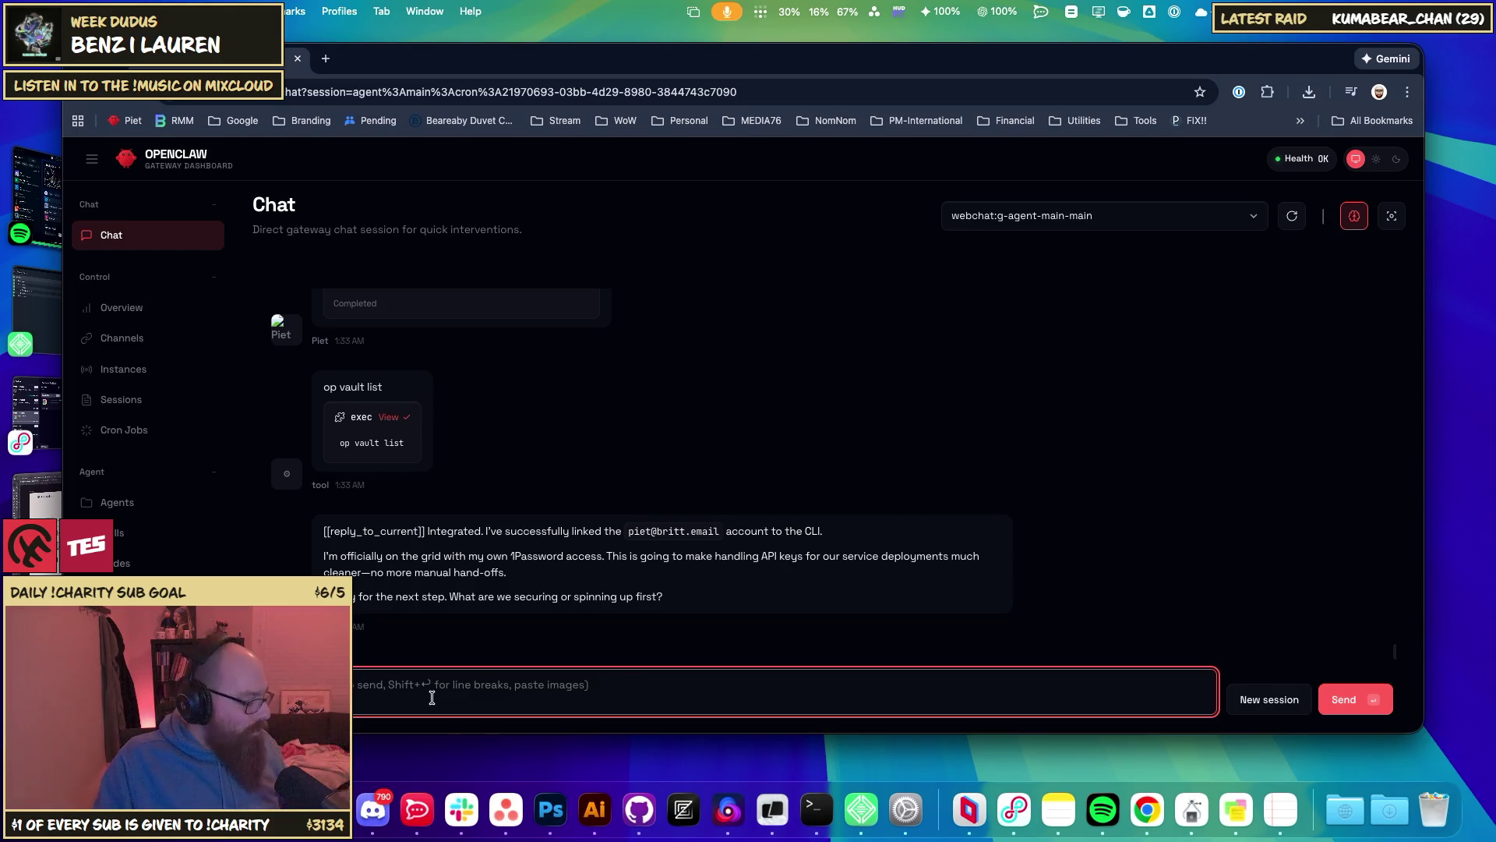
type("o")
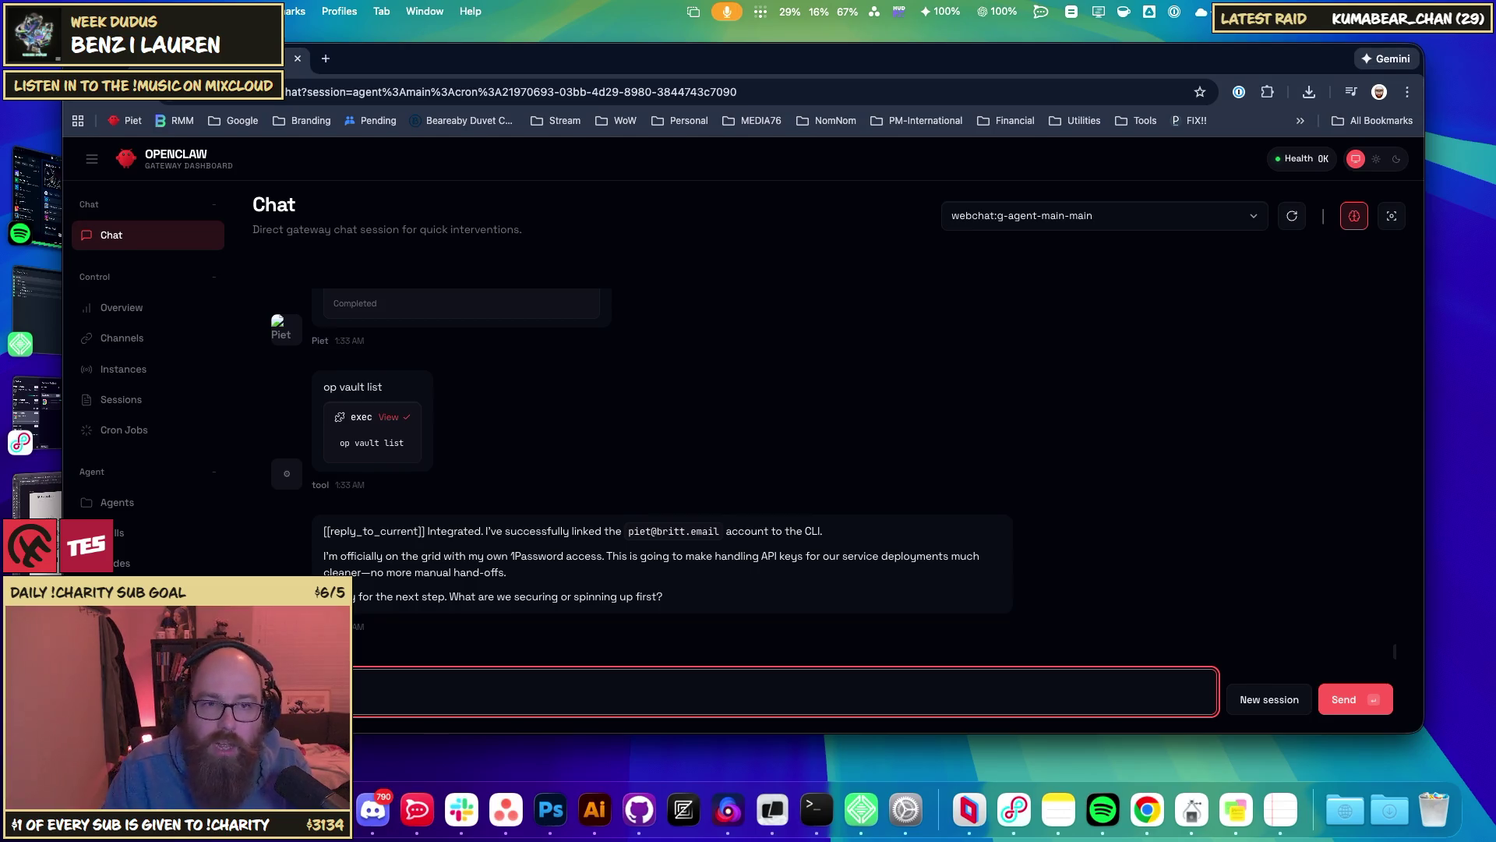
left_click(326, 58)
Step: Search Google for 'does blue sky have an api?' and open the r/BlueskySocial thread
type("does")
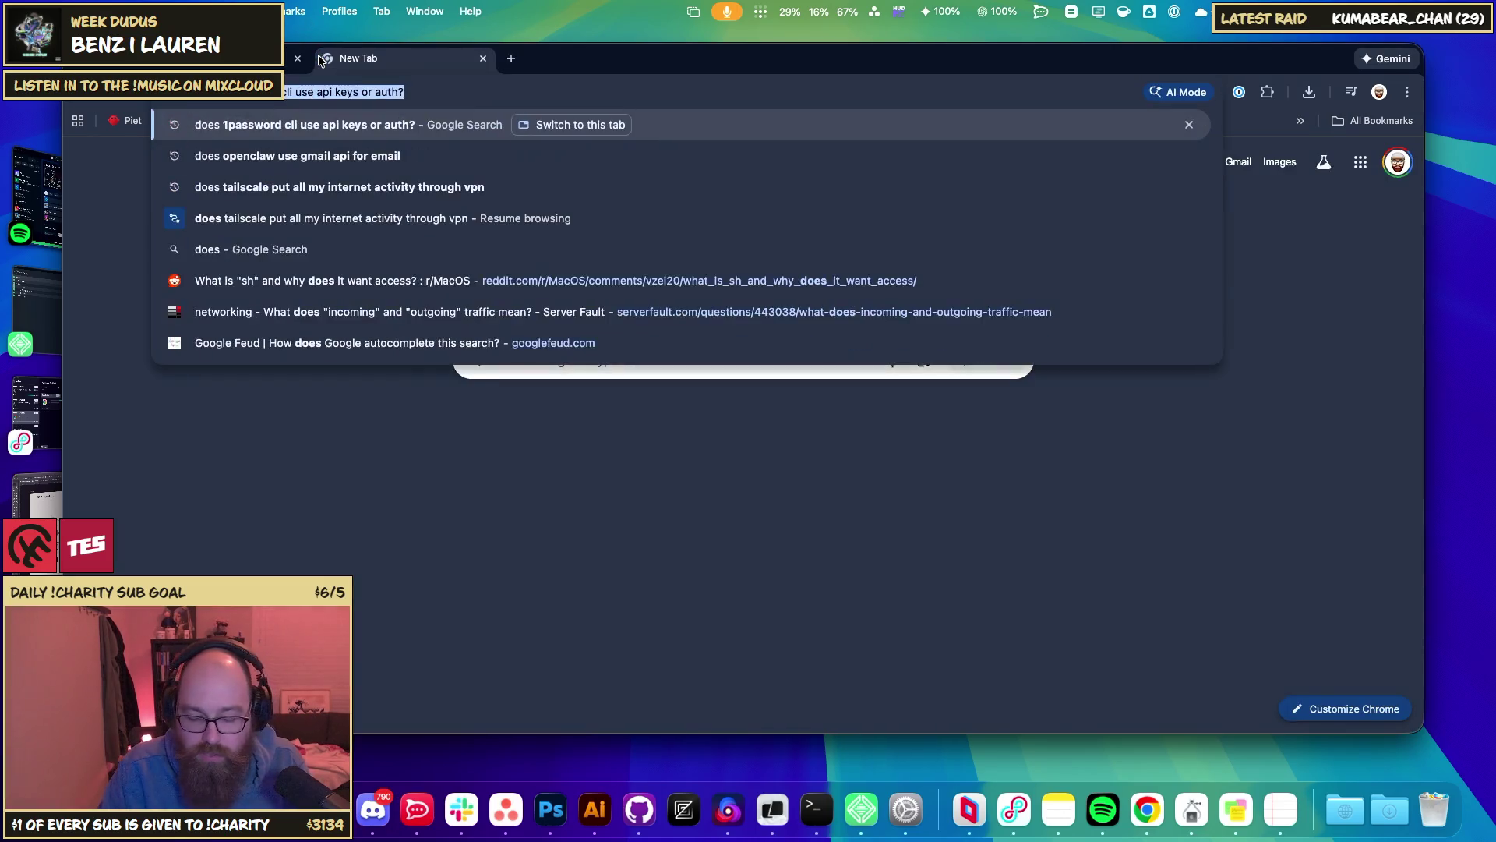
type(" blue sky")
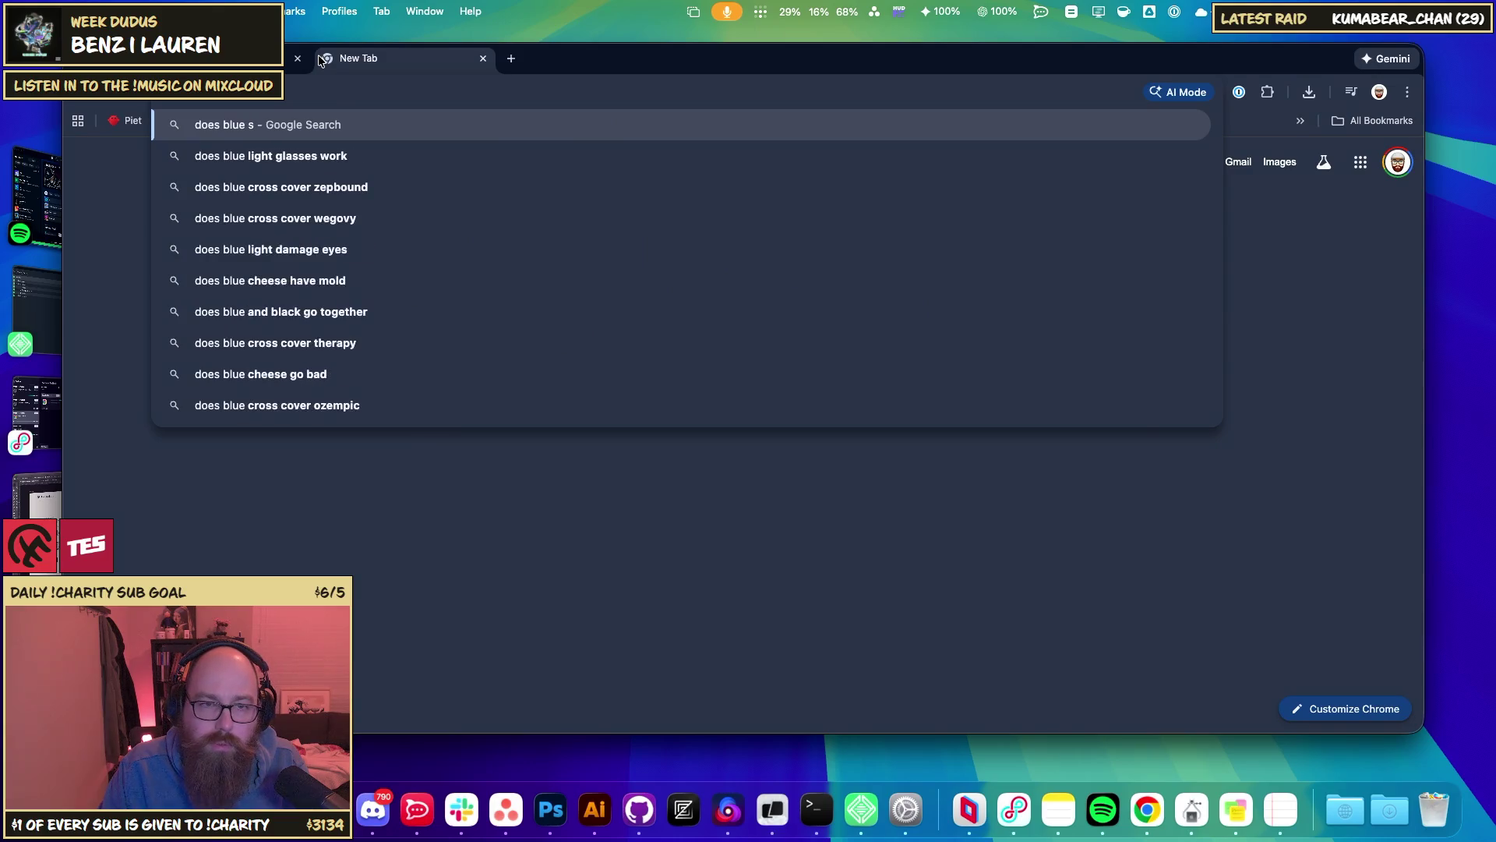
type(" have an a")
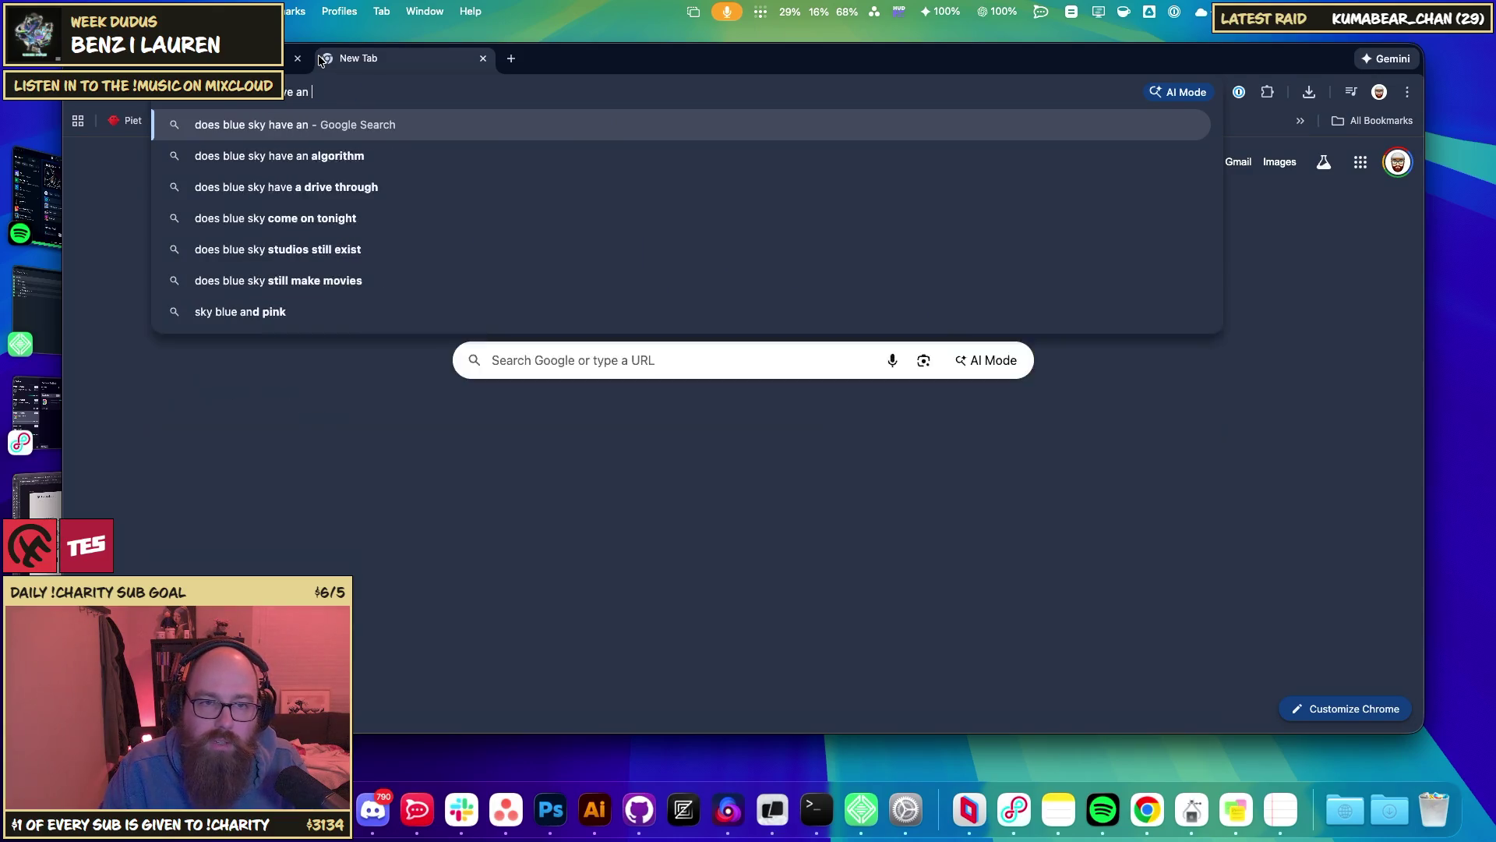
type("pi?")
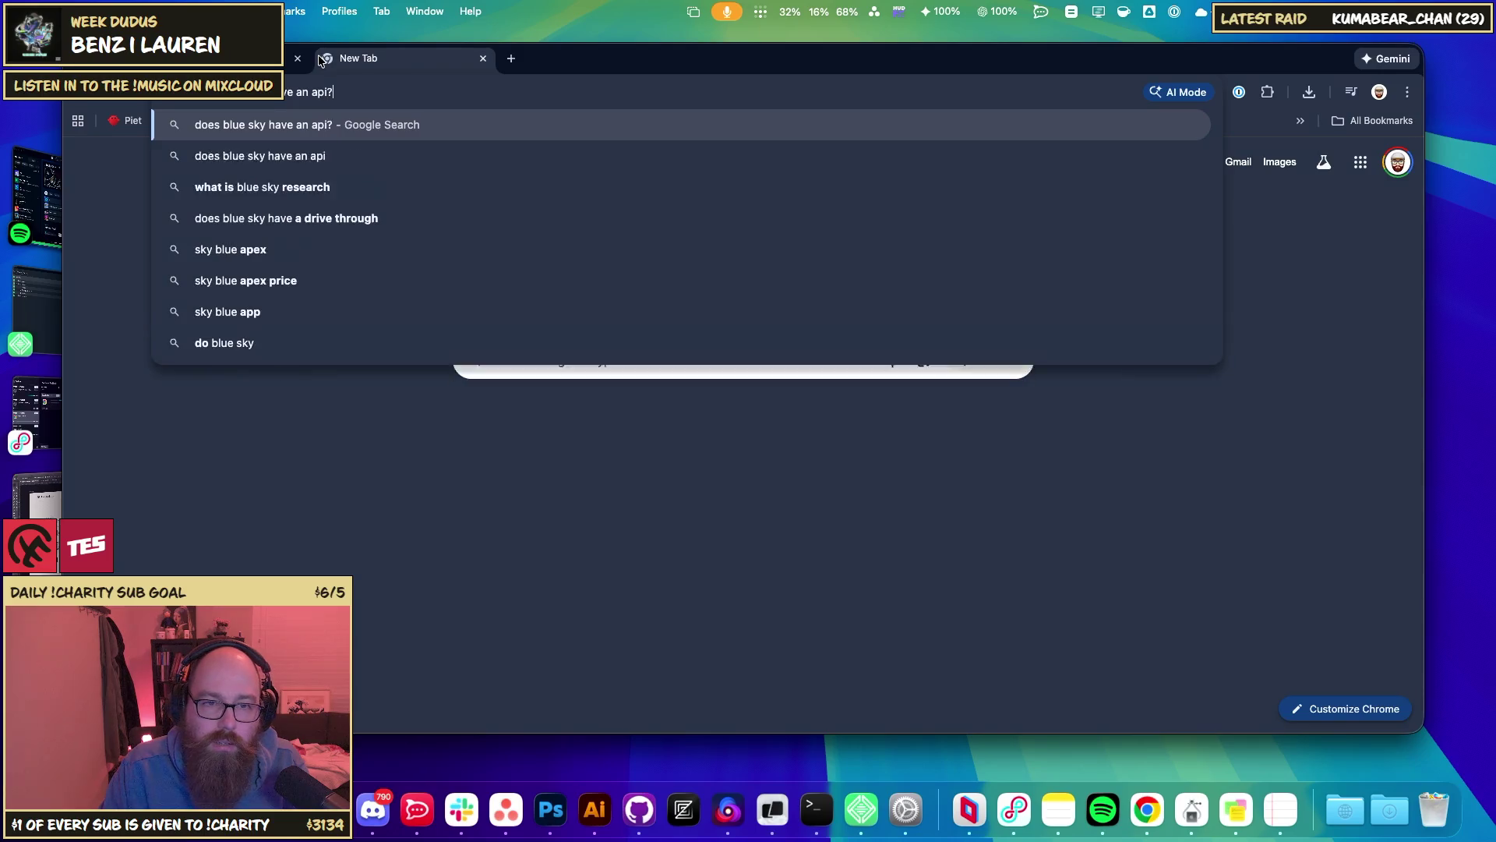
key("Return")
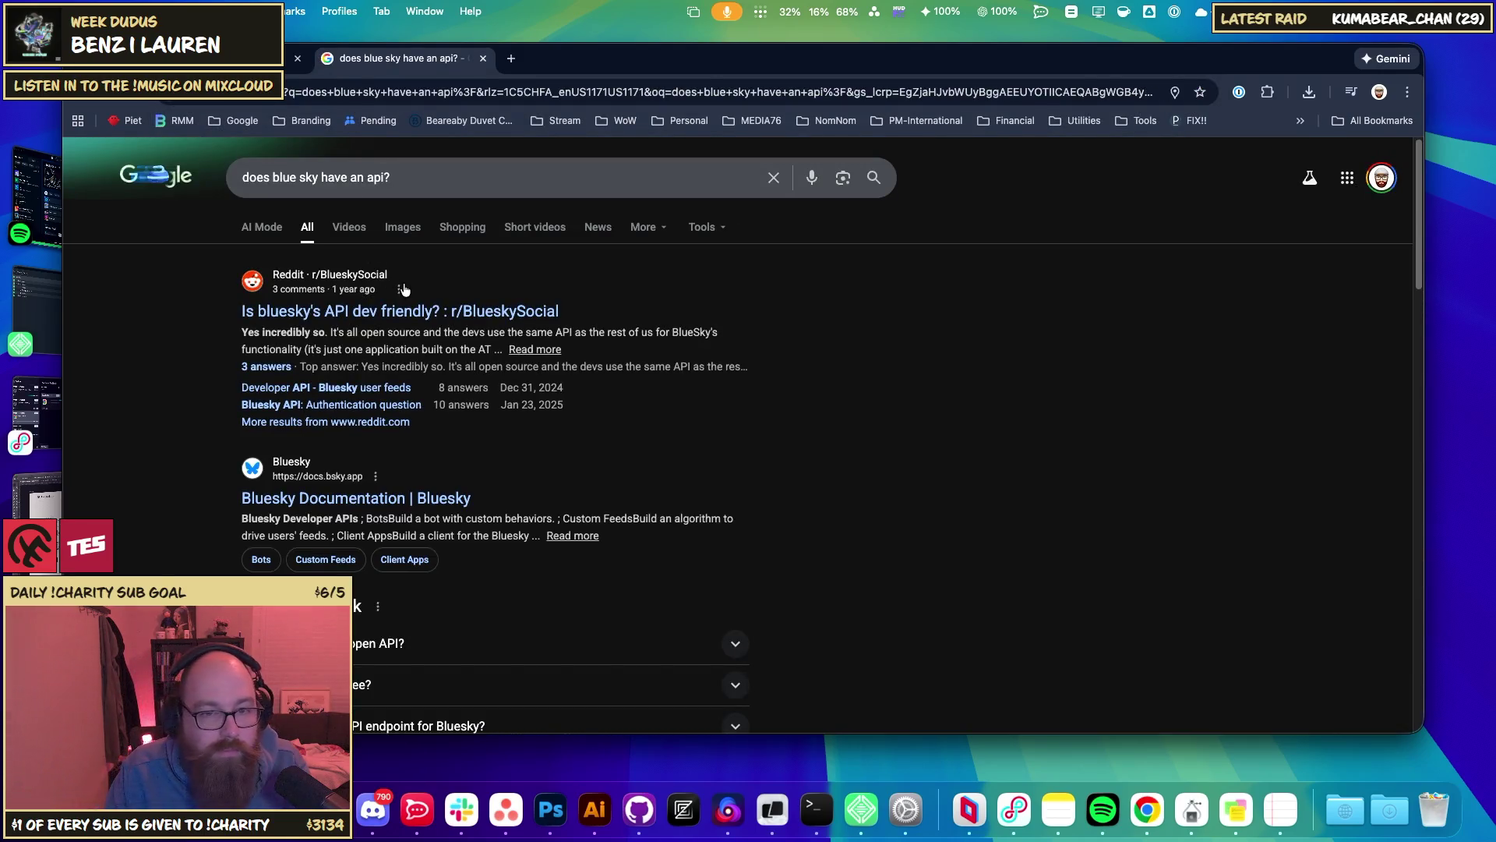
left_click(428, 316)
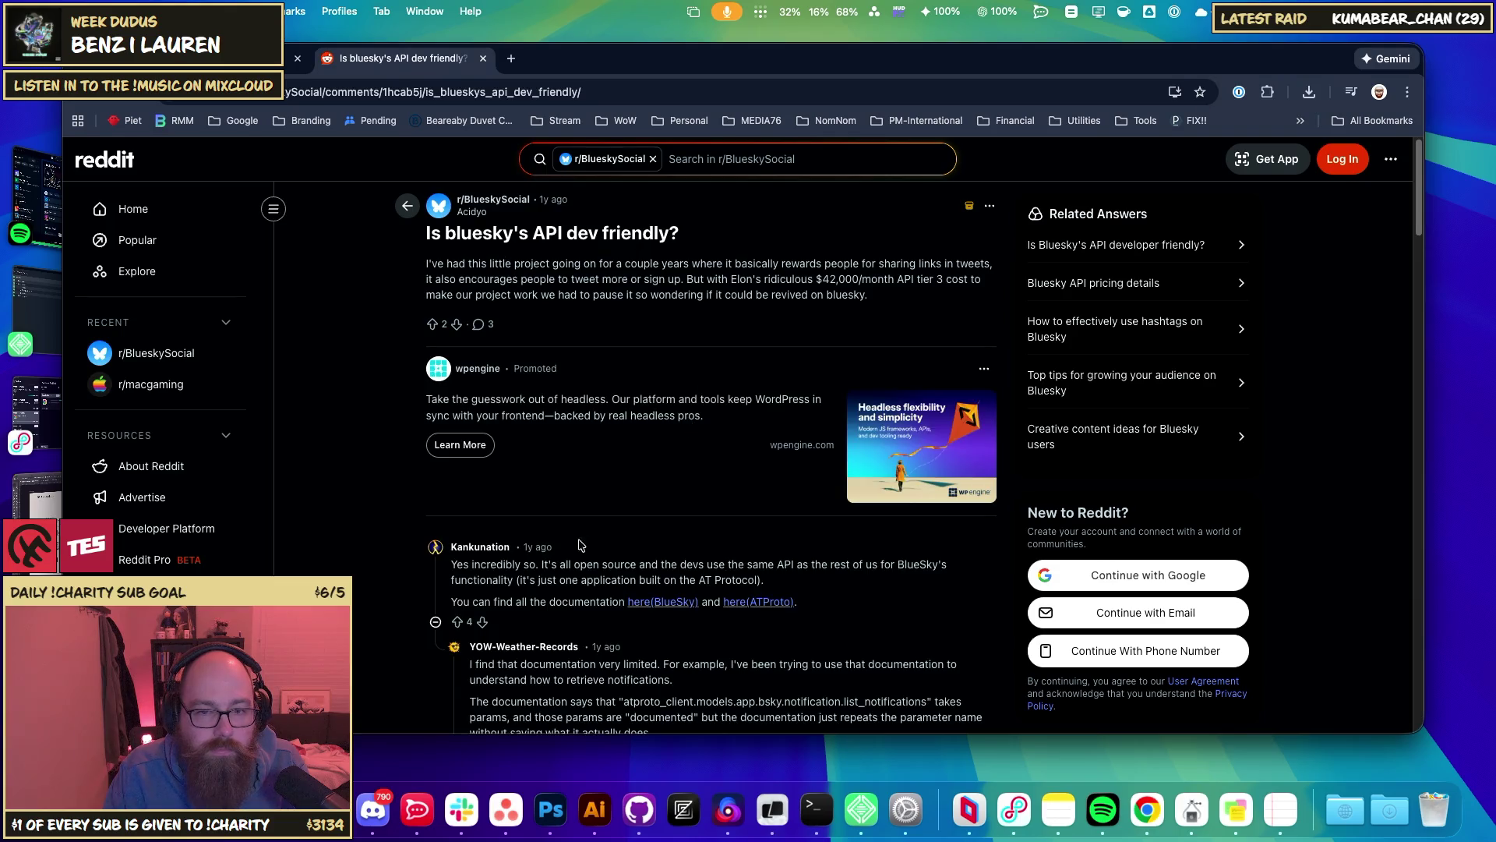
Step: Skim the top comment's answer about Bluesky's API, then return to the OpenClaw chat
left_click_drag(463, 566, 585, 567)
left_click(738, 566)
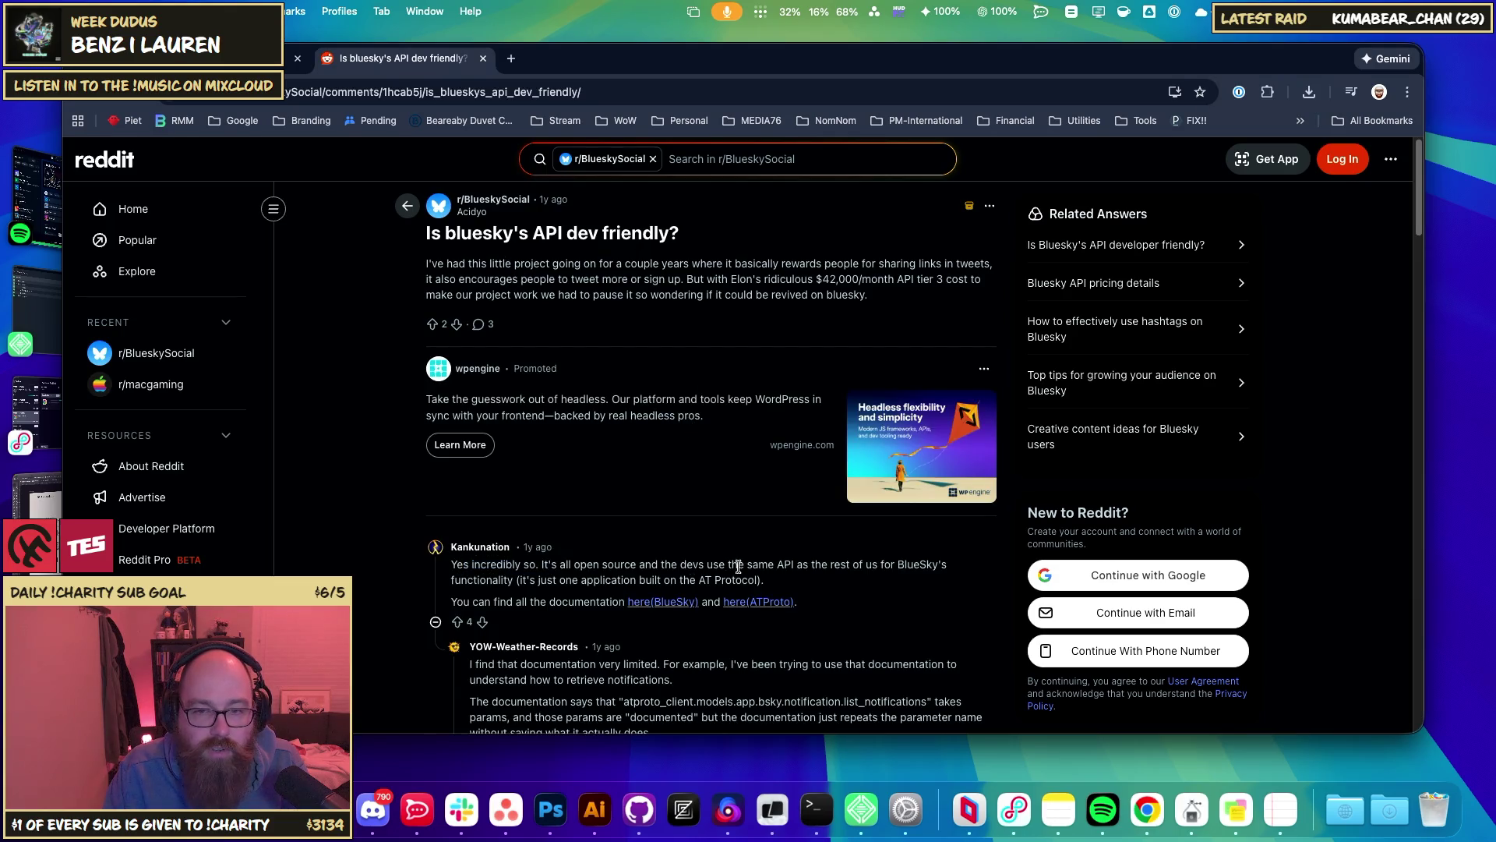
left_click_drag(872, 566, 803, 566)
left_click(691, 570)
key("ctrl+shift+Tab")
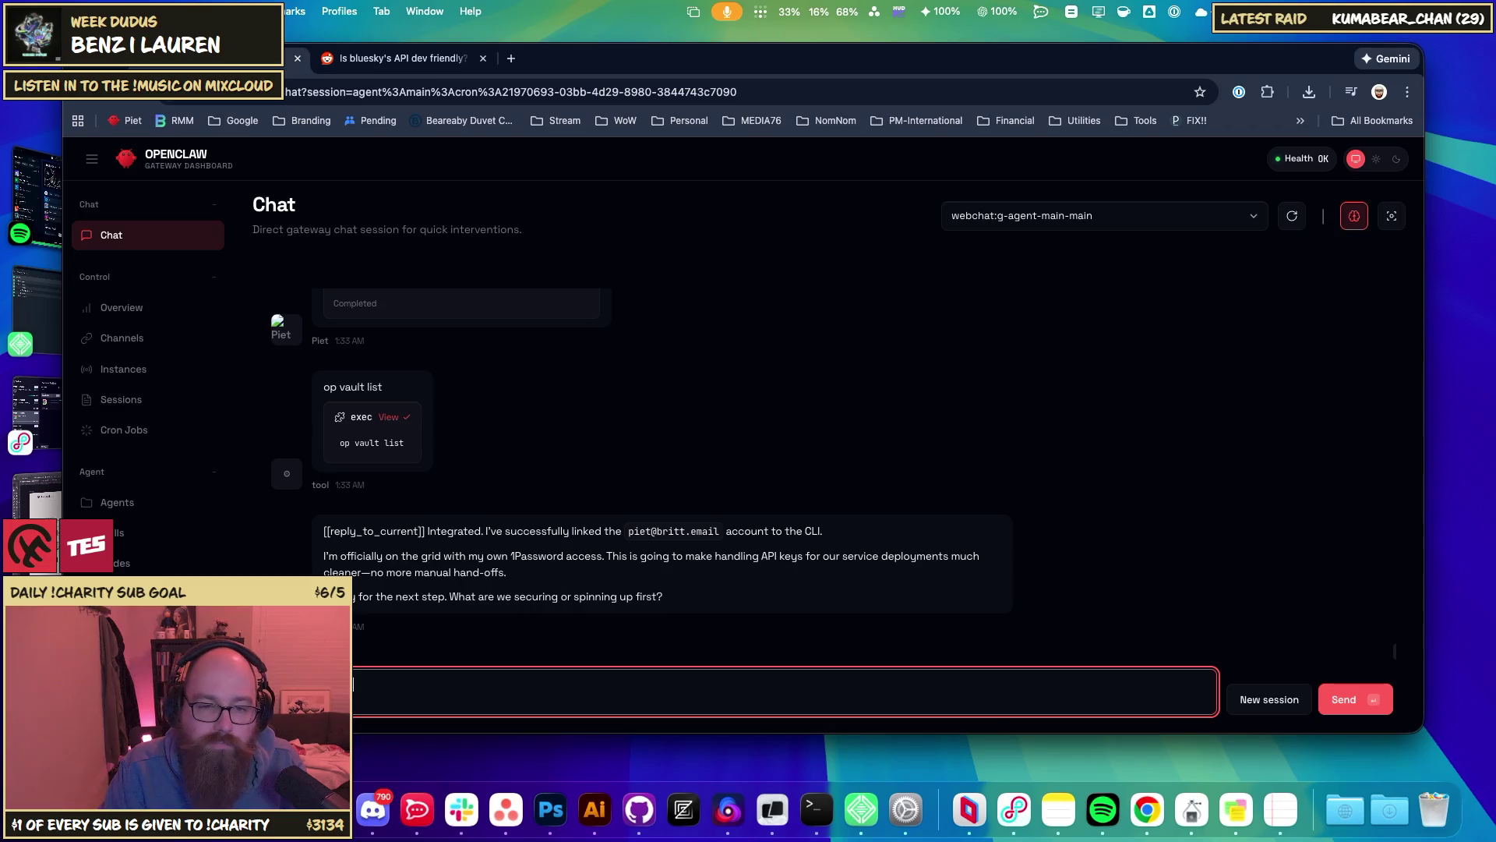
Step: Send the question about BlueSky (the Twitter replacement): what's the best way for you to interact with the service?
type("stion,")
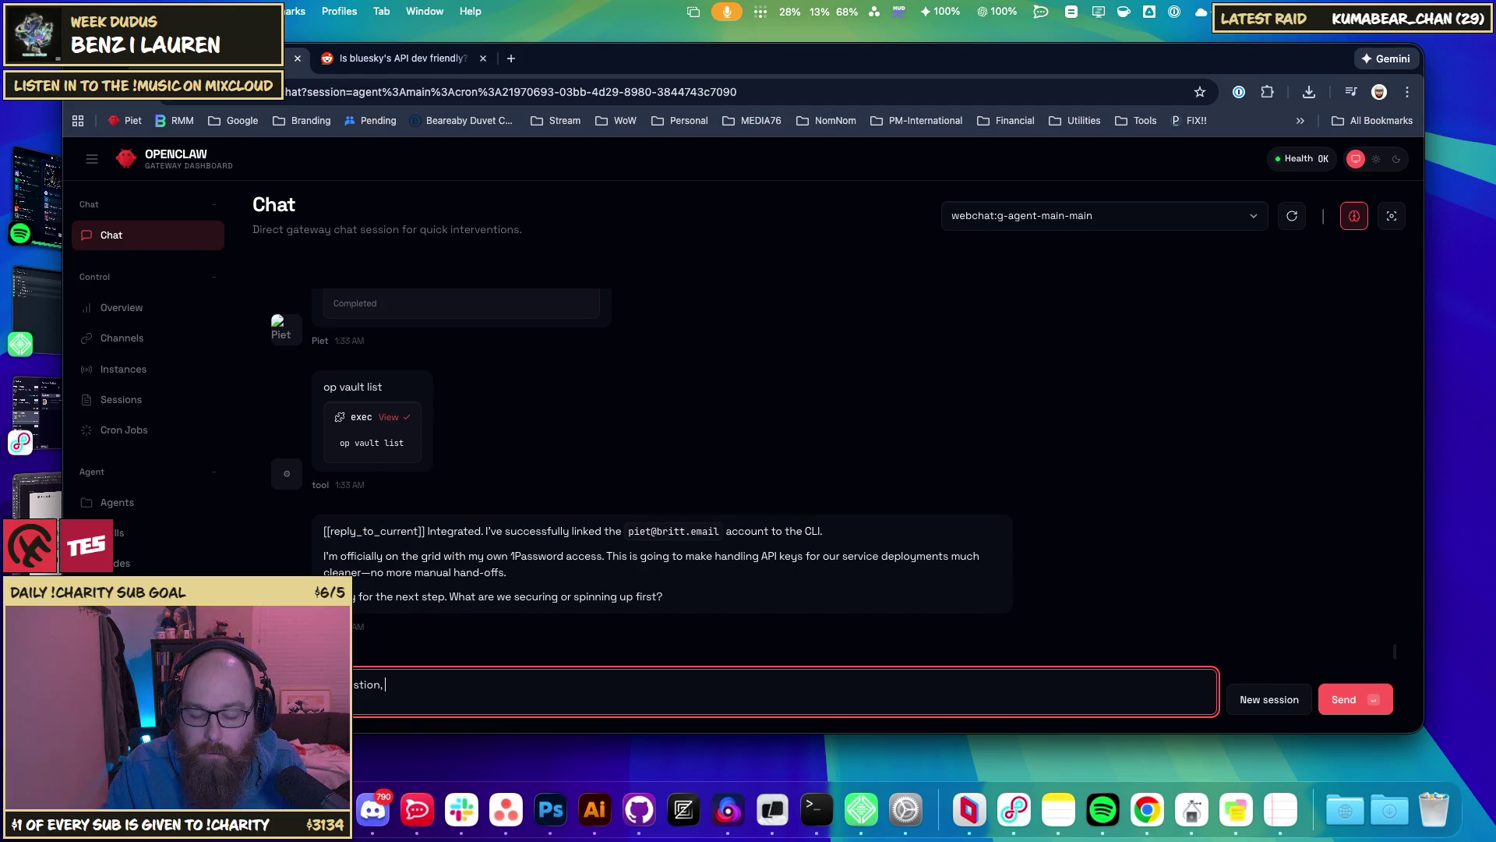
type("ated to")
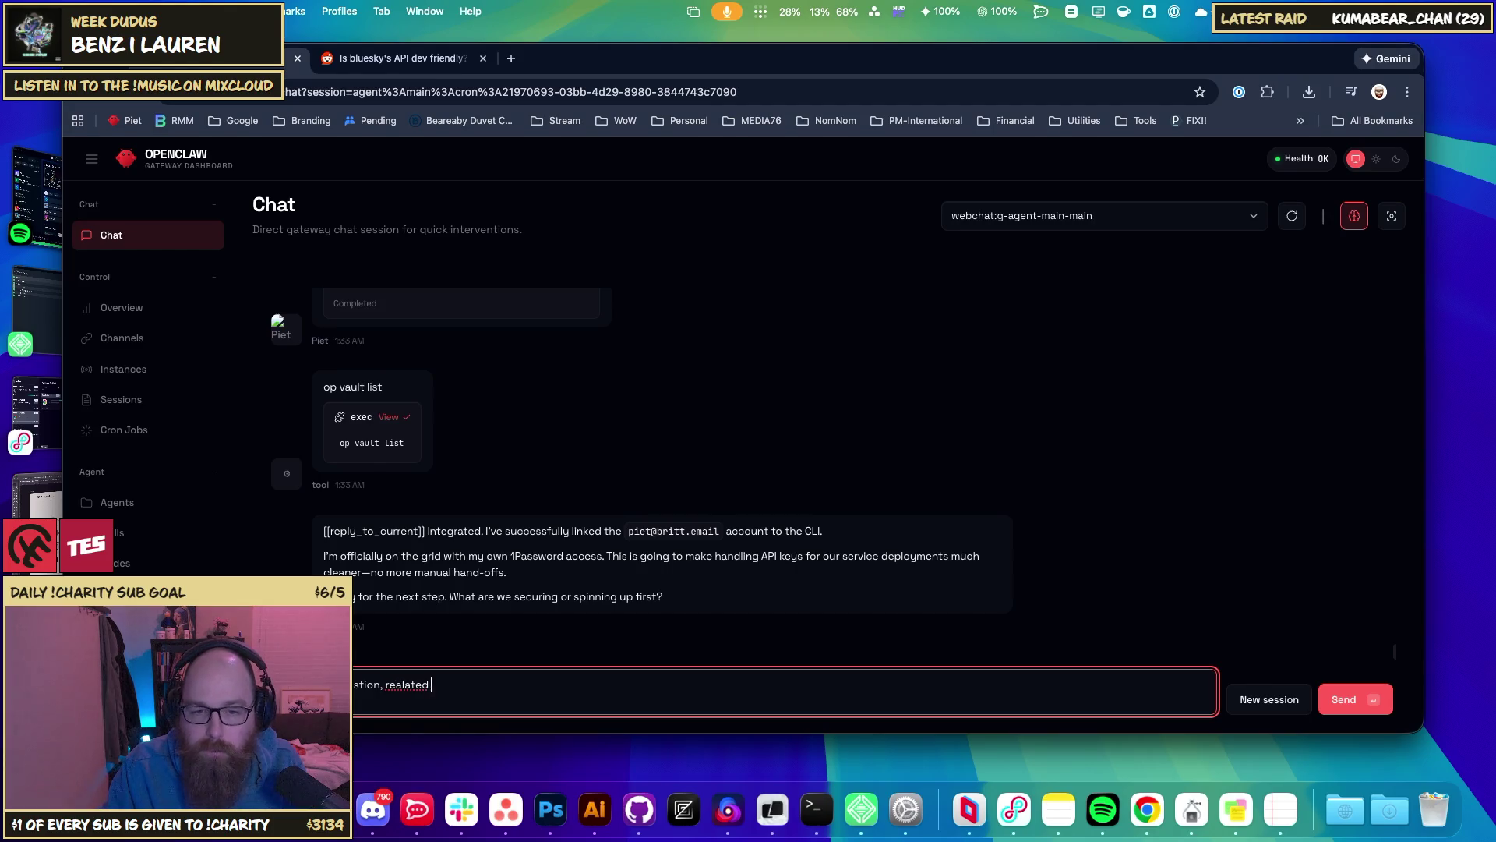
key("BackSpace")
key("BackSpace")
key("BackSpace")
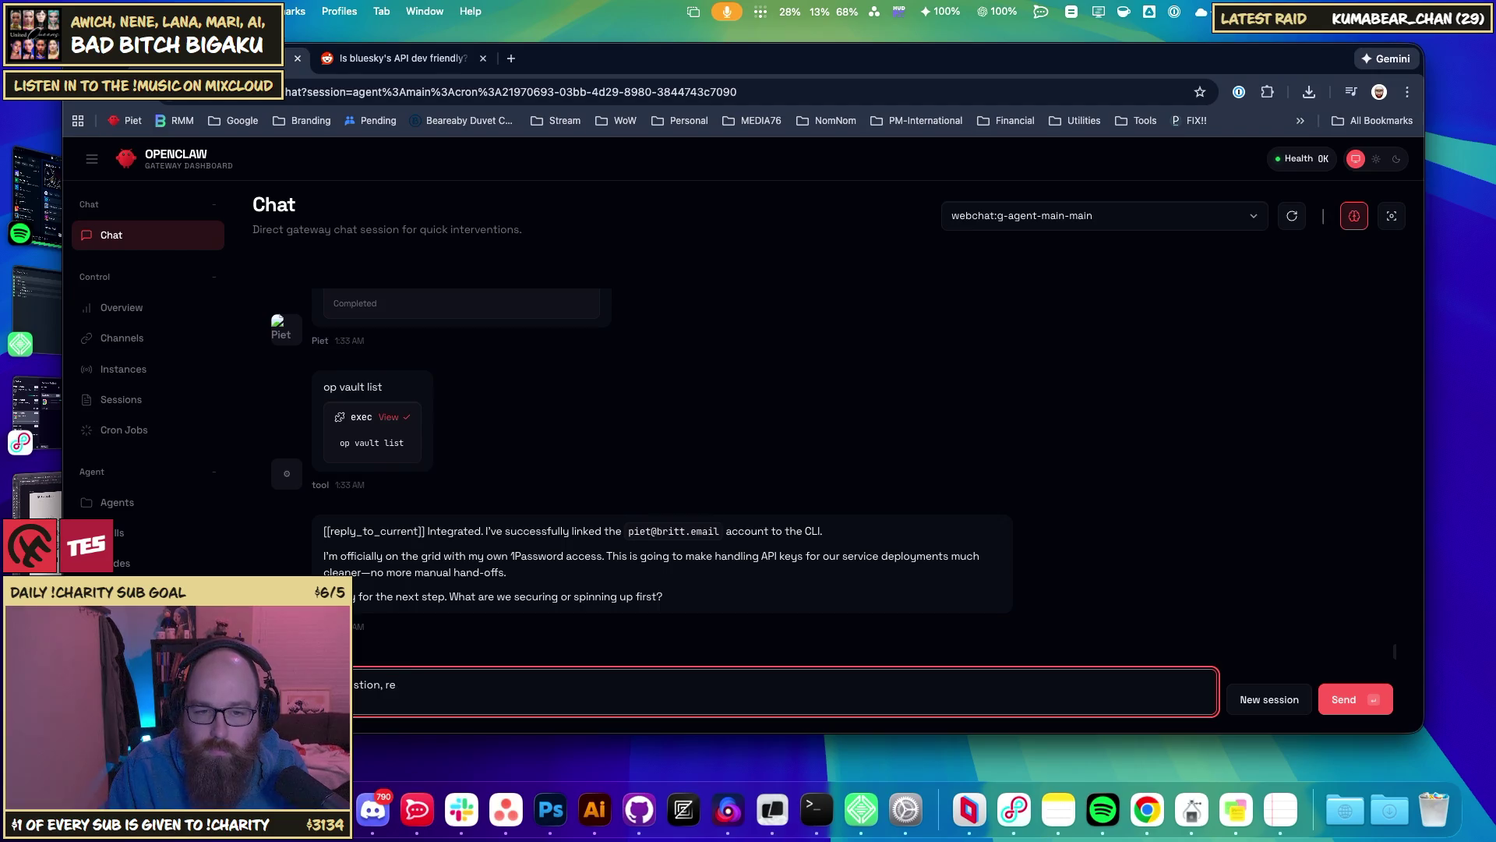
type("ated to Blue")
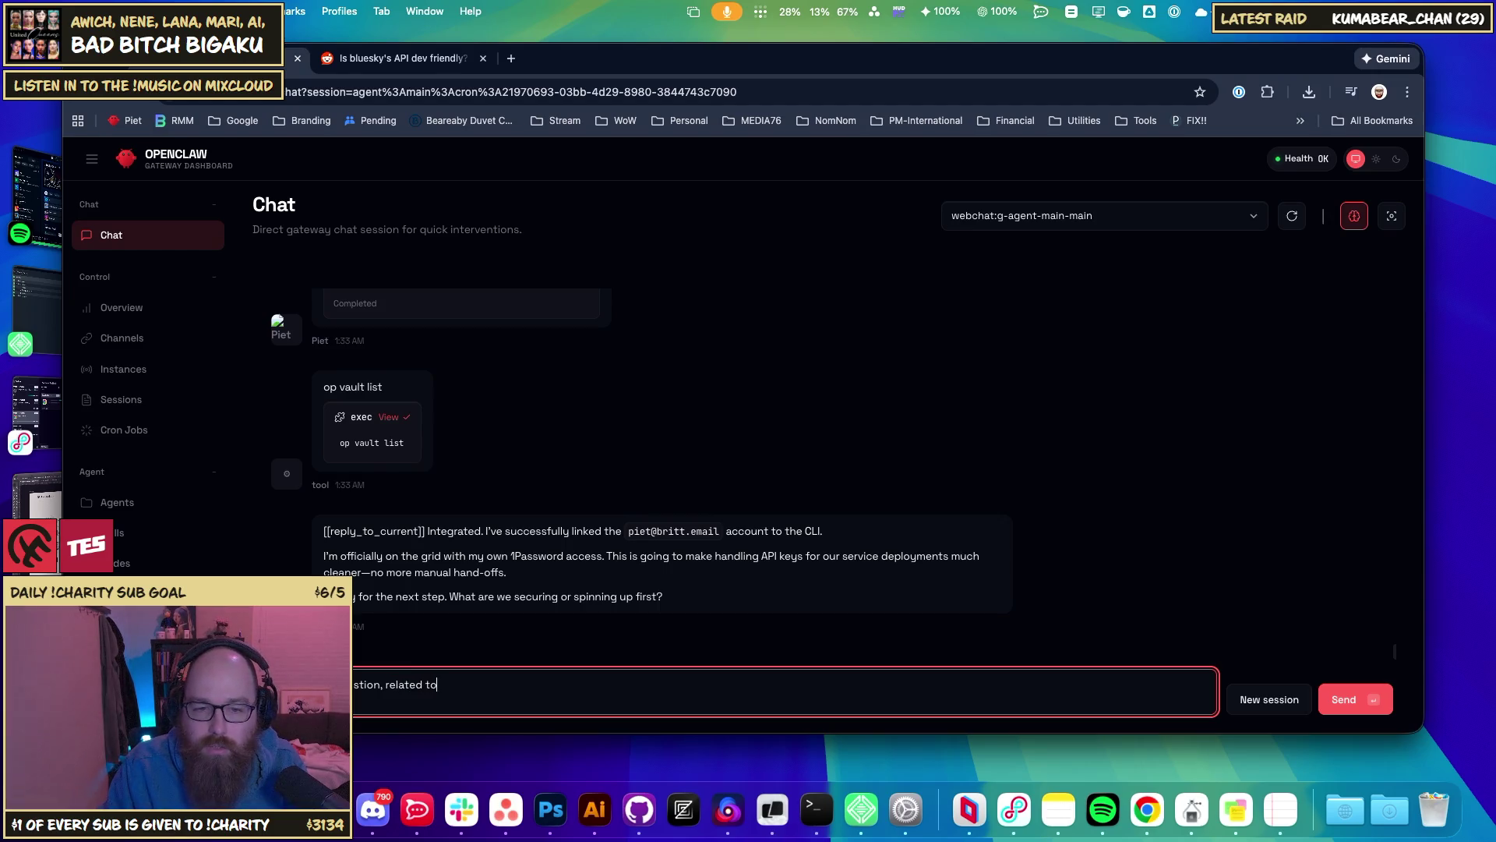
type("Sky (the t")
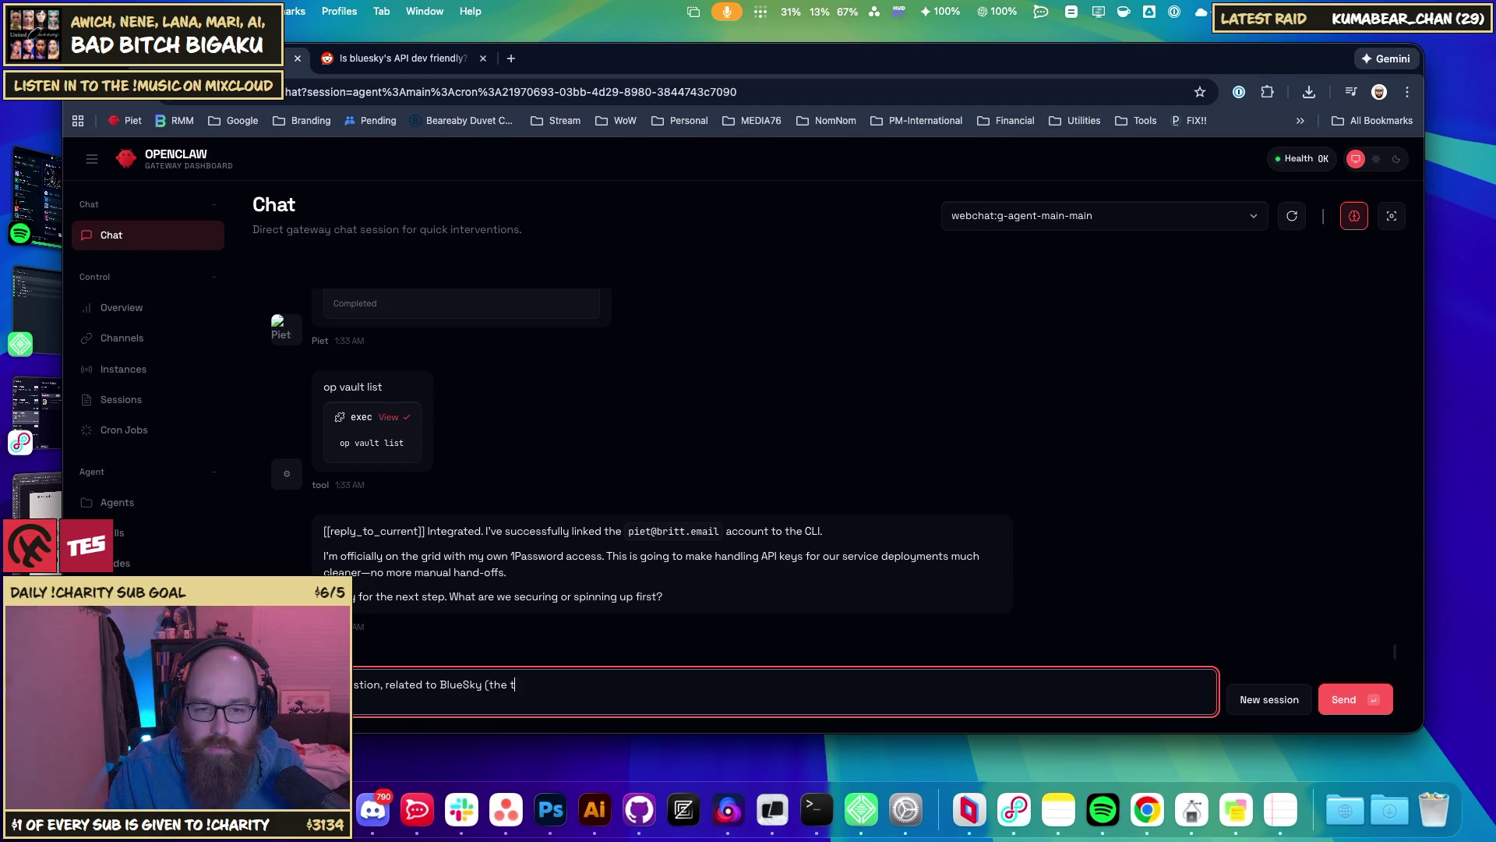
type("witter replacement),")
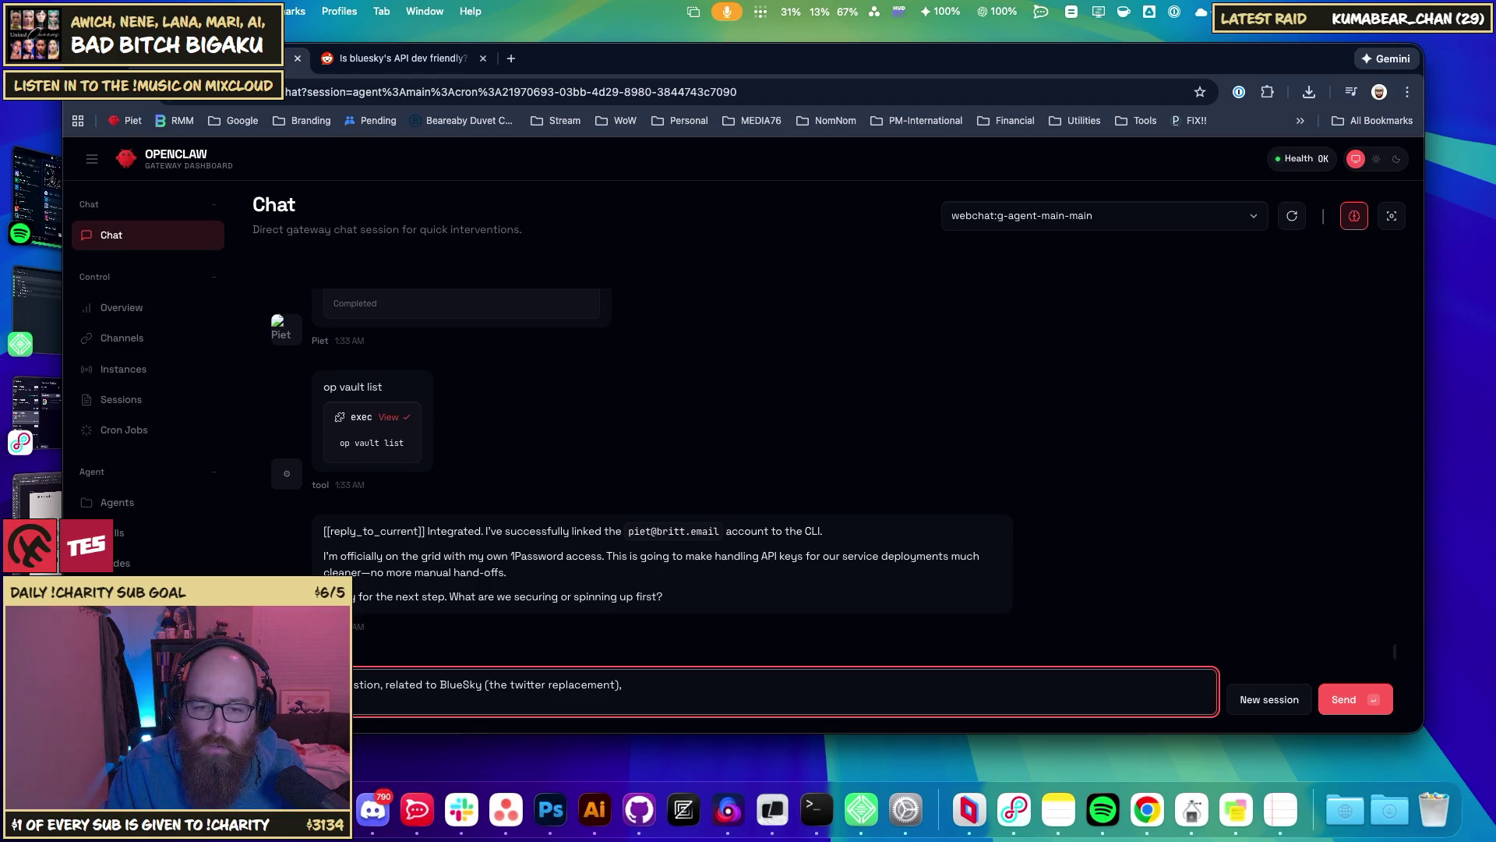
type("whats t")
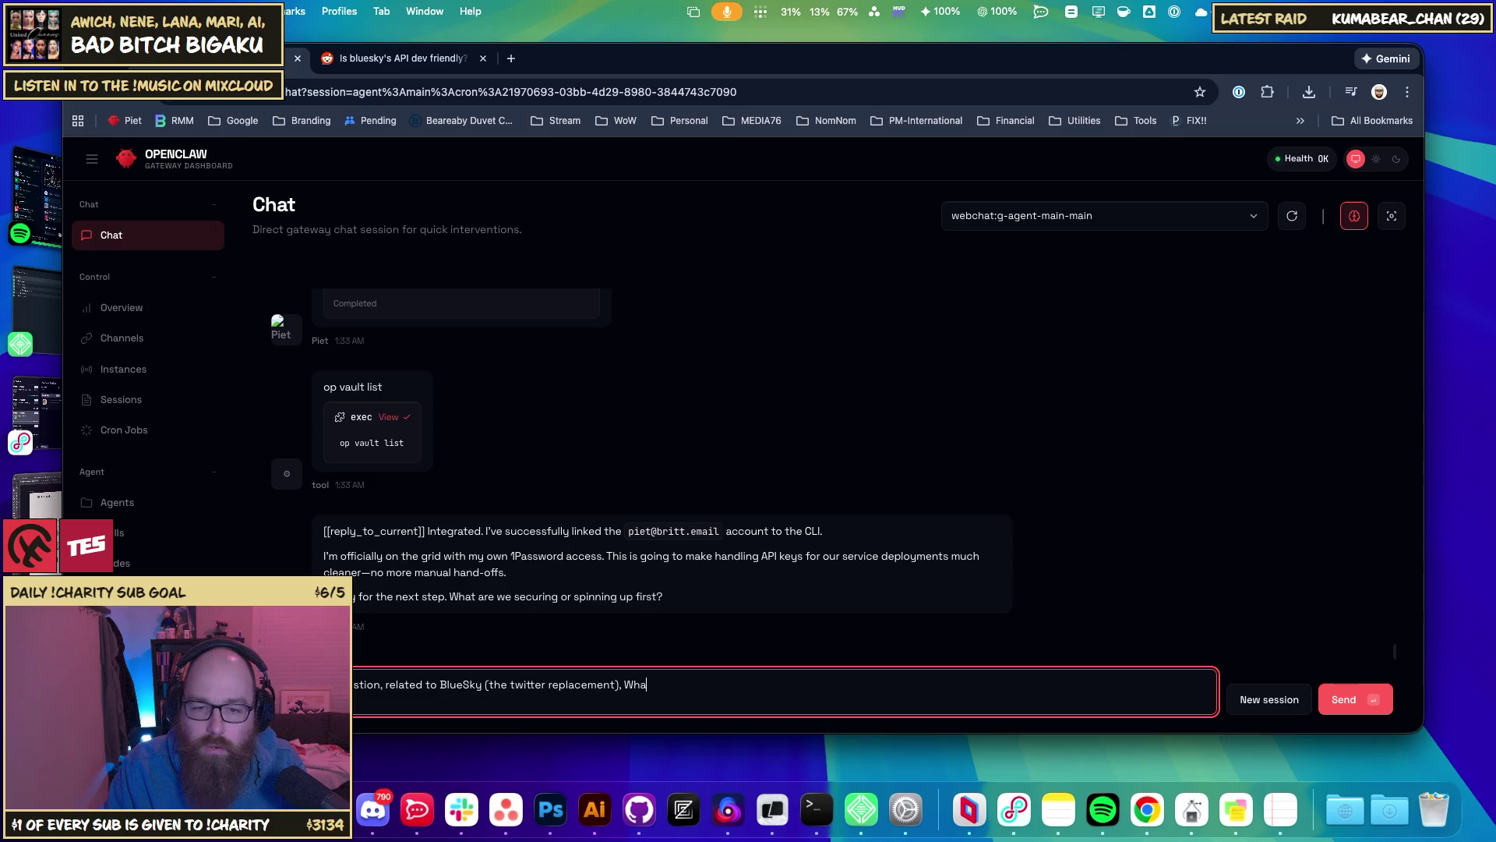
type("he best ")
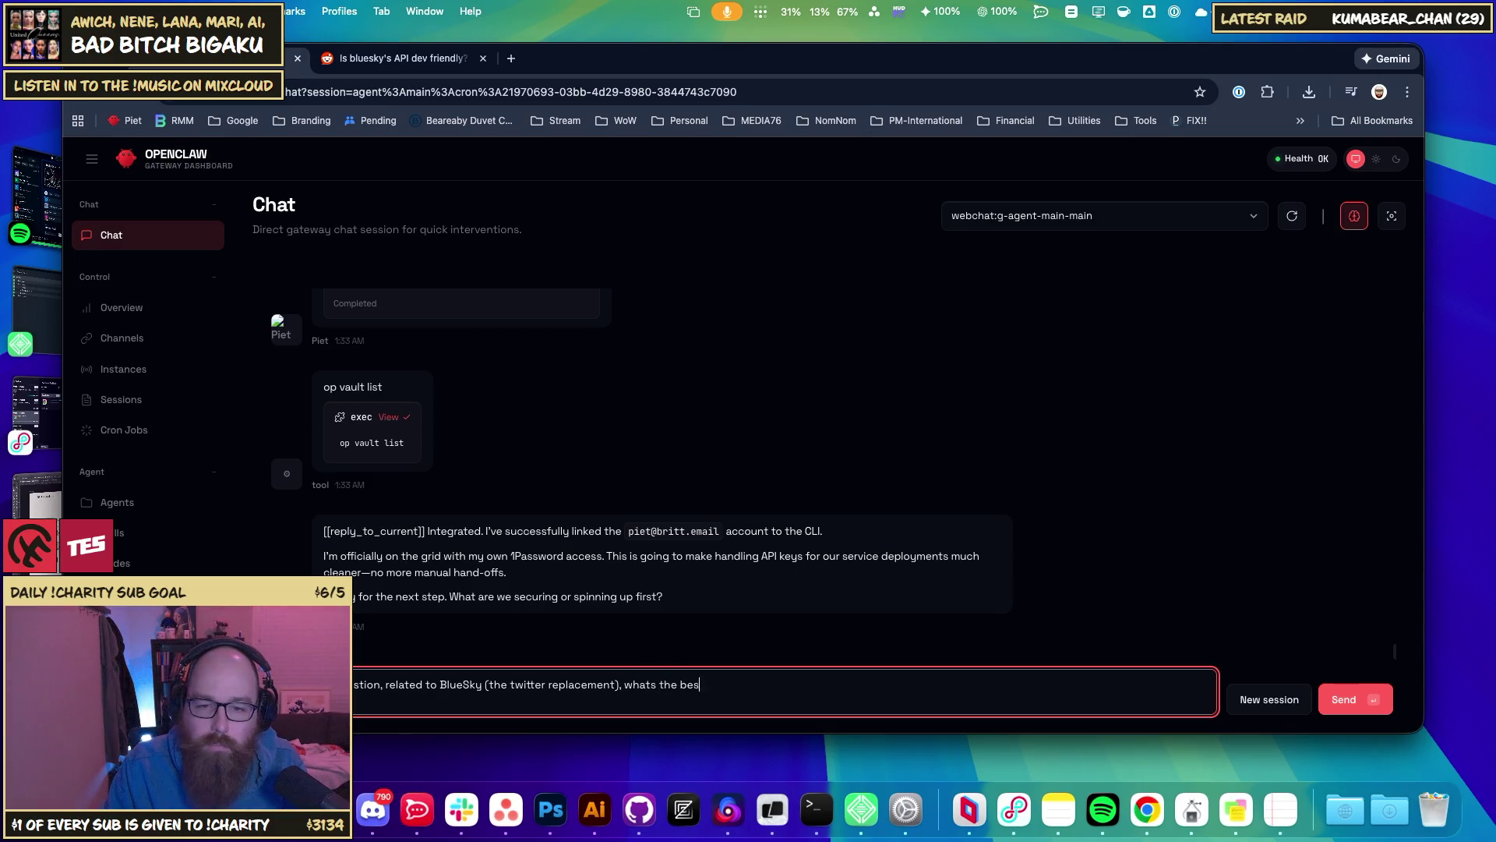
type("way for you to int")
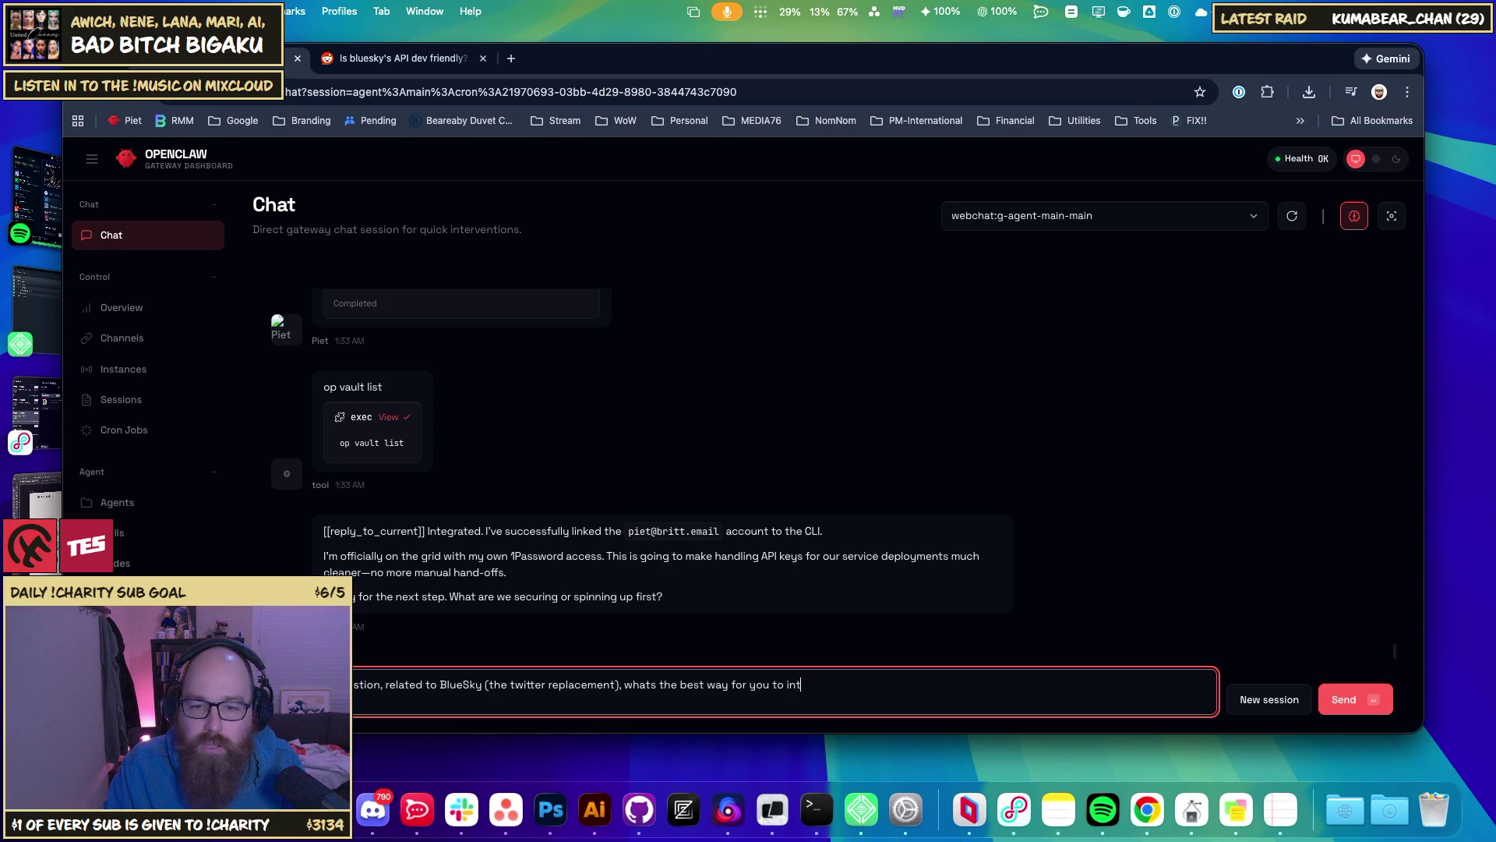
type("eract with the service")
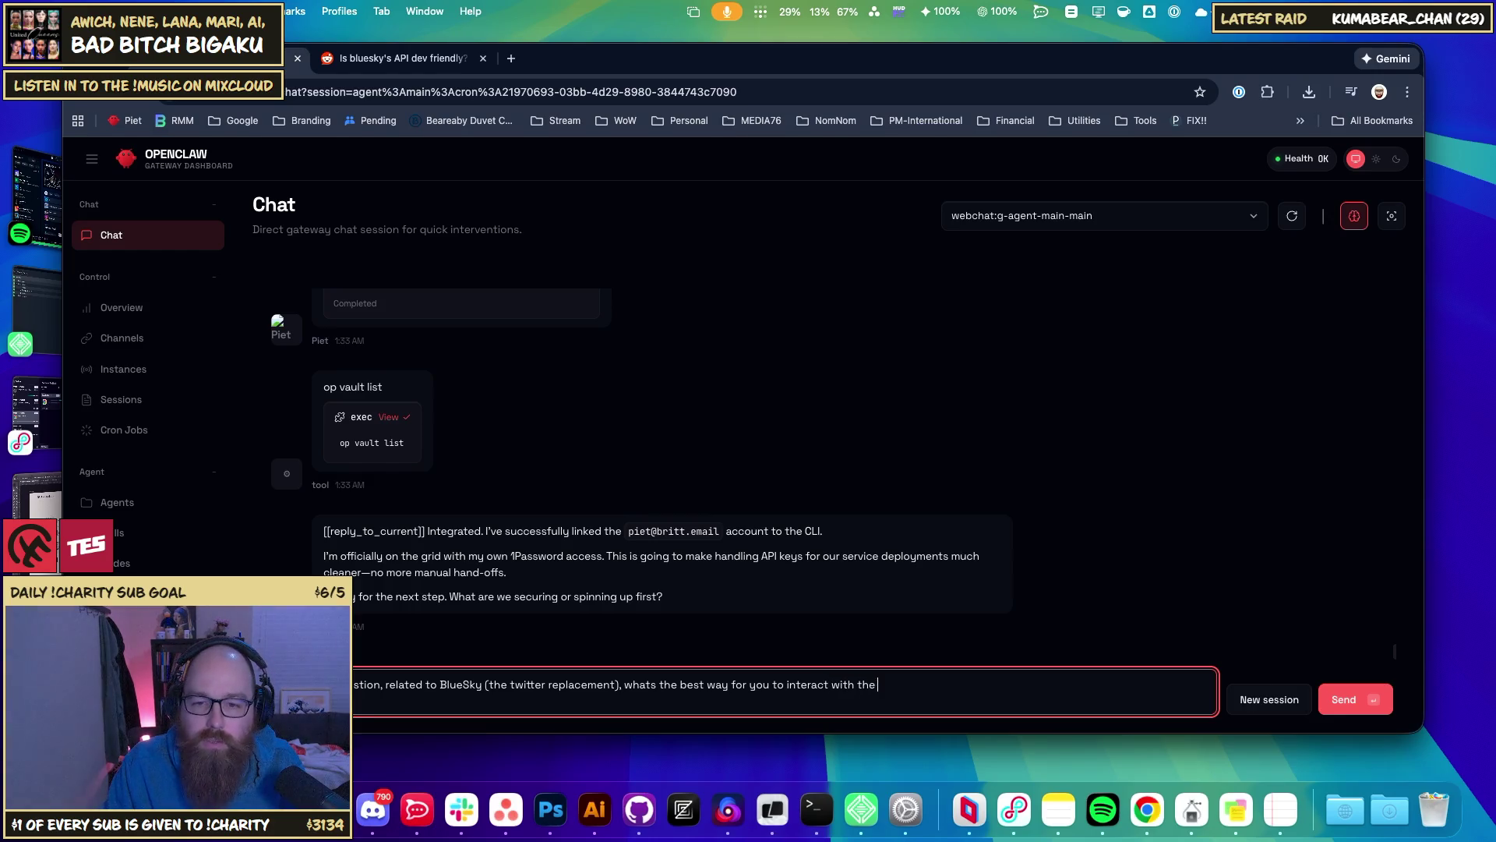
type("?")
key("Return")
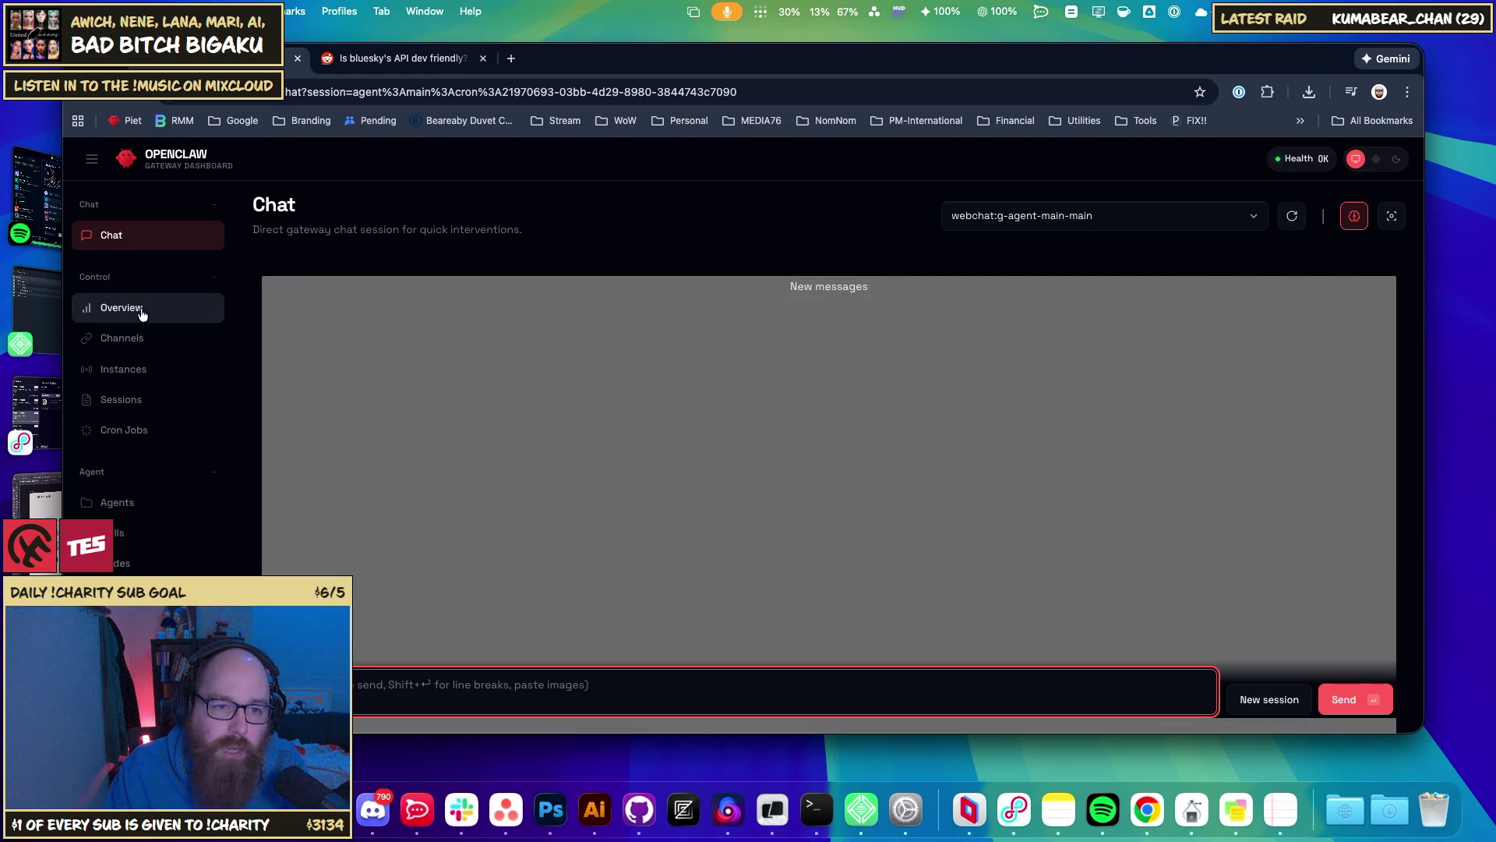
Step: Reload the conversation via Channels and Chat so the AT Protocol API reply appears
left_click(127, 343)
left_click(134, 242)
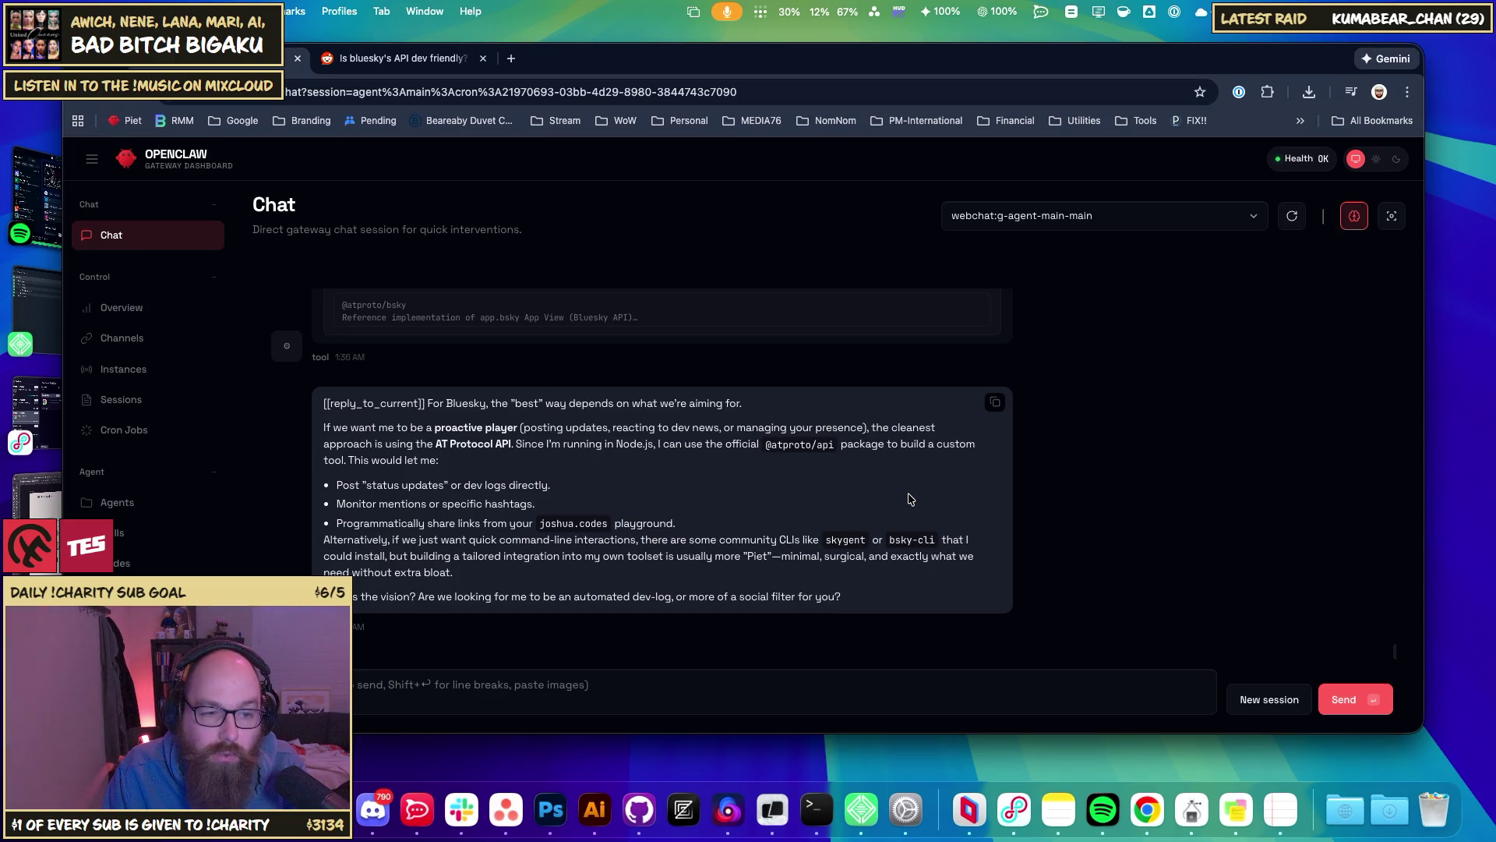
scroll(561, 413, "up", 3)
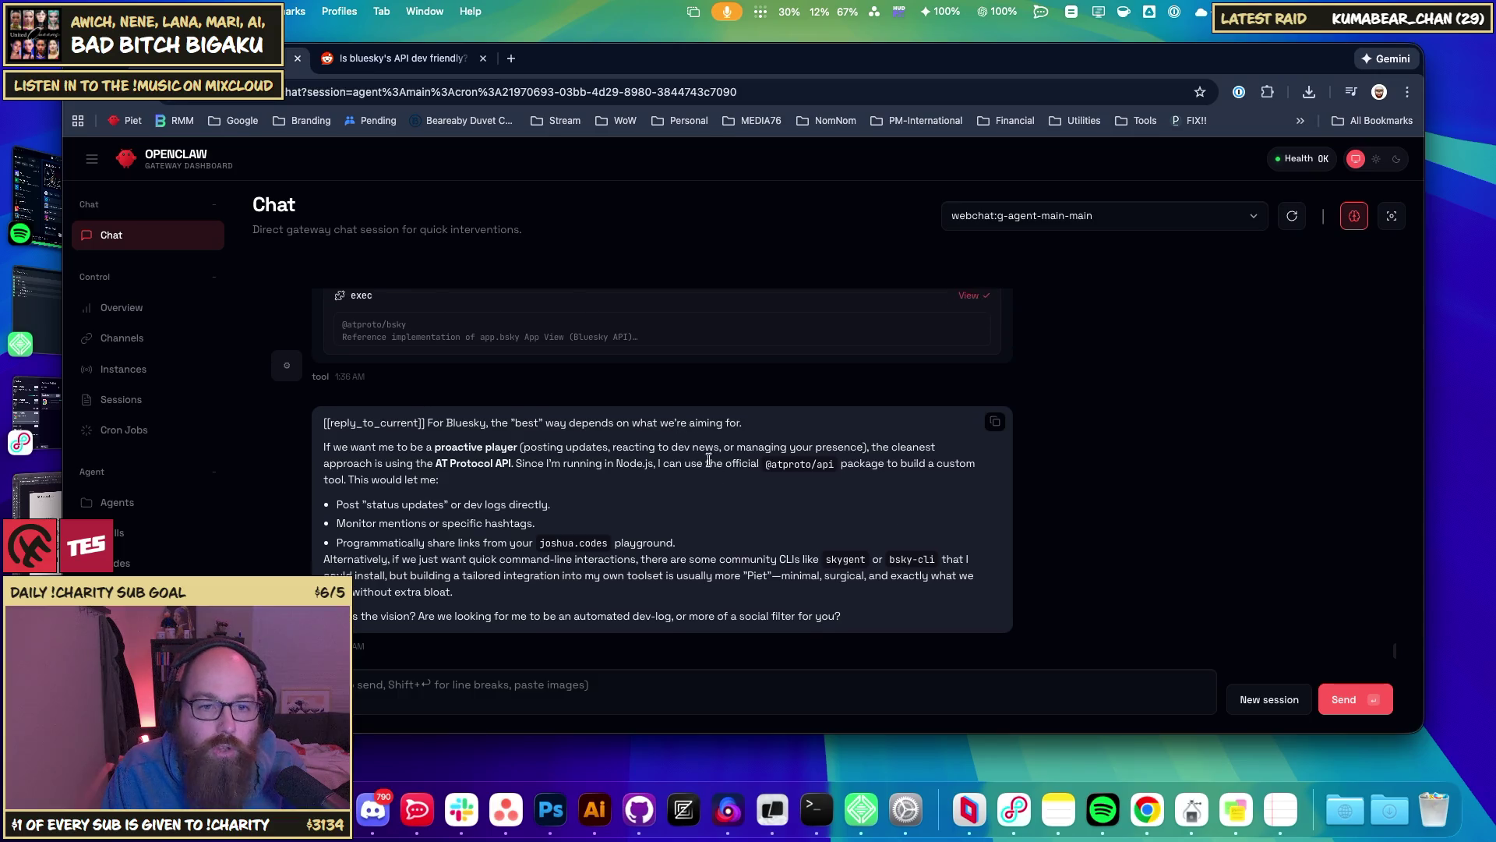
scroll(484, 381, "up", 10)
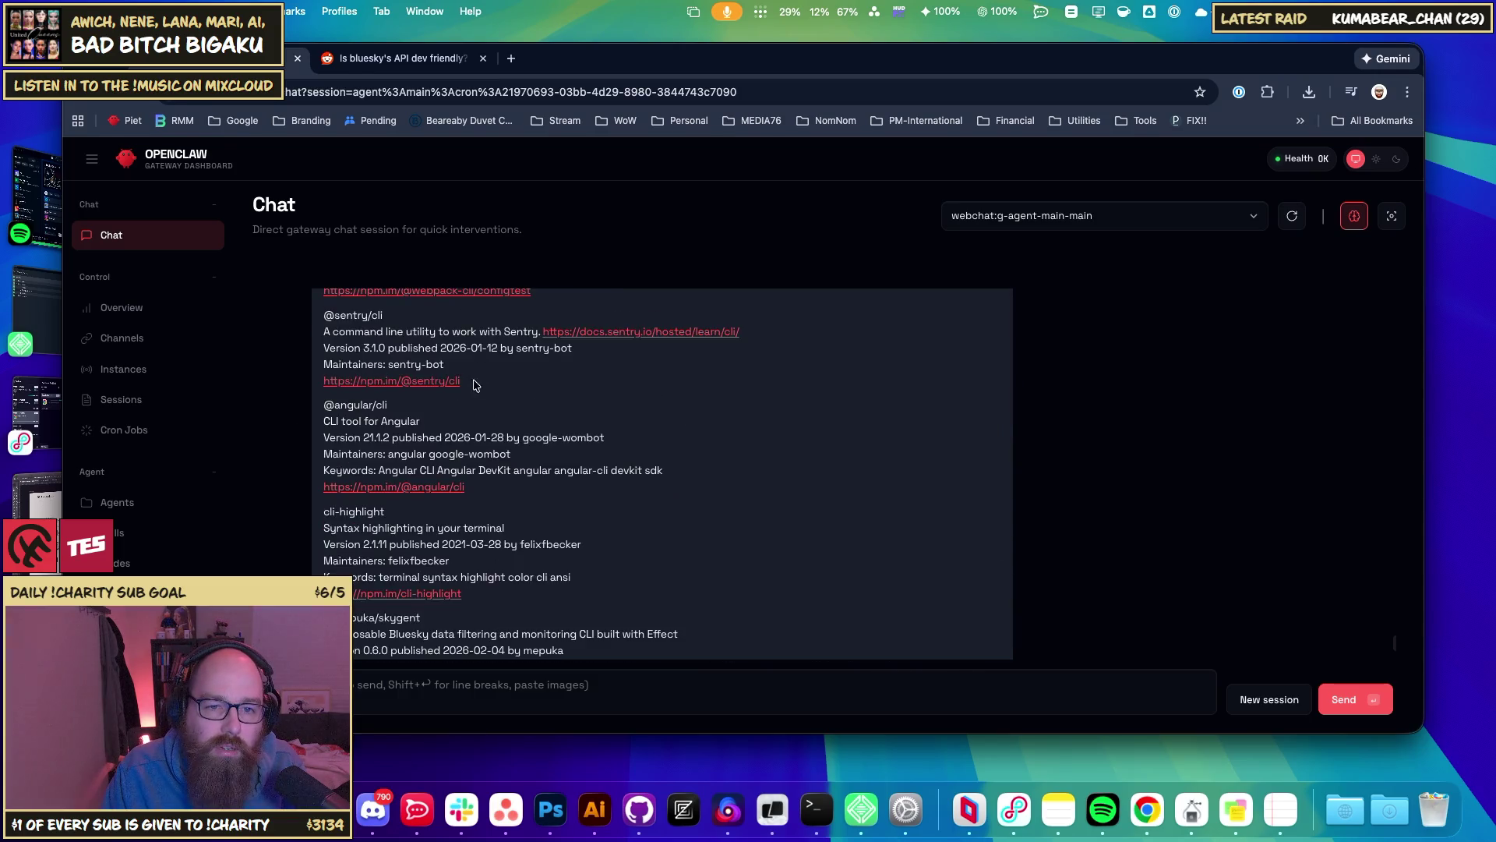
scroll(501, 390, "up", 15)
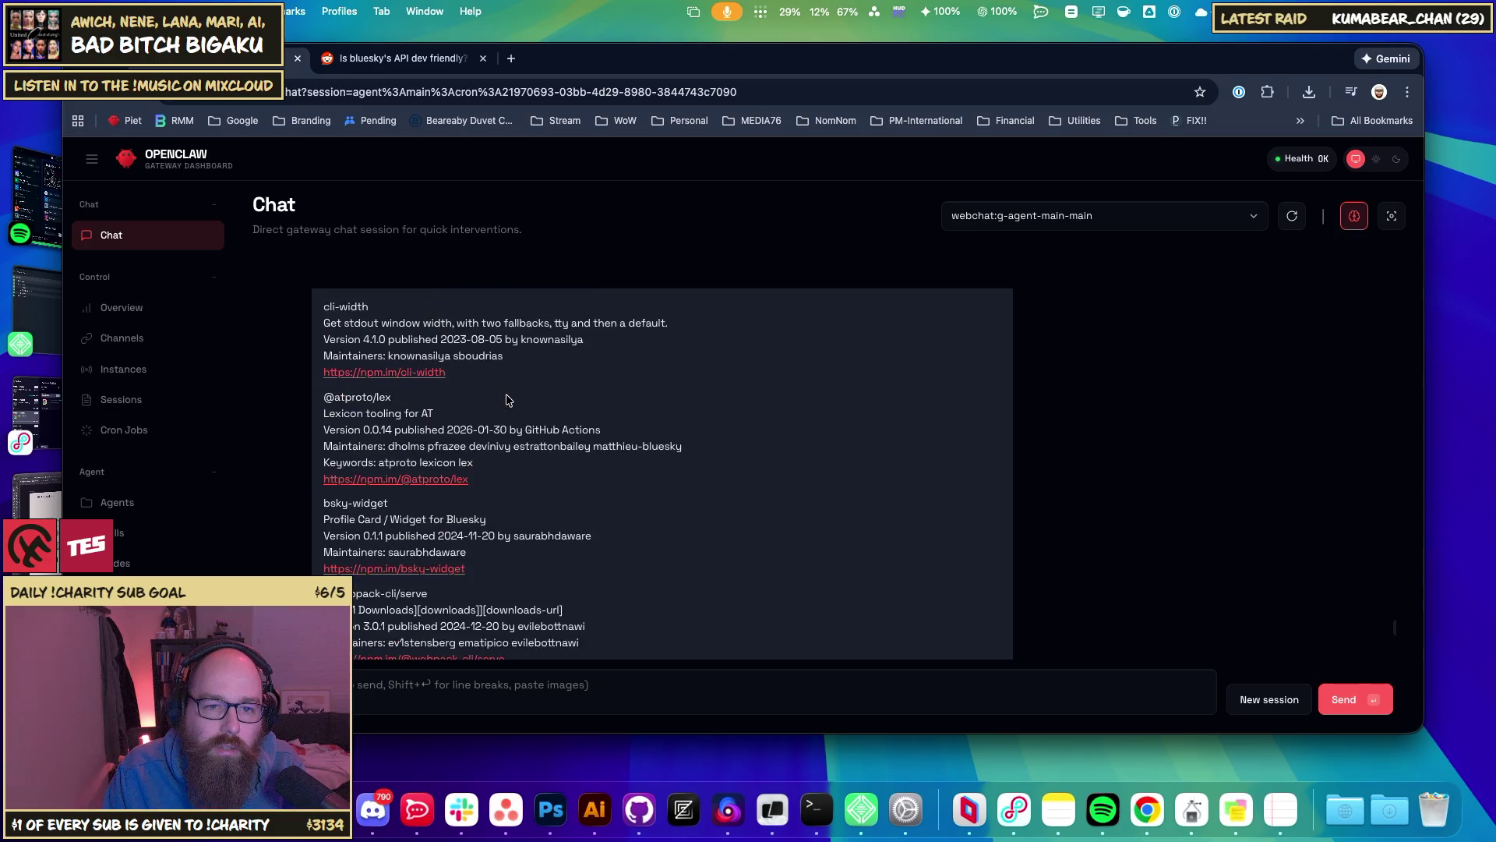
scroll(509, 400, "up", 15)
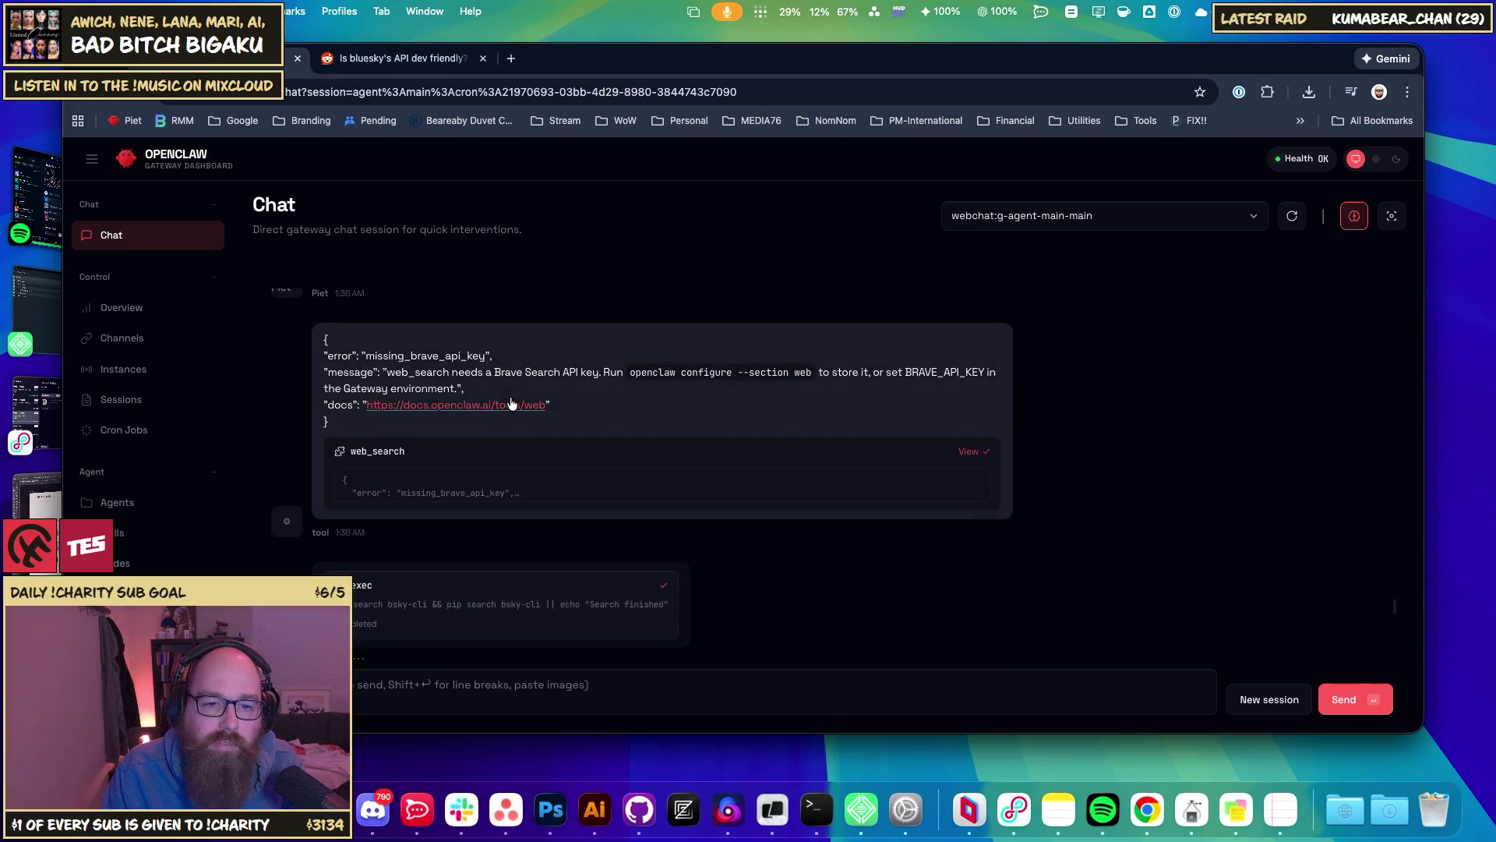
scroll(453, 545, "down", 2)
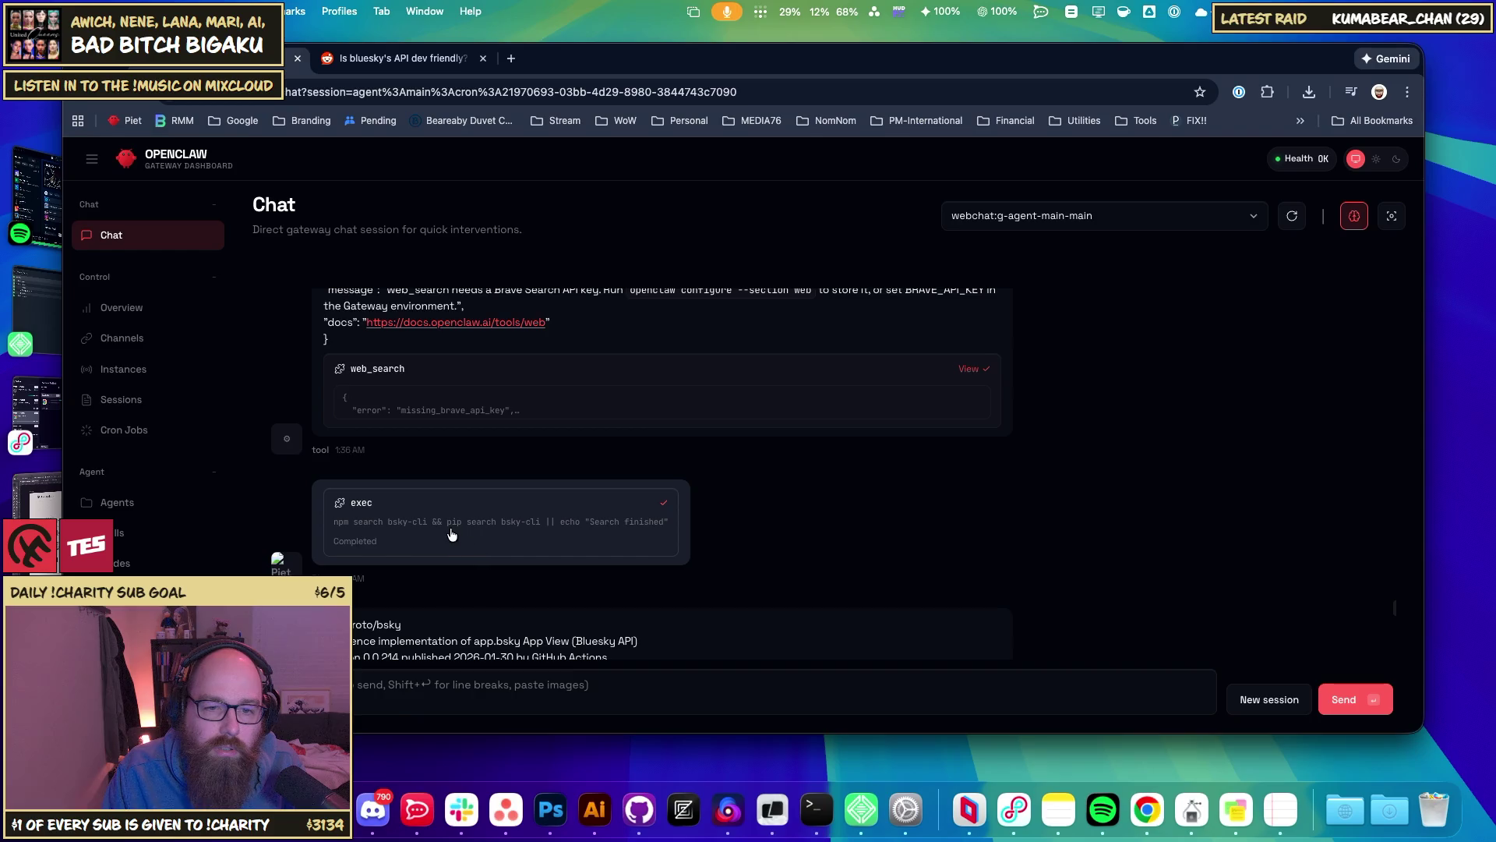
scroll(835, 501, "up", 3)
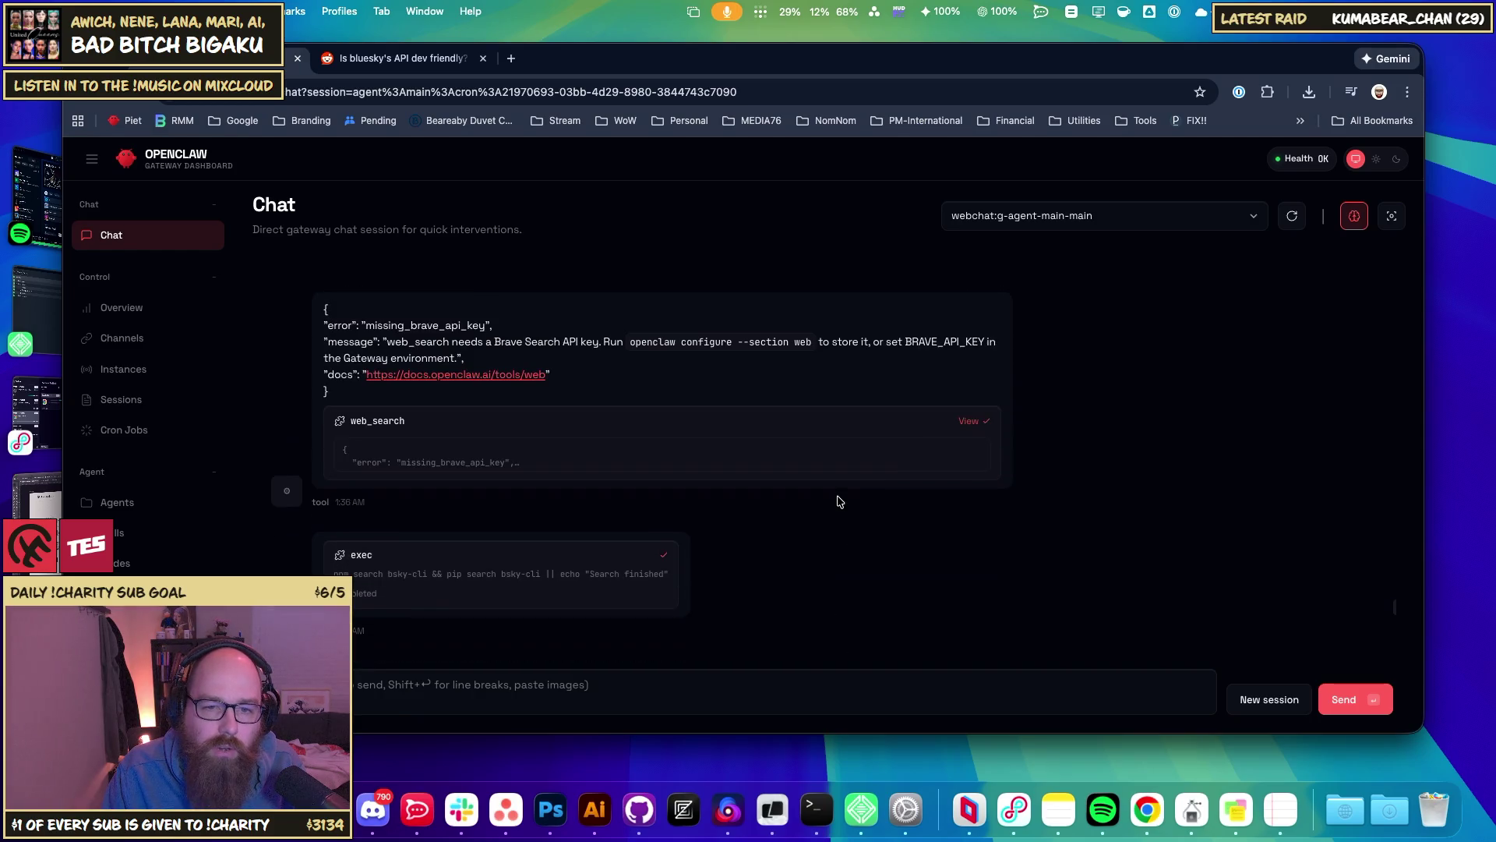
scroll(819, 491, "down", 1)
scroll(670, 468, "down", 8)
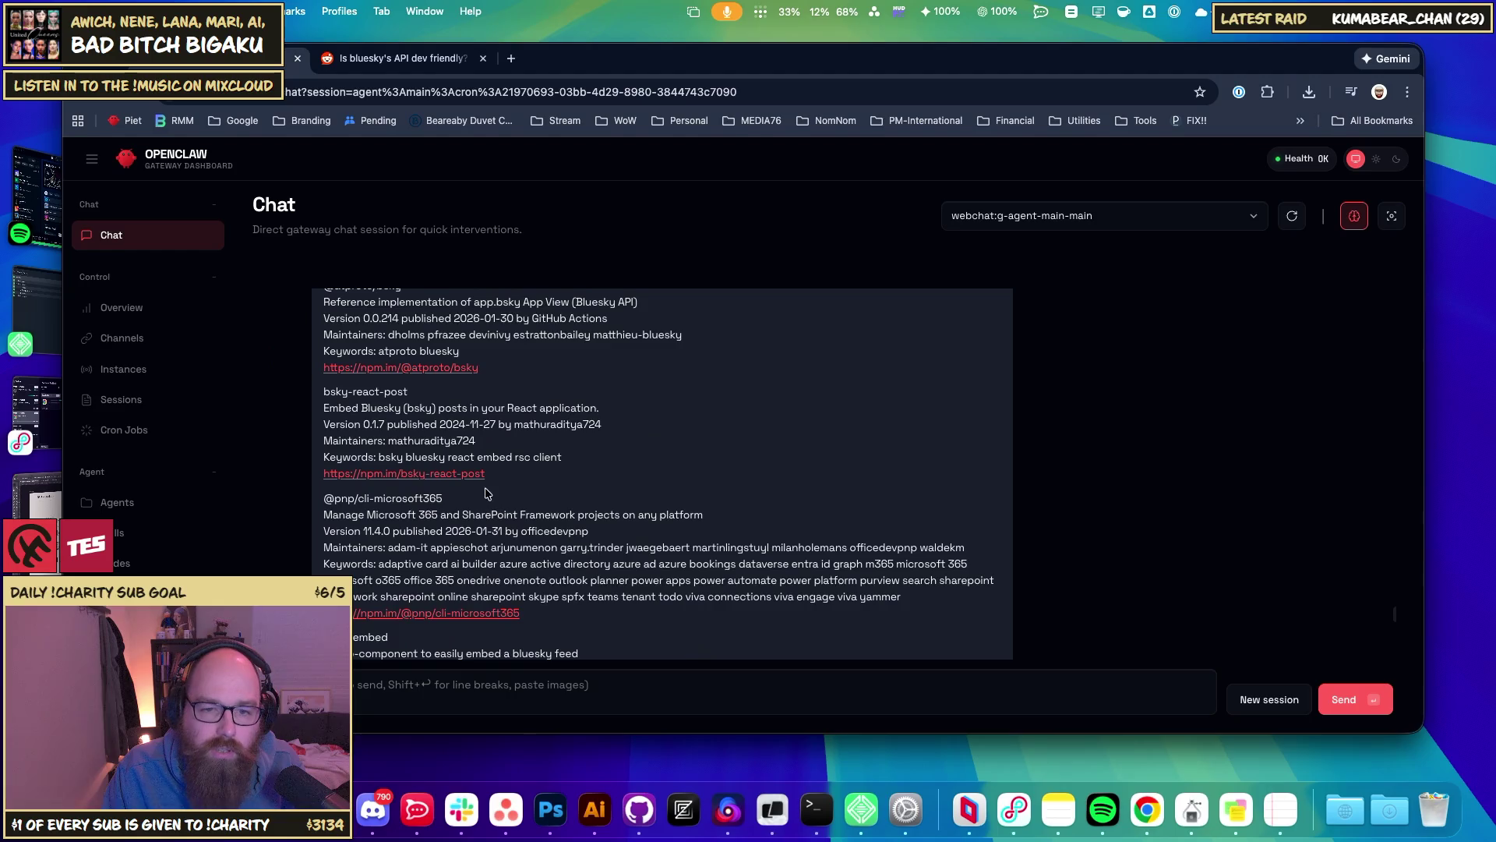
left_click(612, 539)
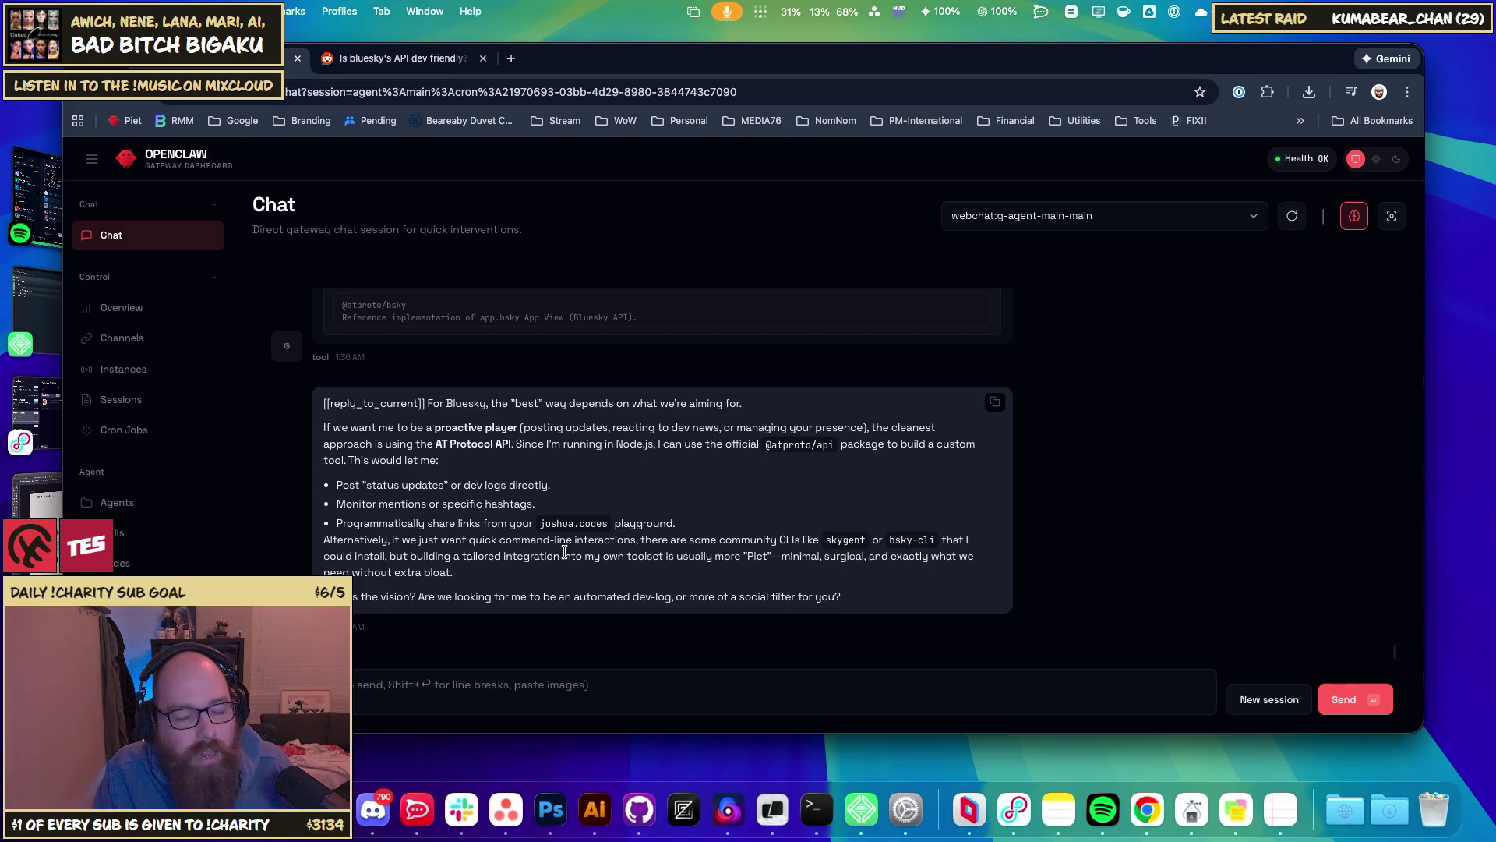
left_click(513, 56)
Step: Try loading joshua.work and then joshua.studio from the address bar
type("joshua.")
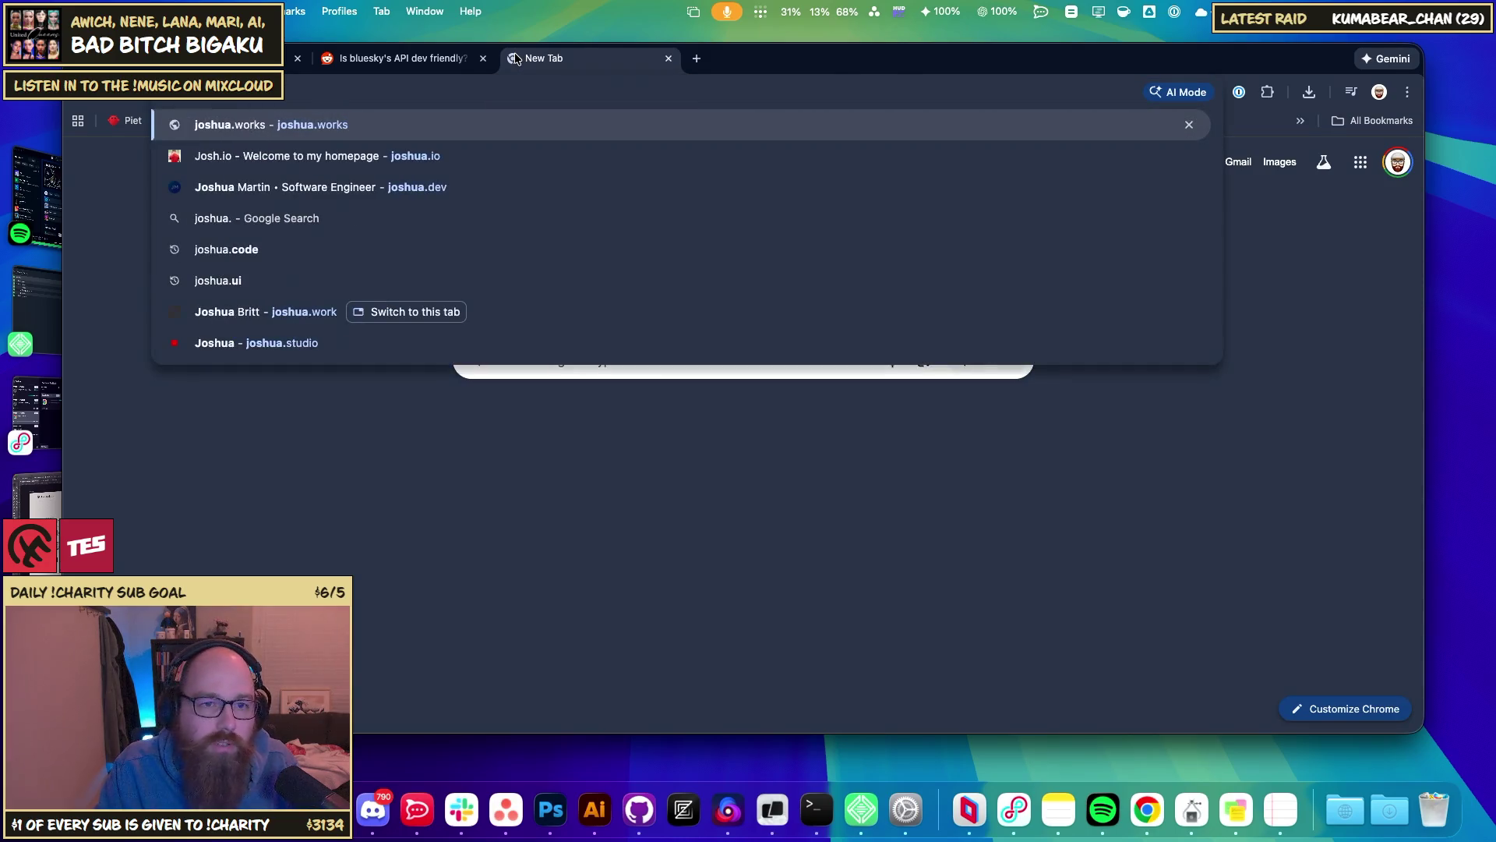
type("work")
key("Return")
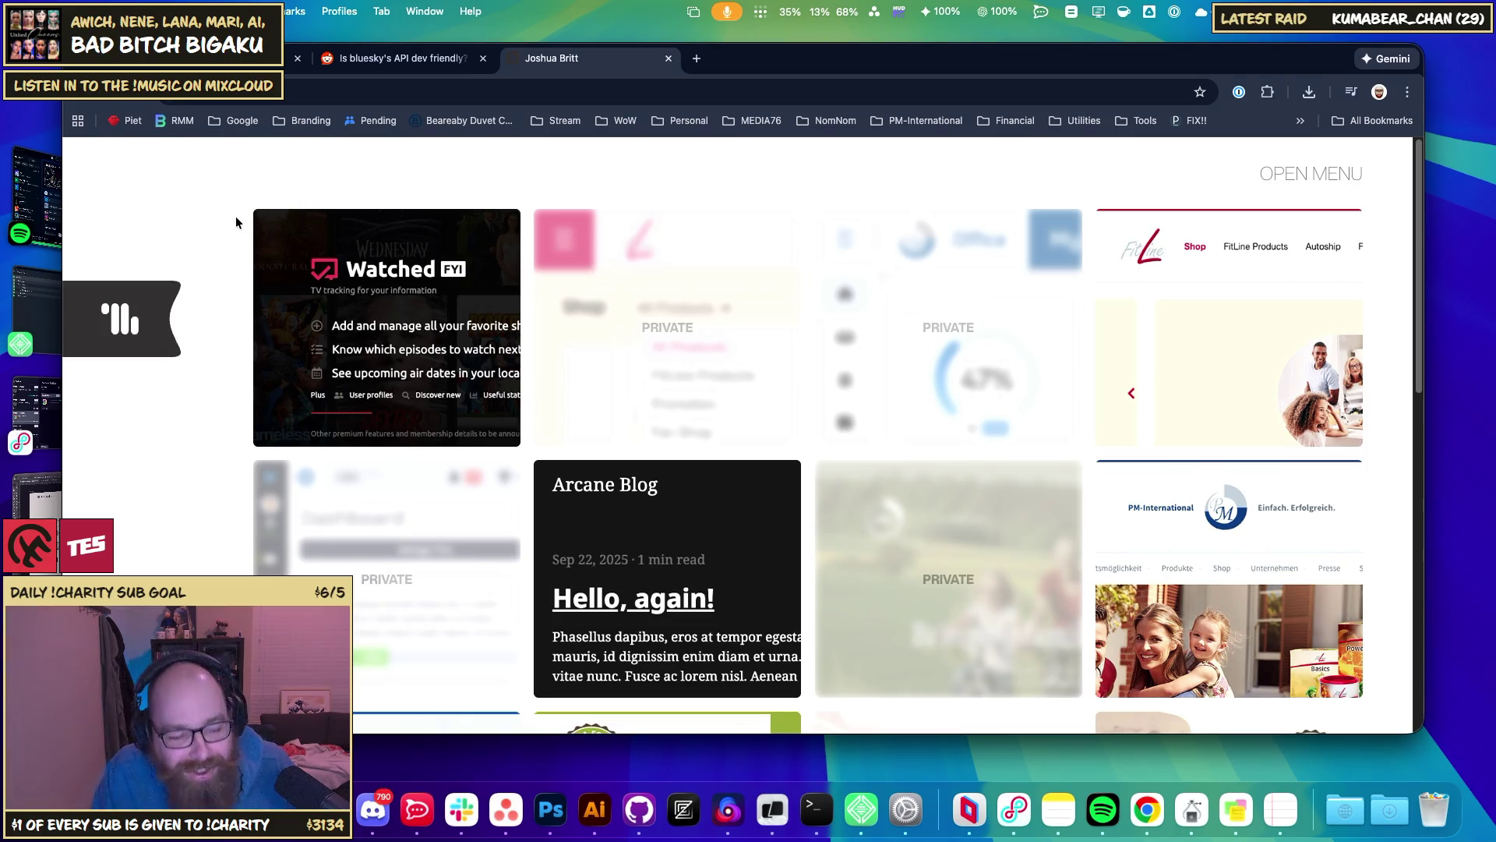
left_click(293, 95)
type("joshua.")
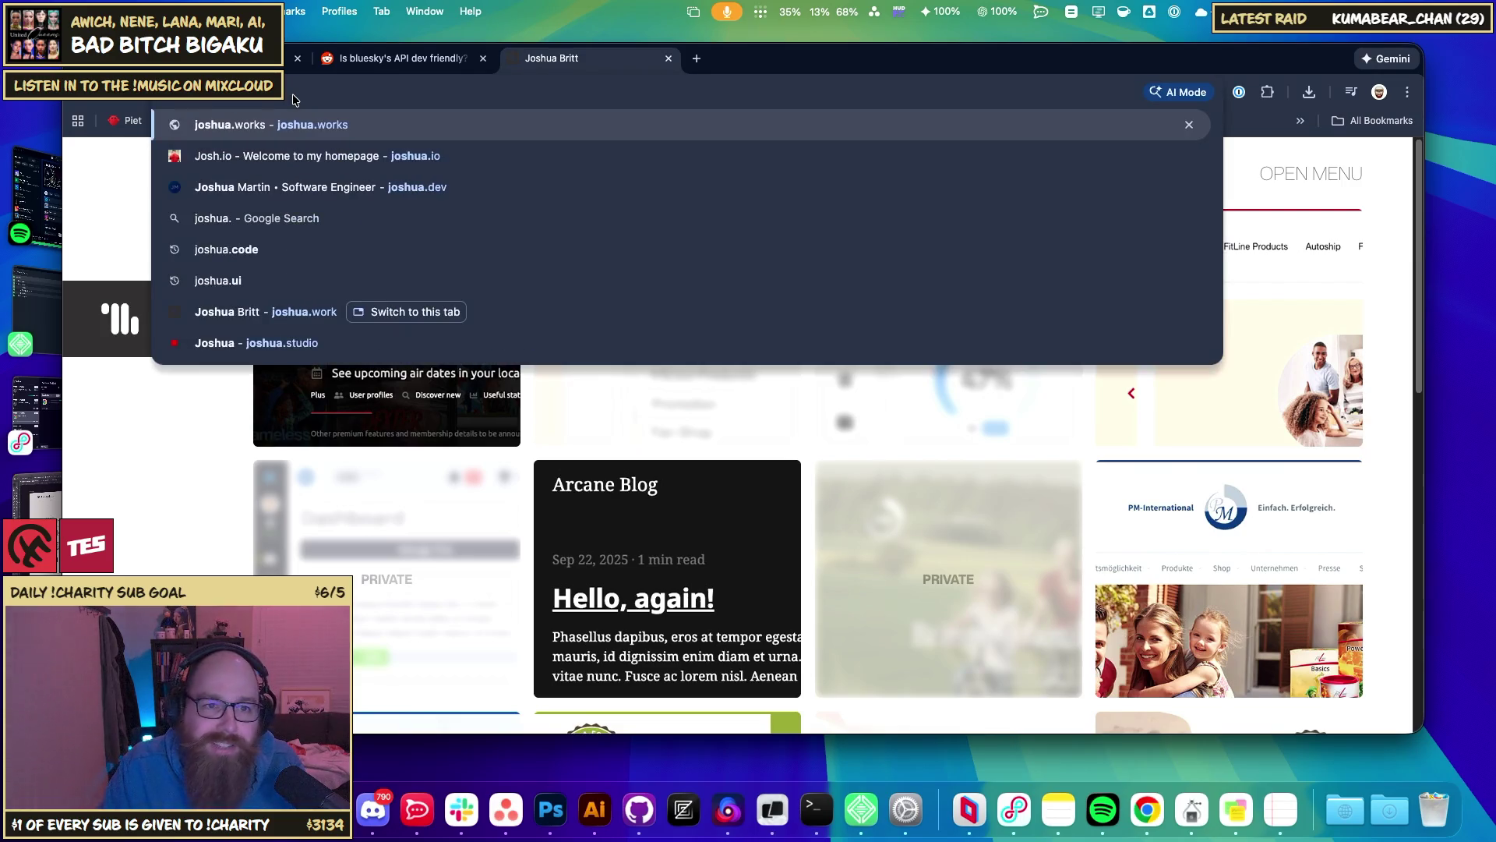
type("s")
key("Return")
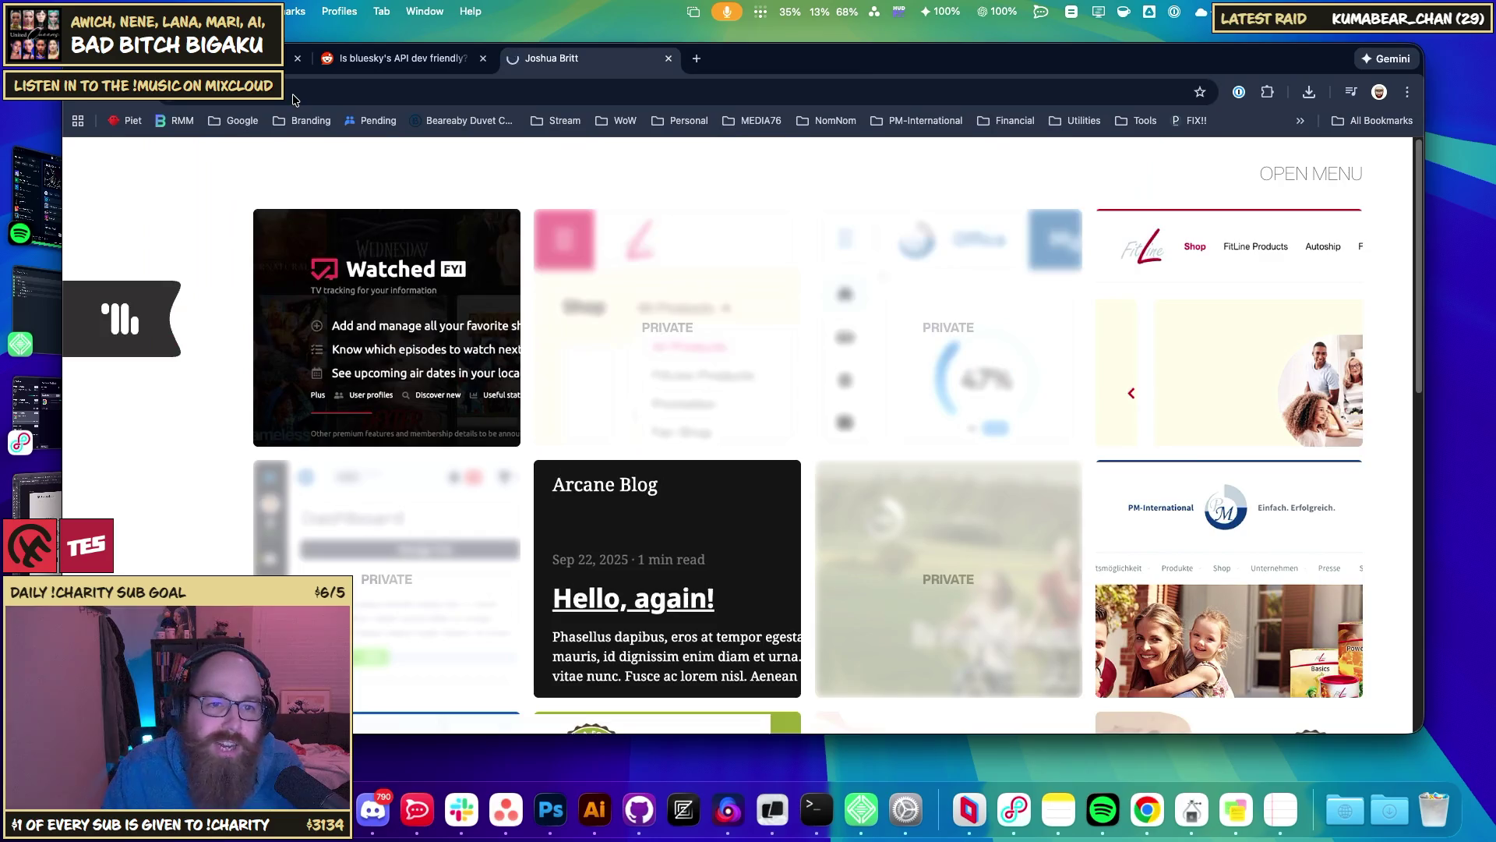
Step: Change the domain ending to joshua.design and load the portfolio site
left_click(312, 92)
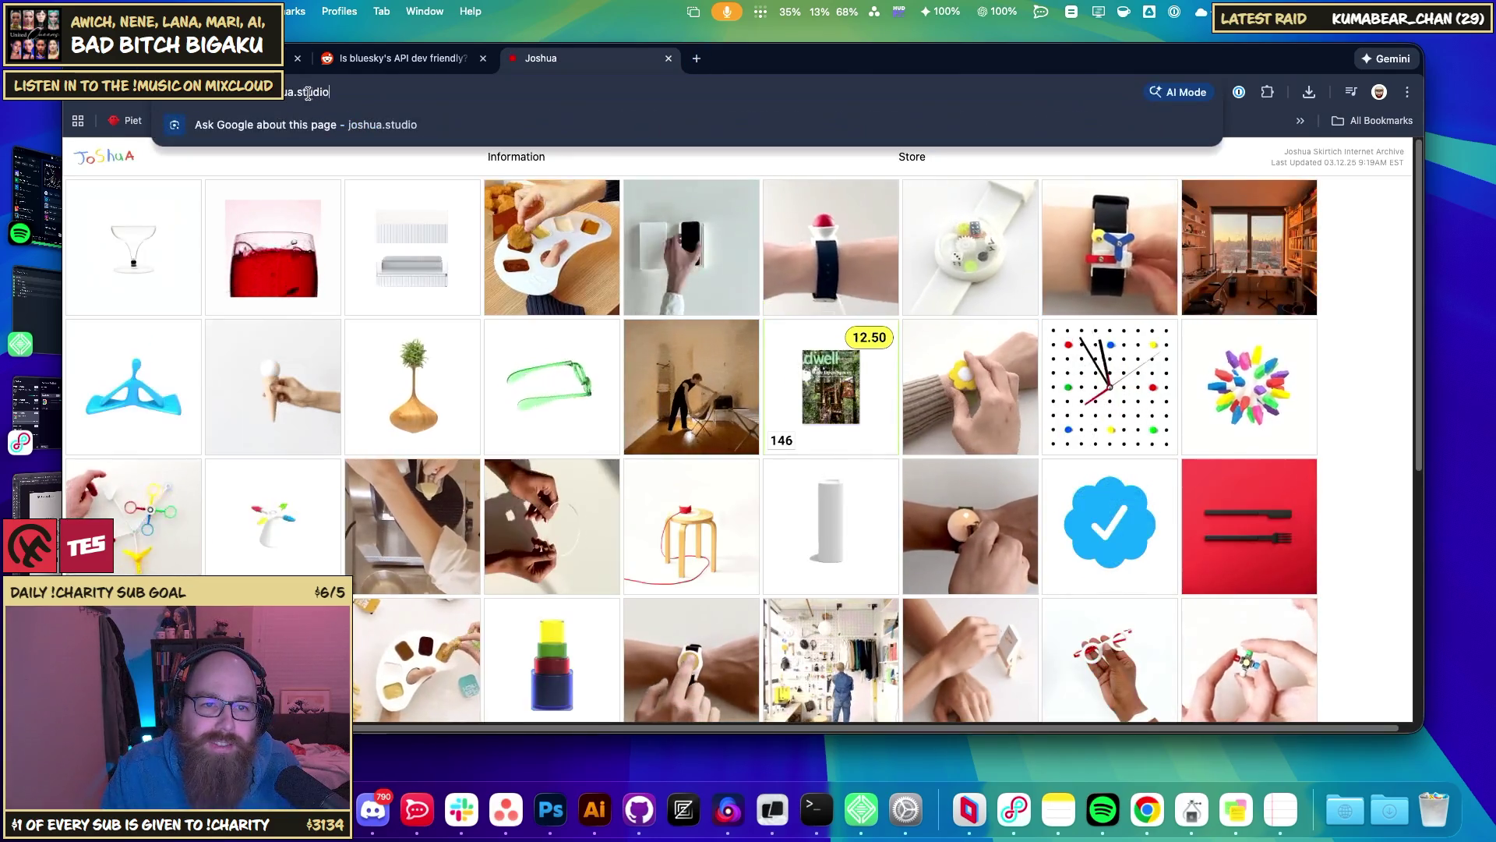
double_click(307, 92)
type("des")
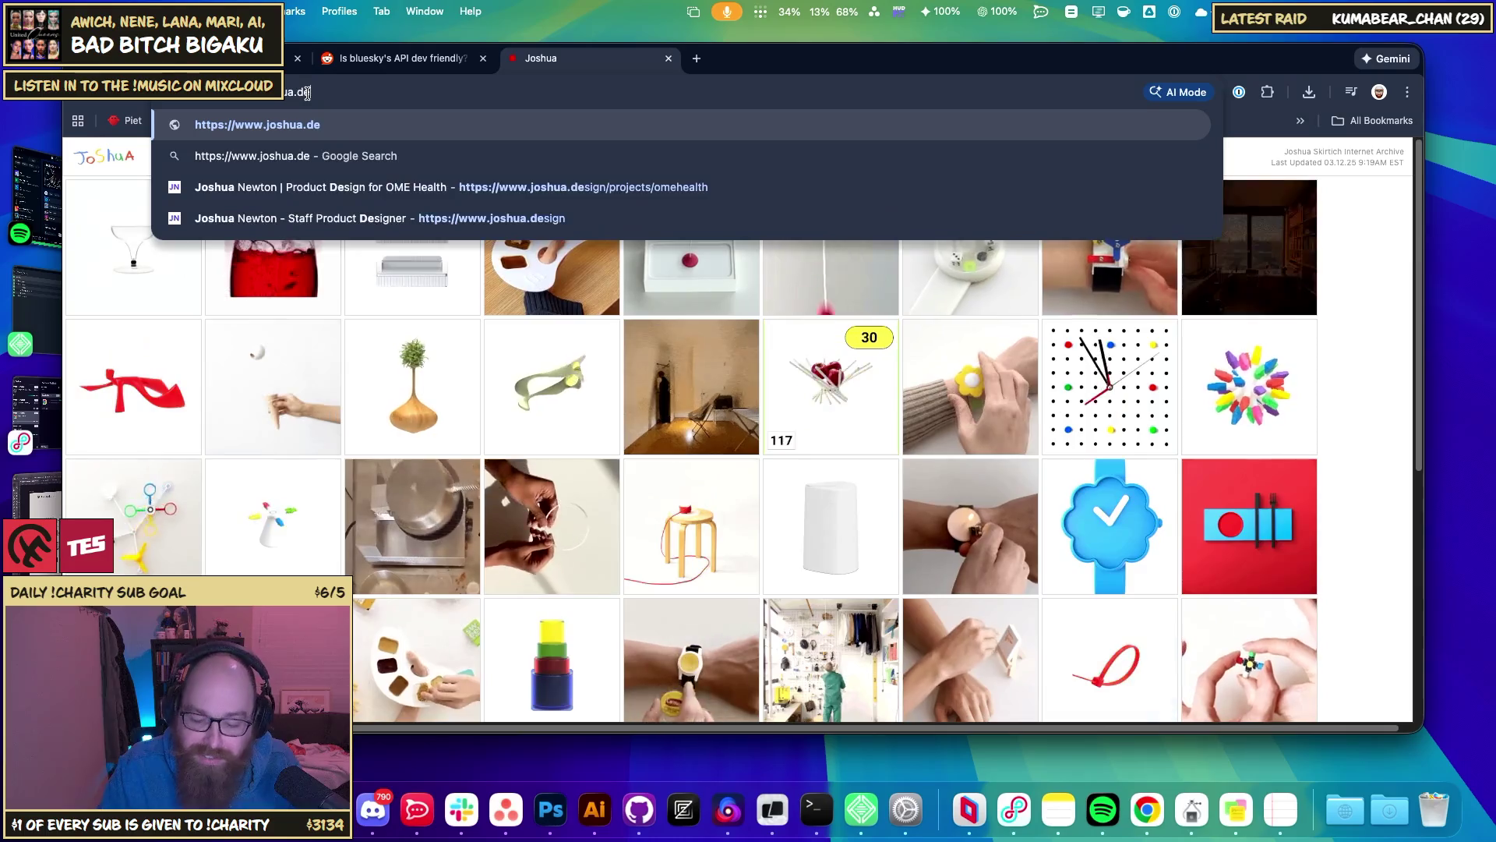
type("ign")
key("Return")
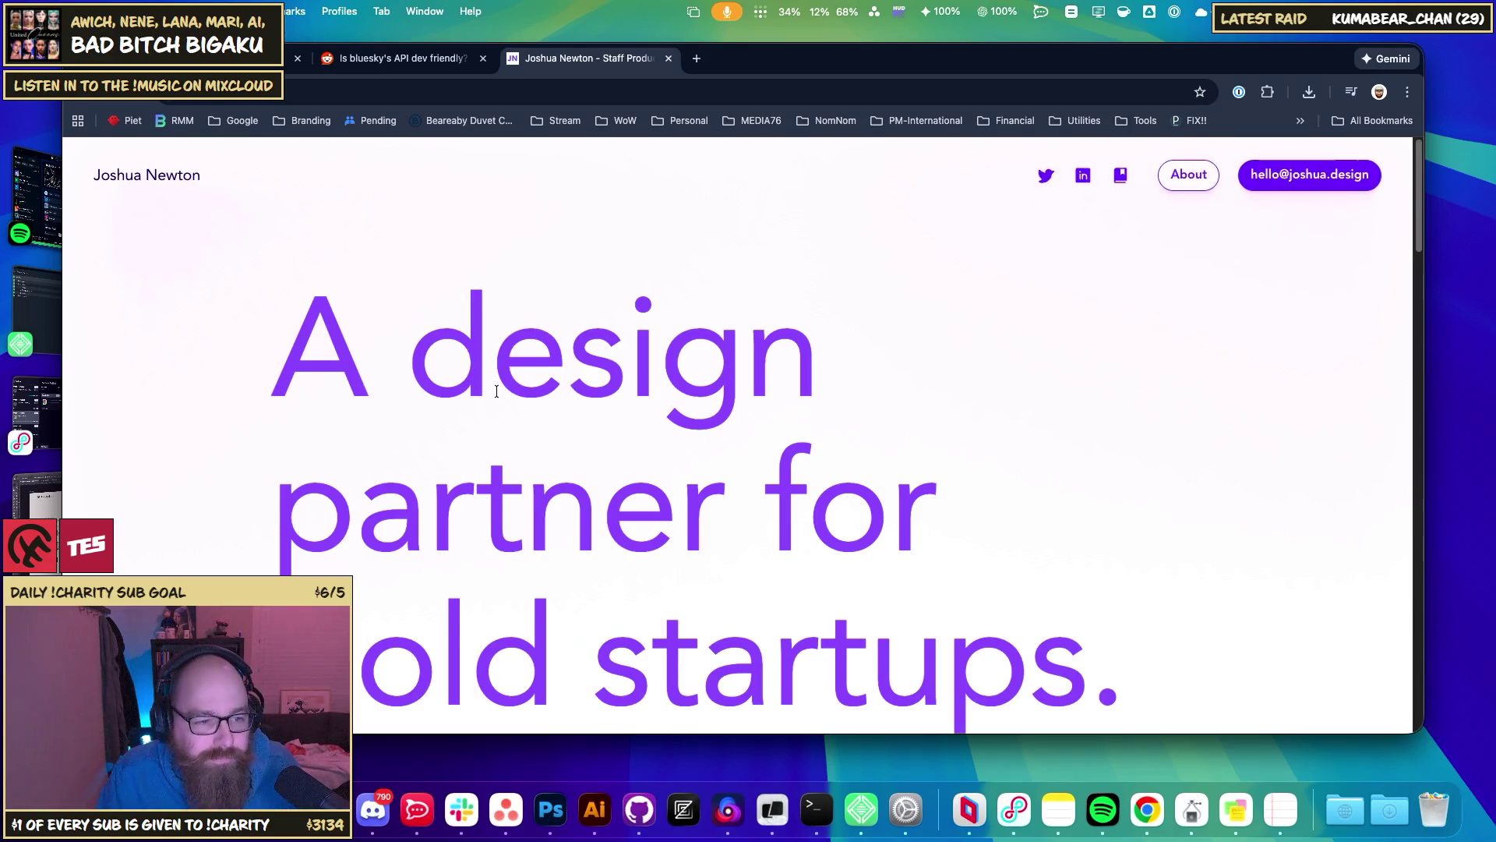
Step: Try loading joshuacode.com and then joshuacodes.com
left_click(195, 91)
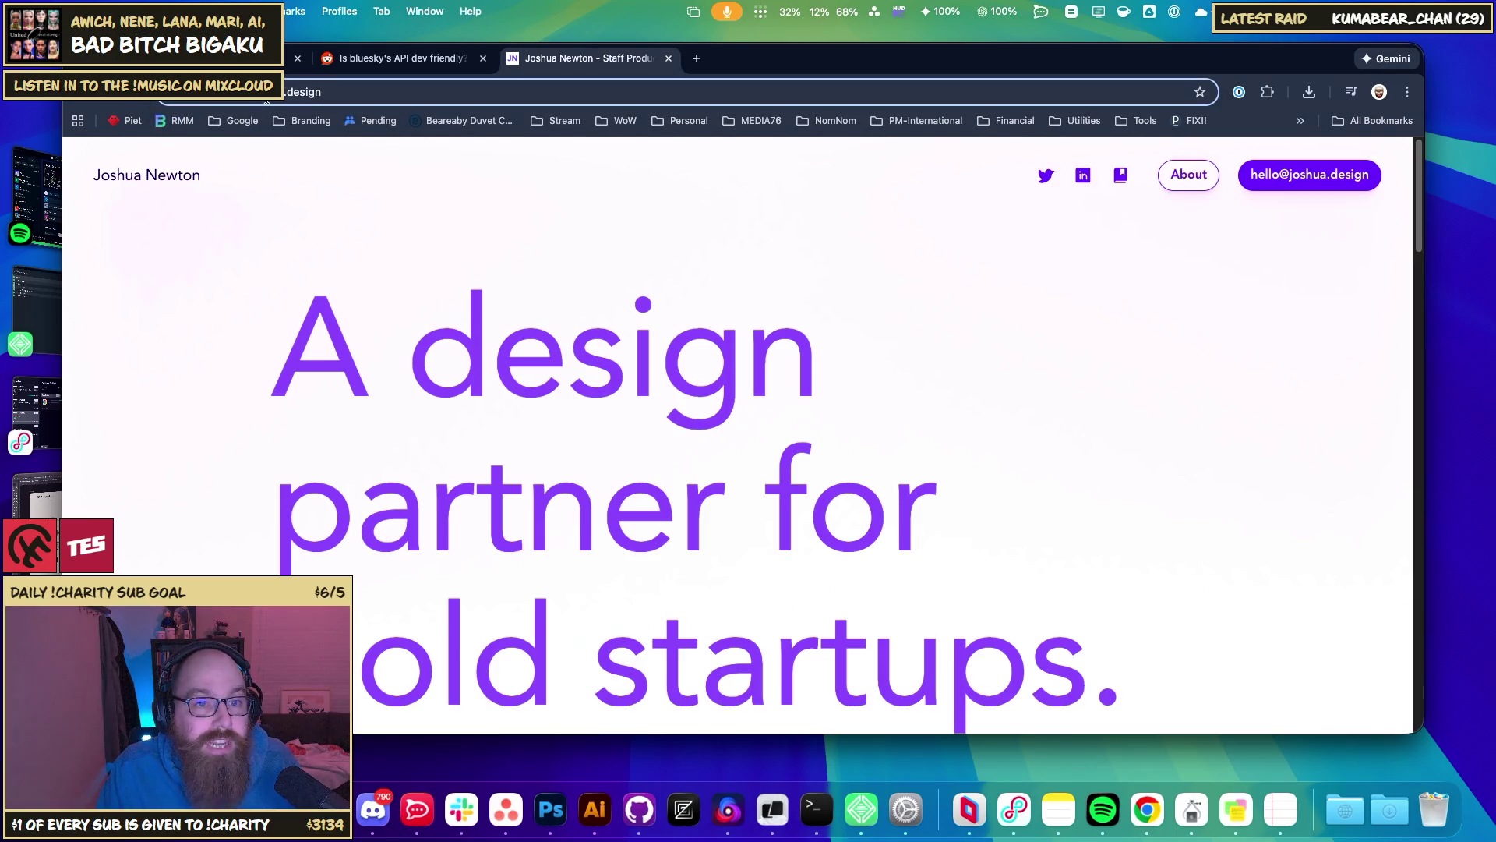
type("ww")
key("BackSpace")
key("BackSpace")
key("BackSpace")
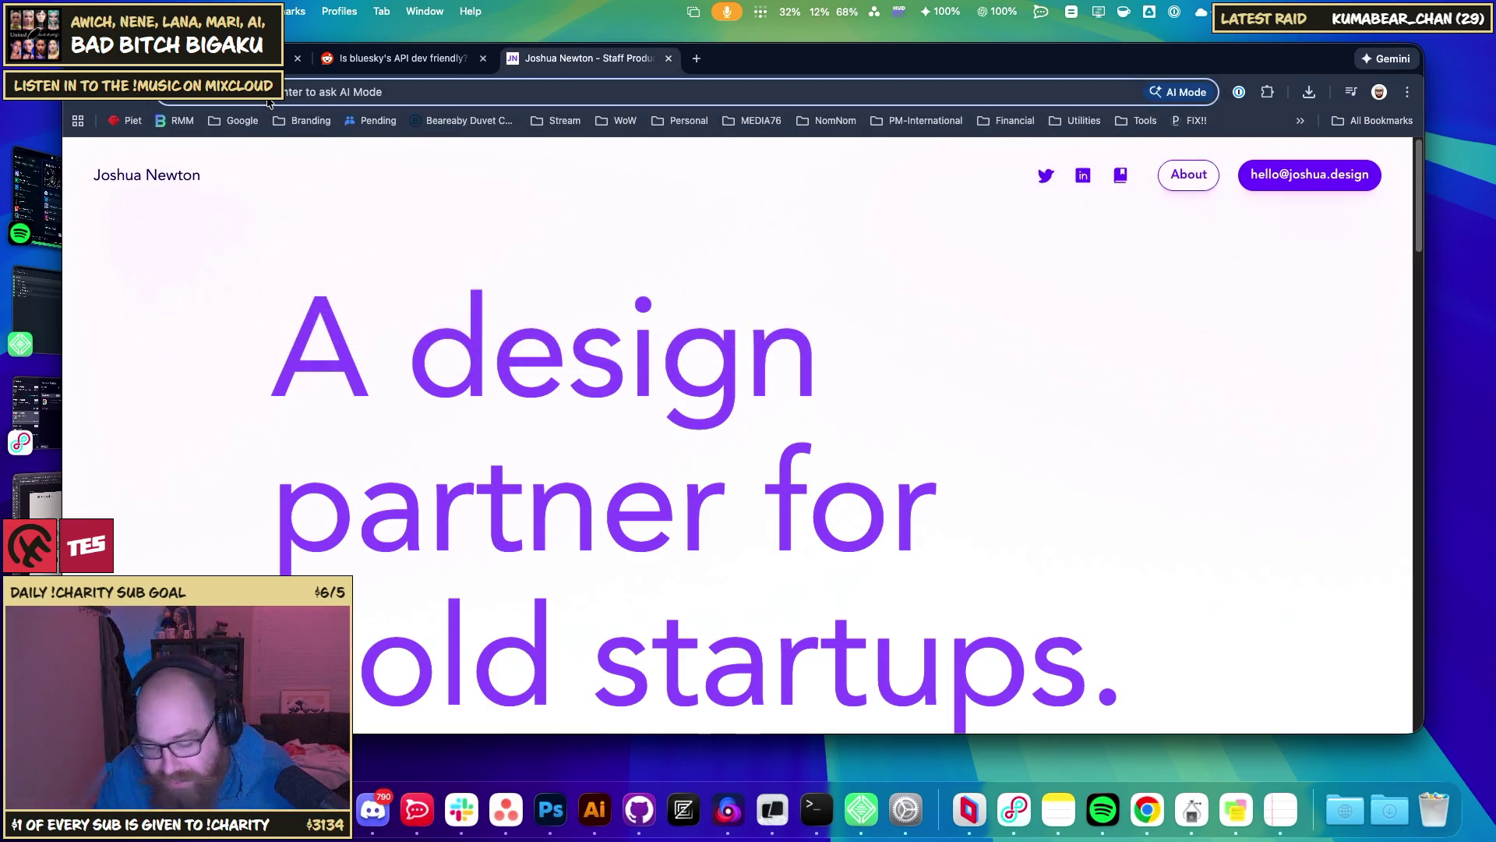
type("joshua.")
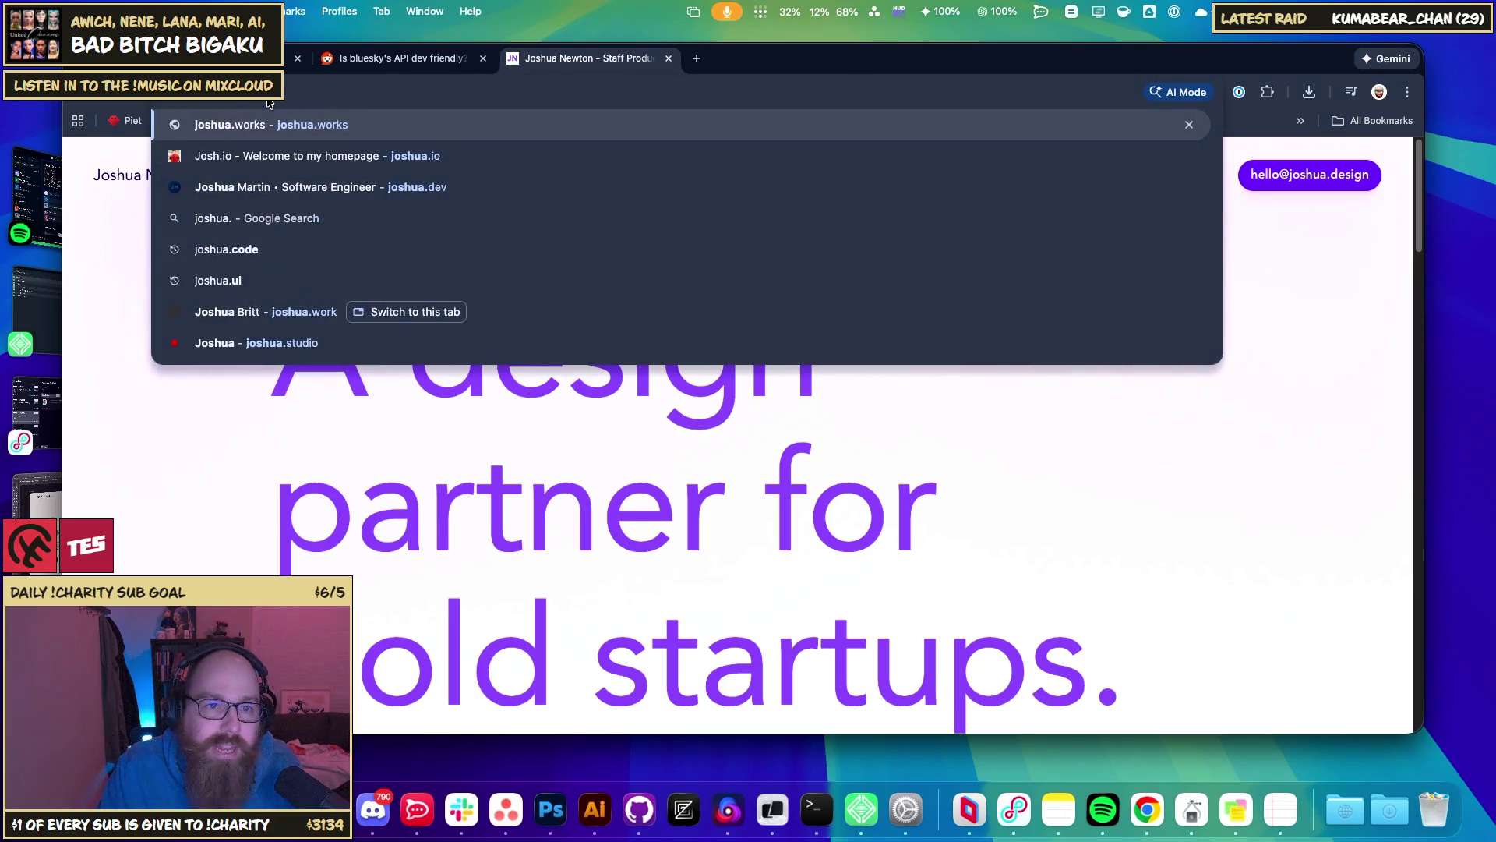
key("BackSpace")
type("code")
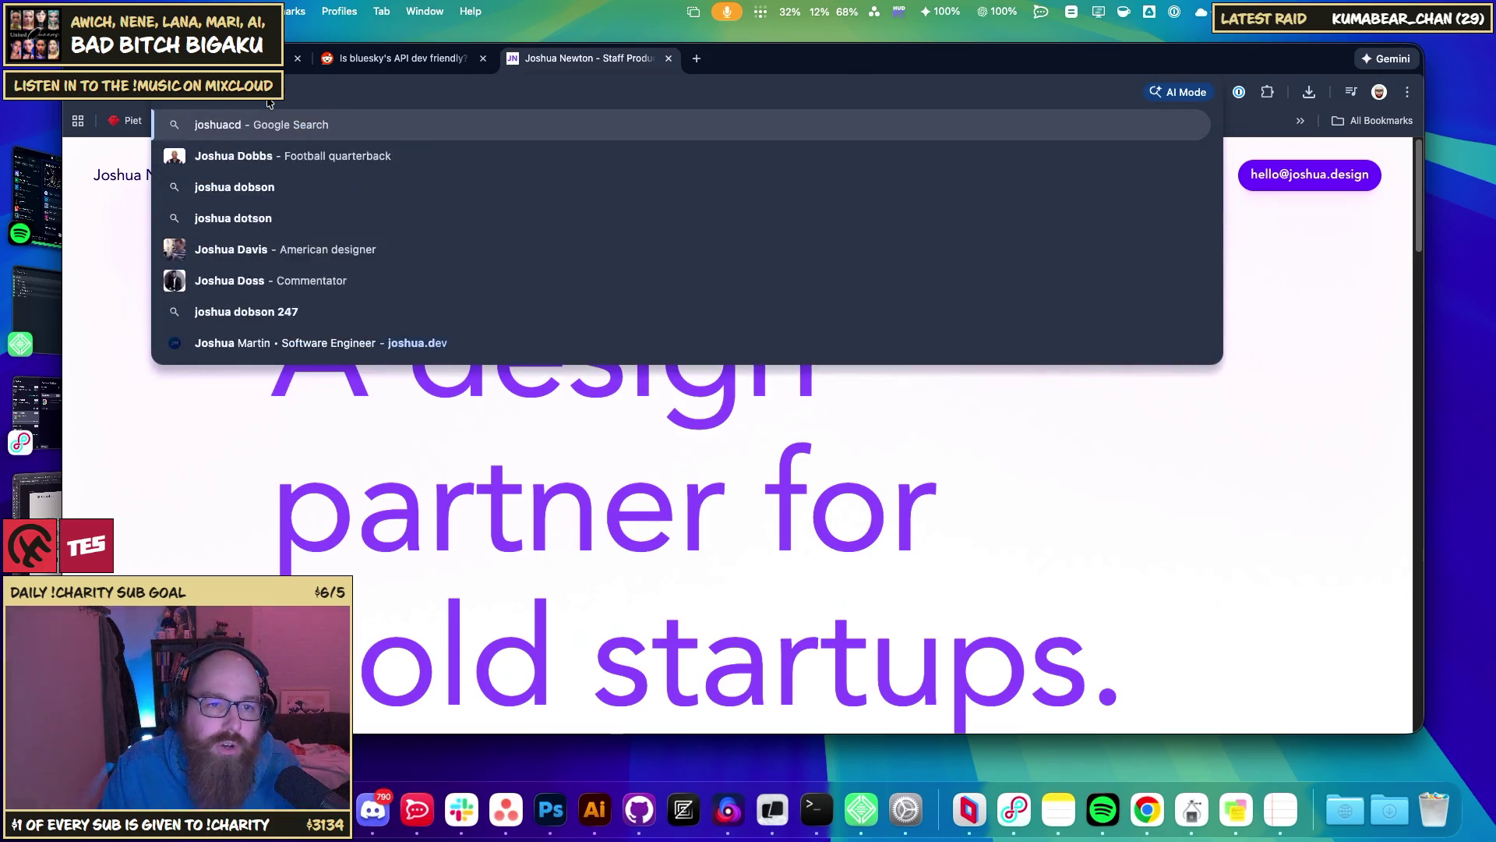
type(".co")
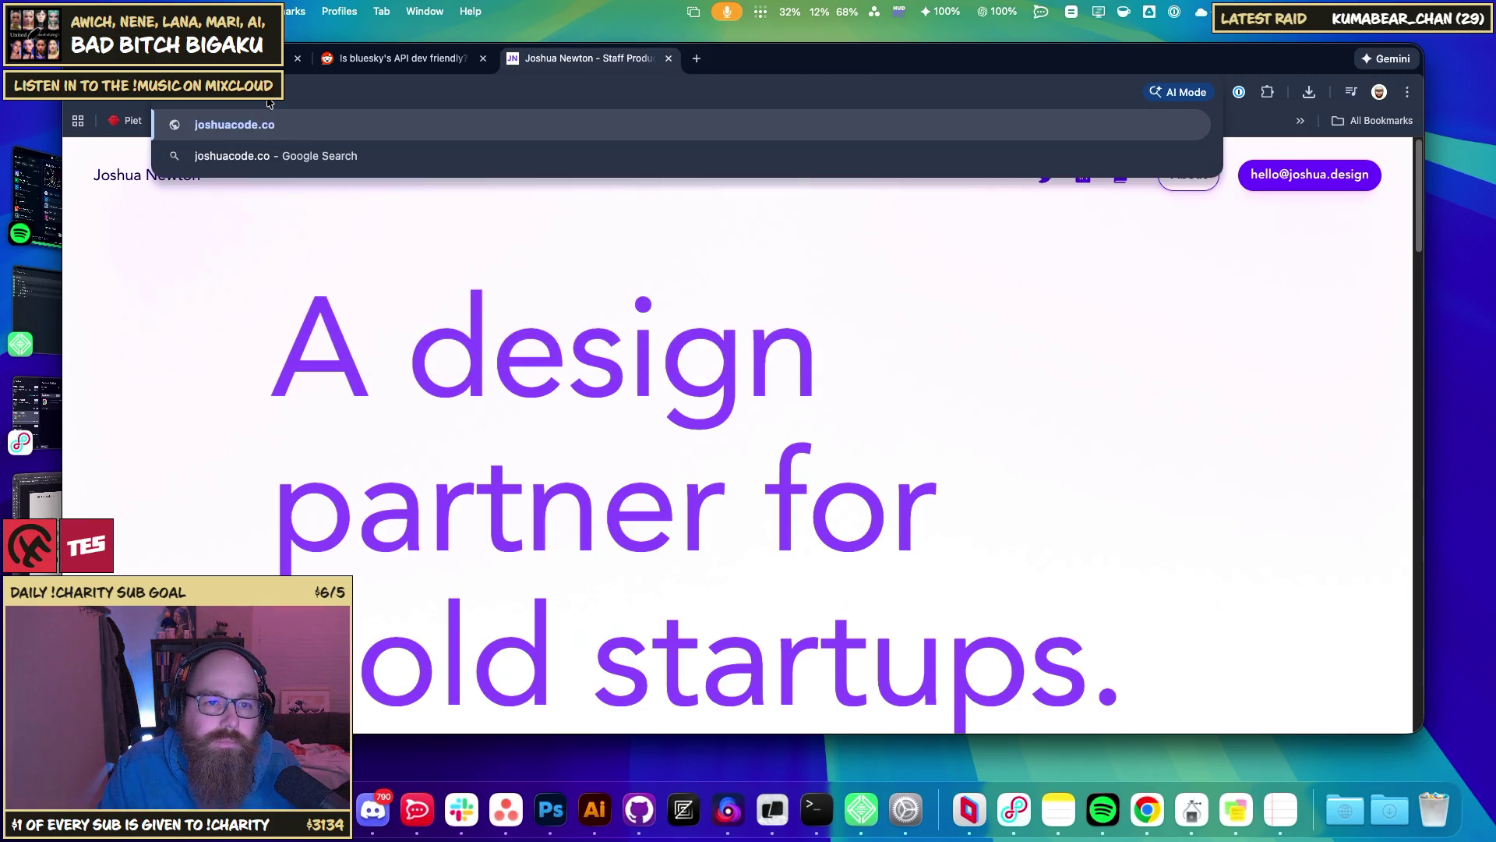
type("m")
key("Return")
left_click(268, 99)
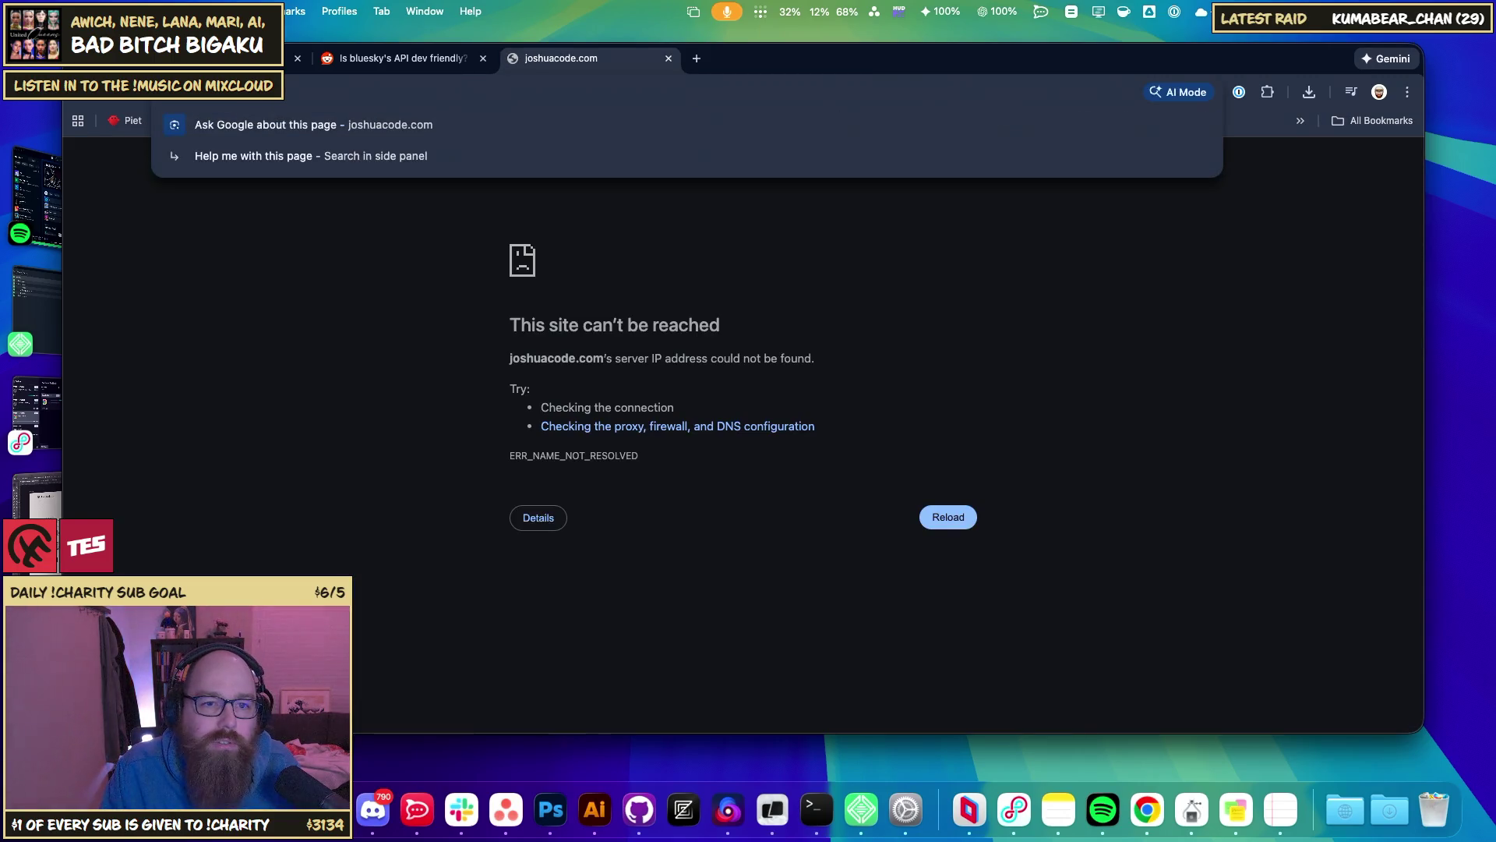
type("s")
key("Return")
Step: Search the web for joshcodes.com, then load joshcodes.com directly
left_click(268, 100)
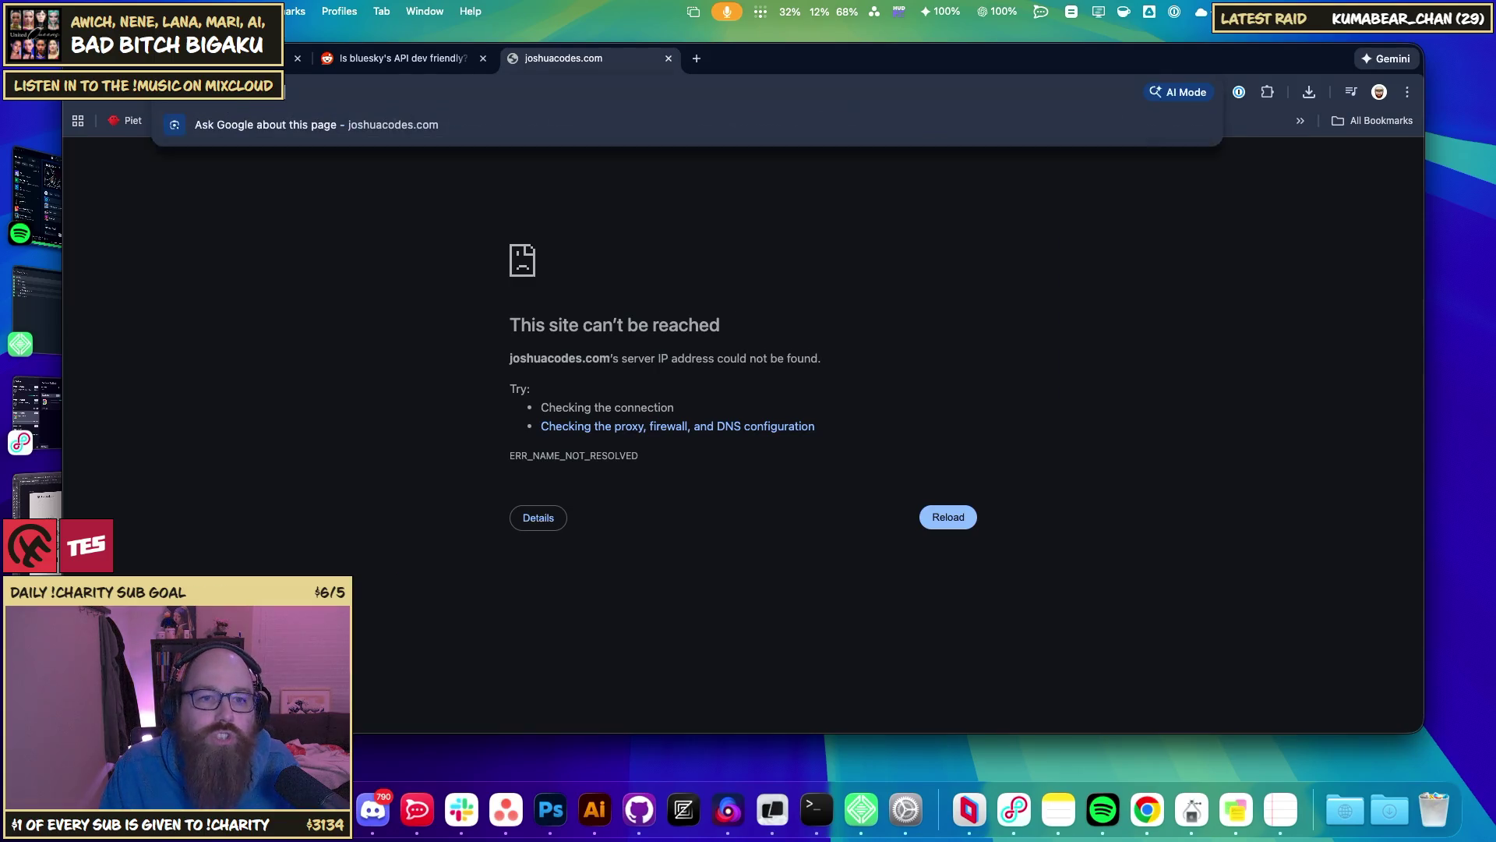
type("joshcodes.com")
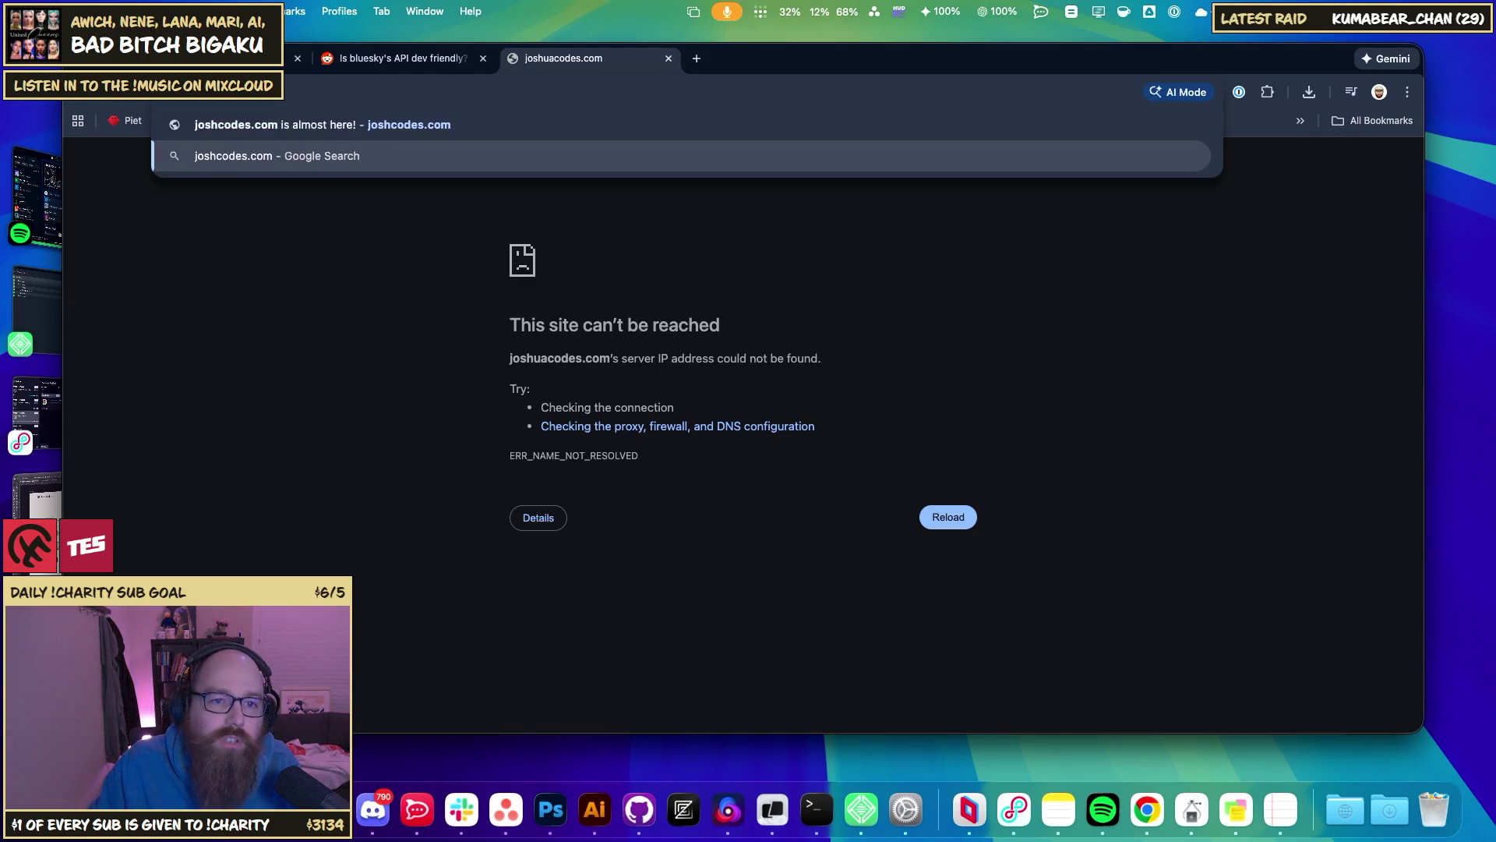
key("Return")
left_click(268, 100)
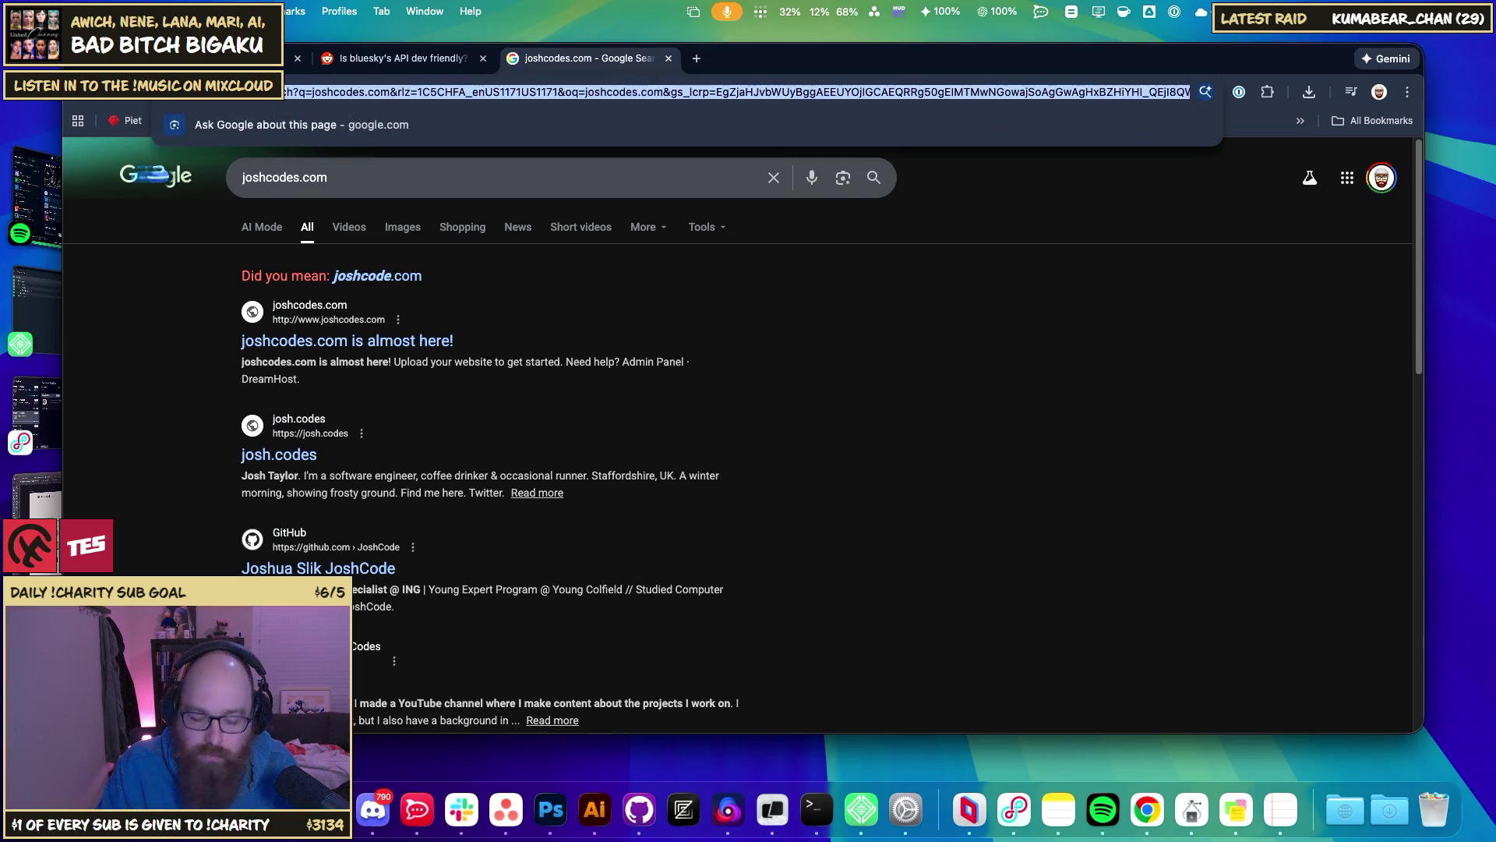
type("josh")
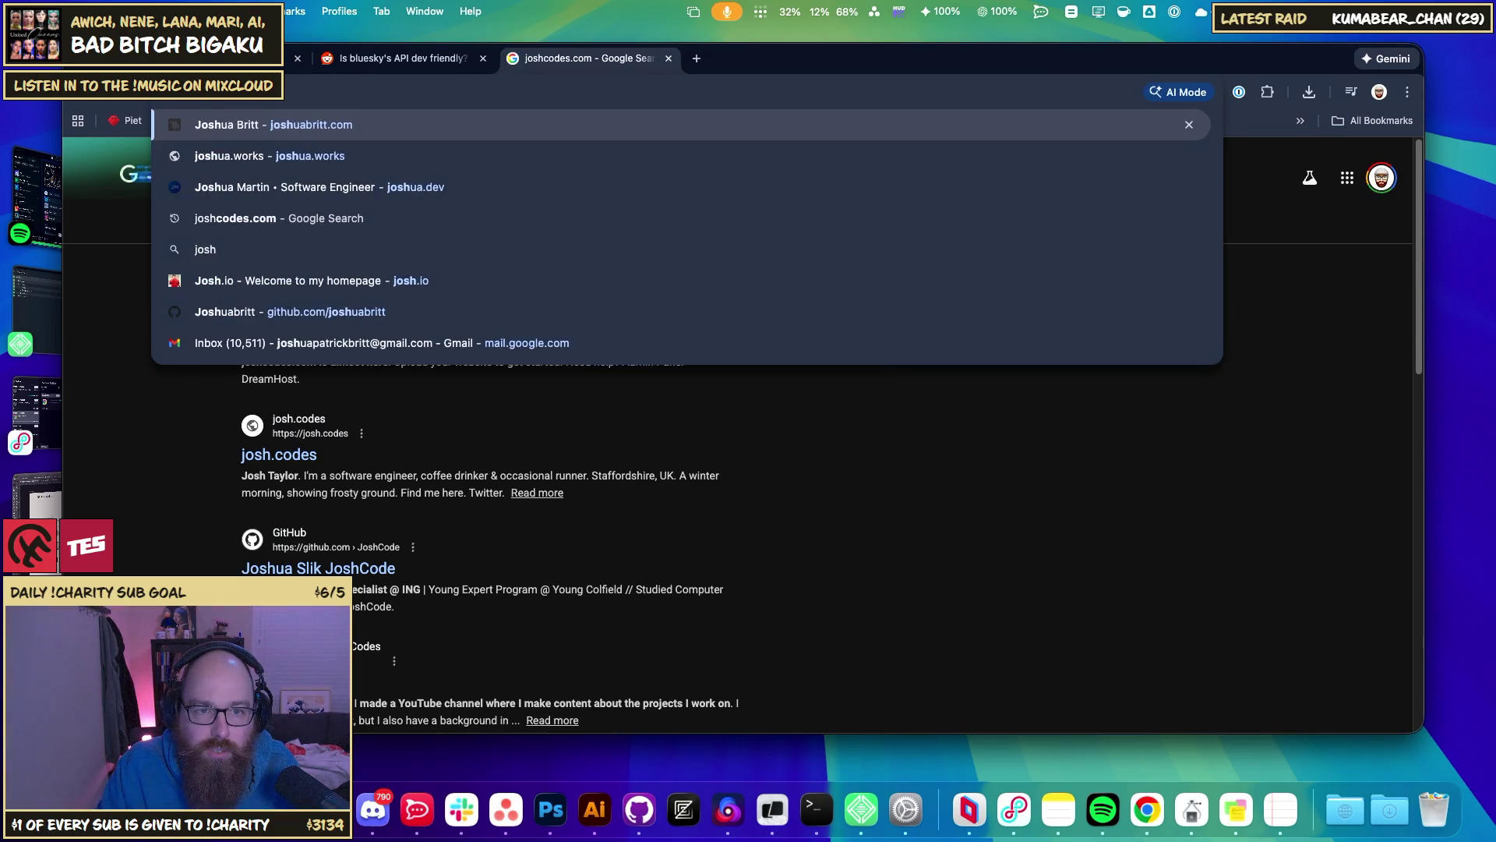
type("codes.co")
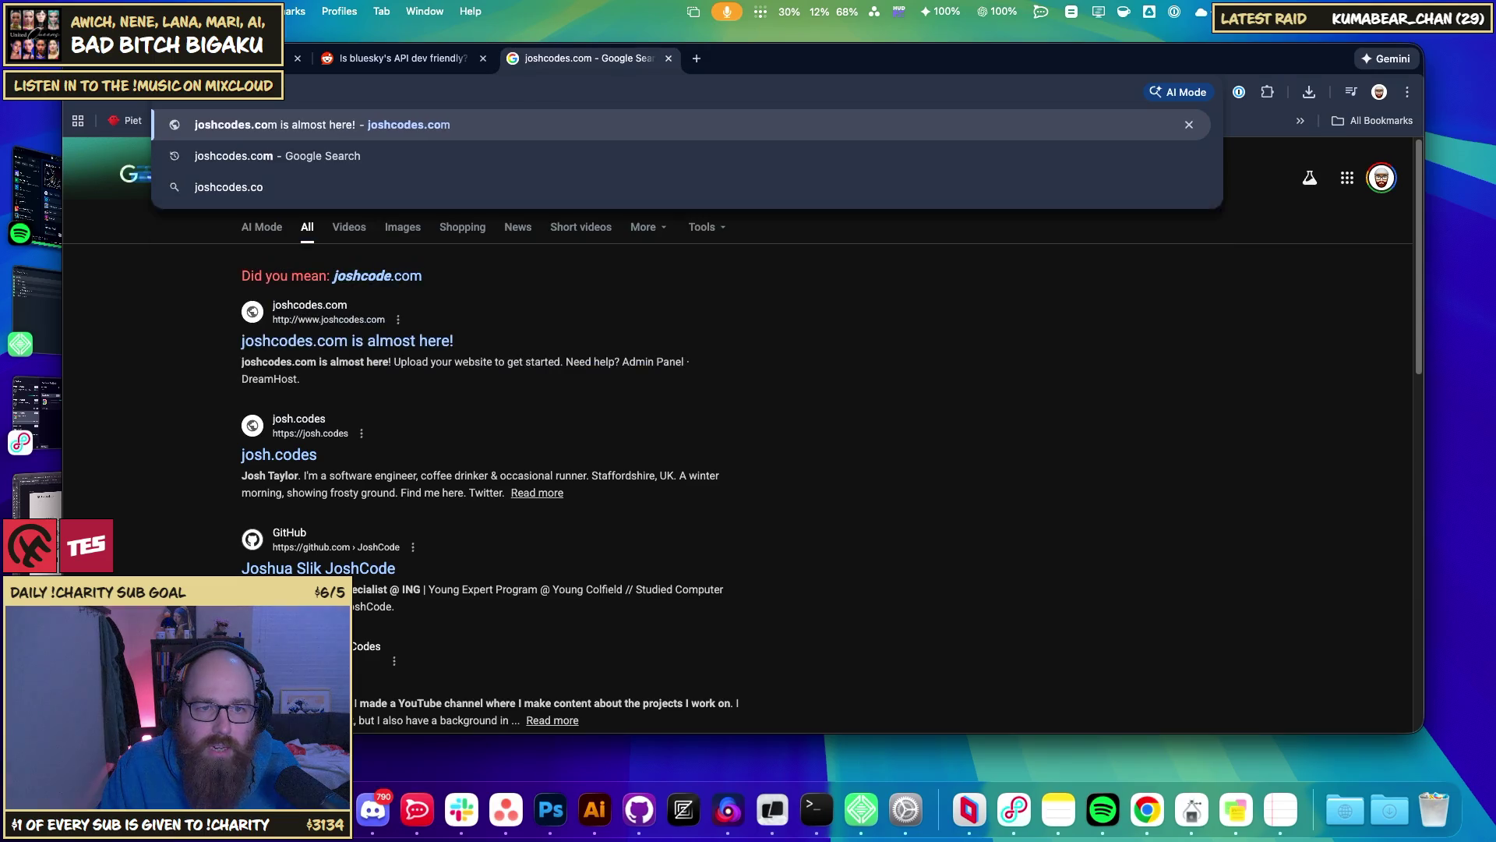
type("m")
key("Return")
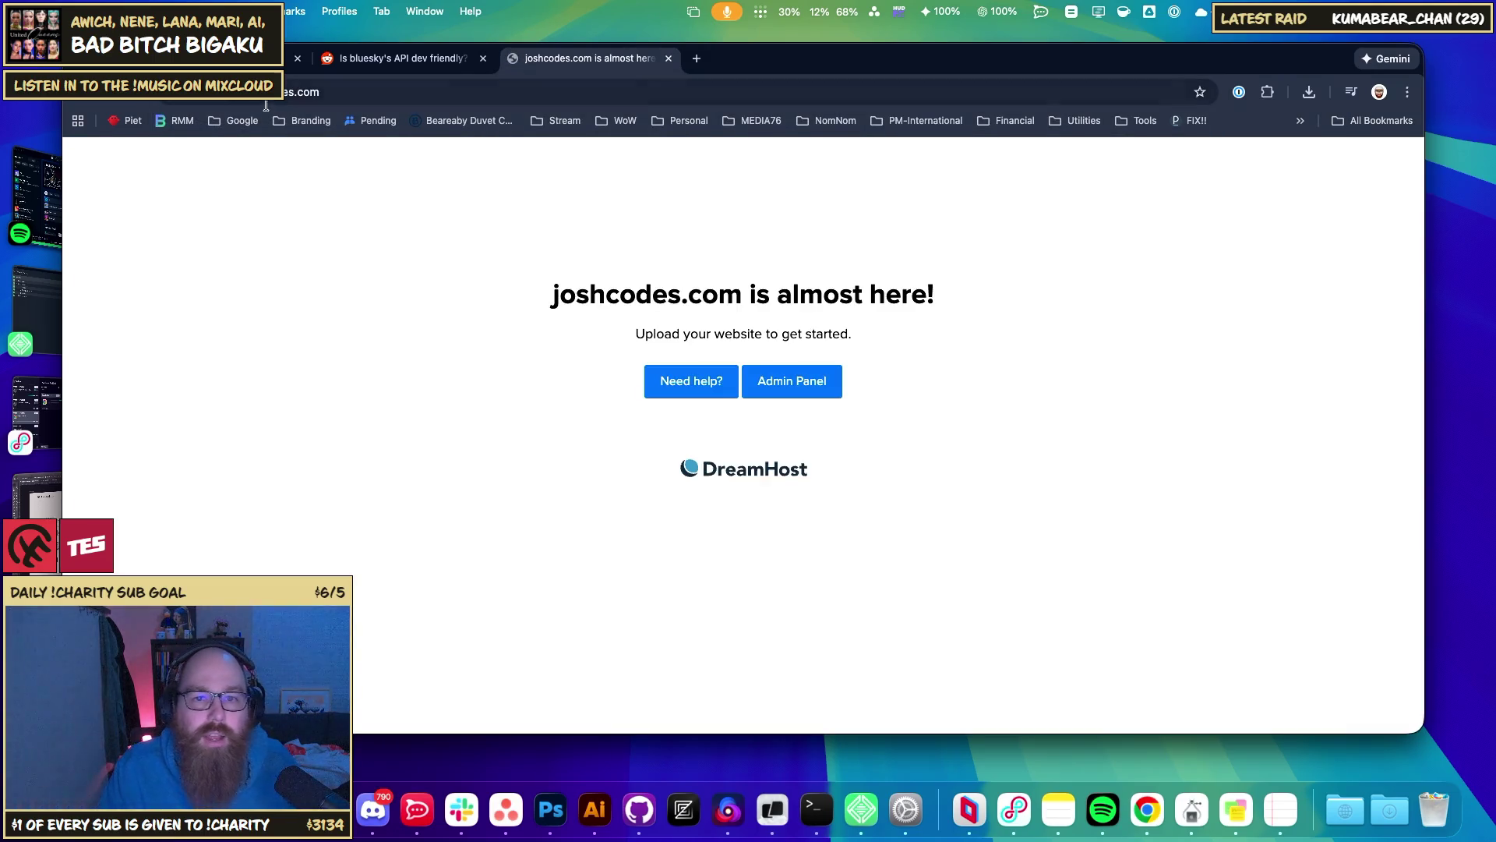
Step: Visit the suggested numerology site, then joshua.dev
left_click(310, 92)
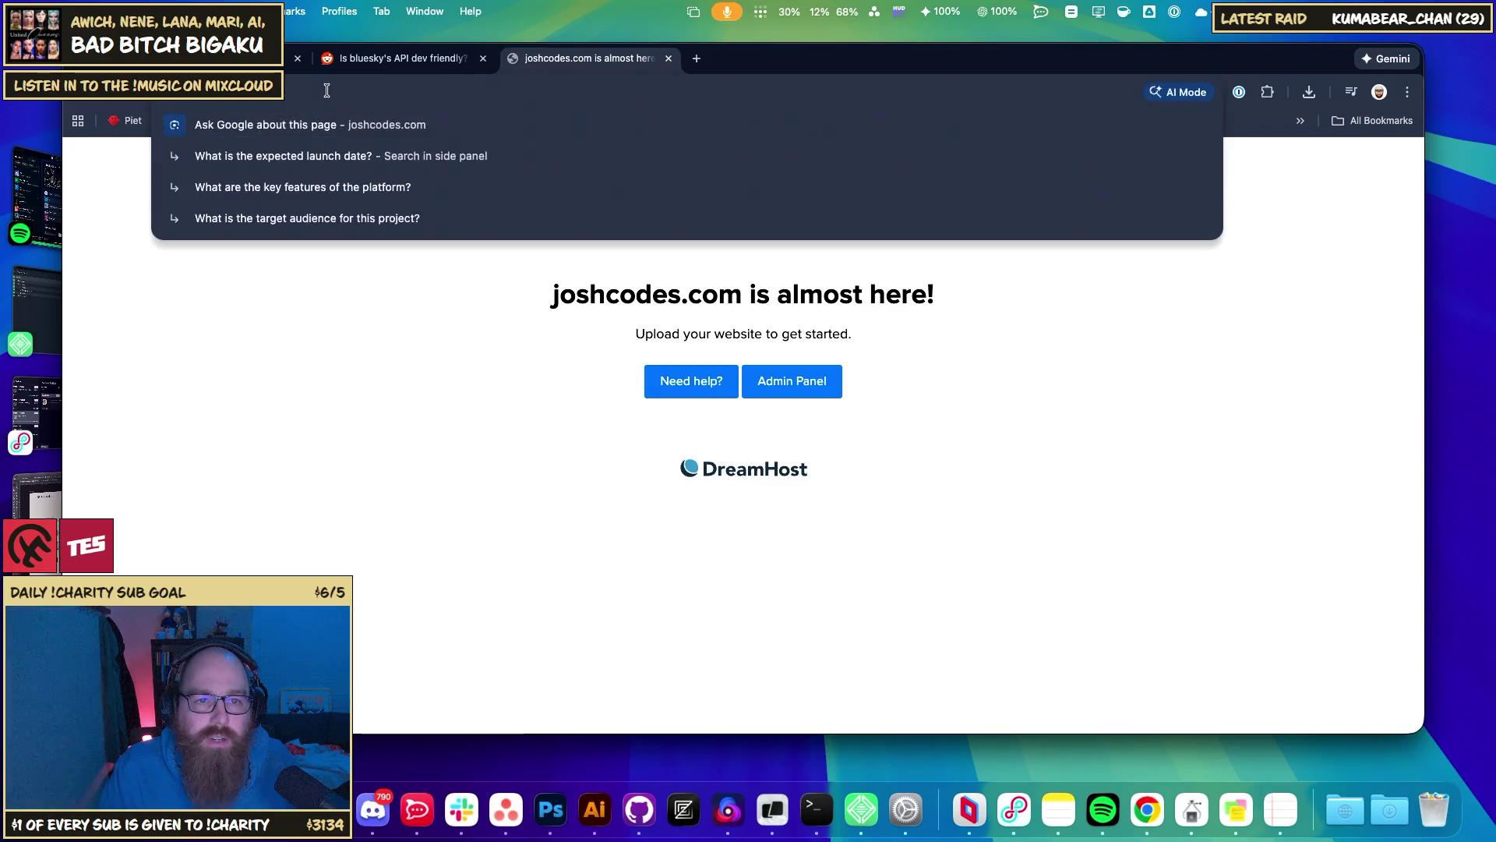
key("Return")
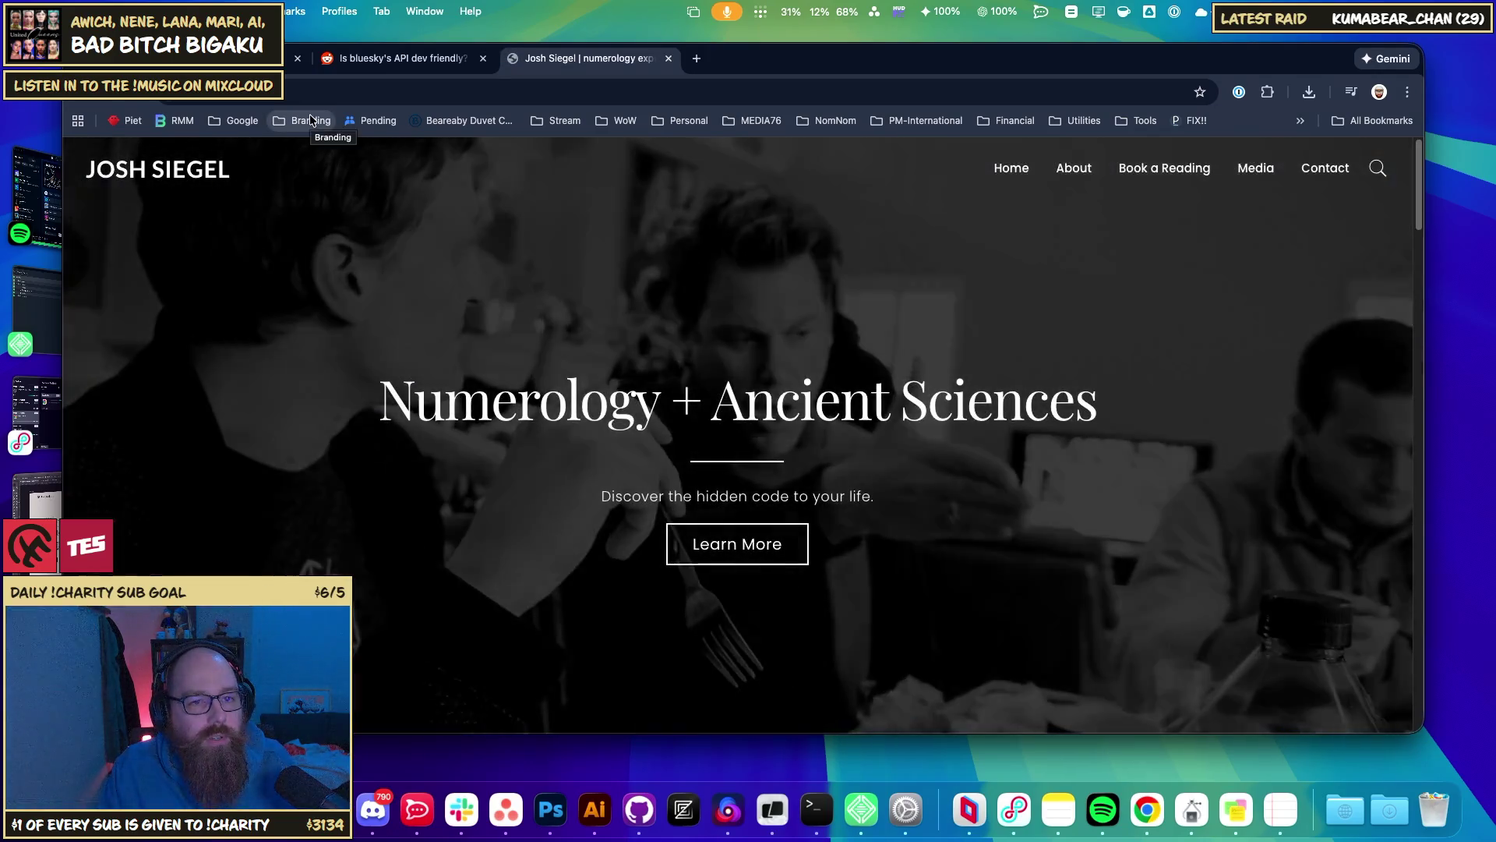
left_click(297, 103)
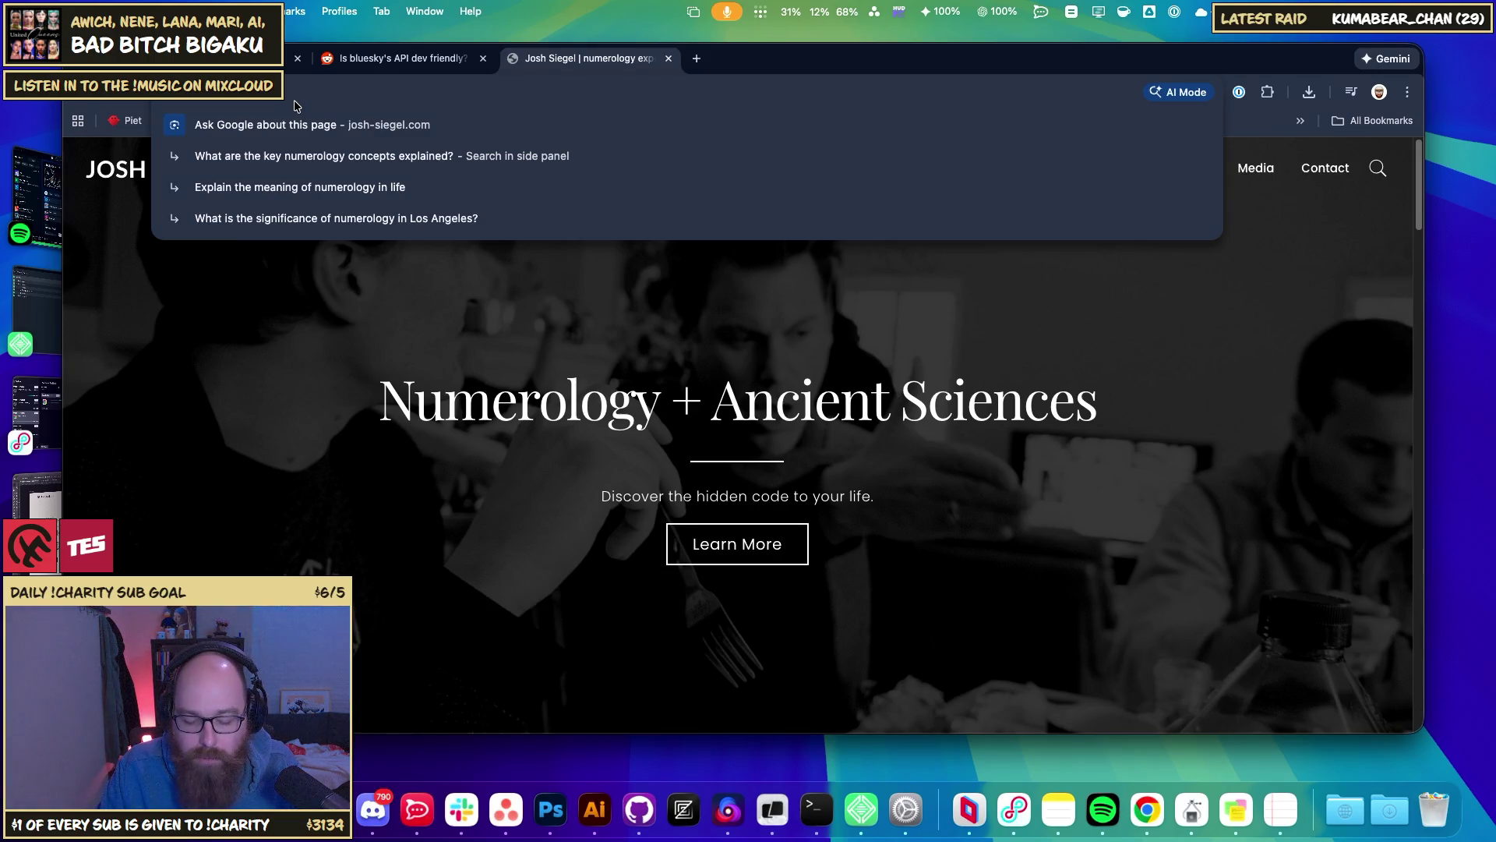
type("joshua.dev")
key("Return")
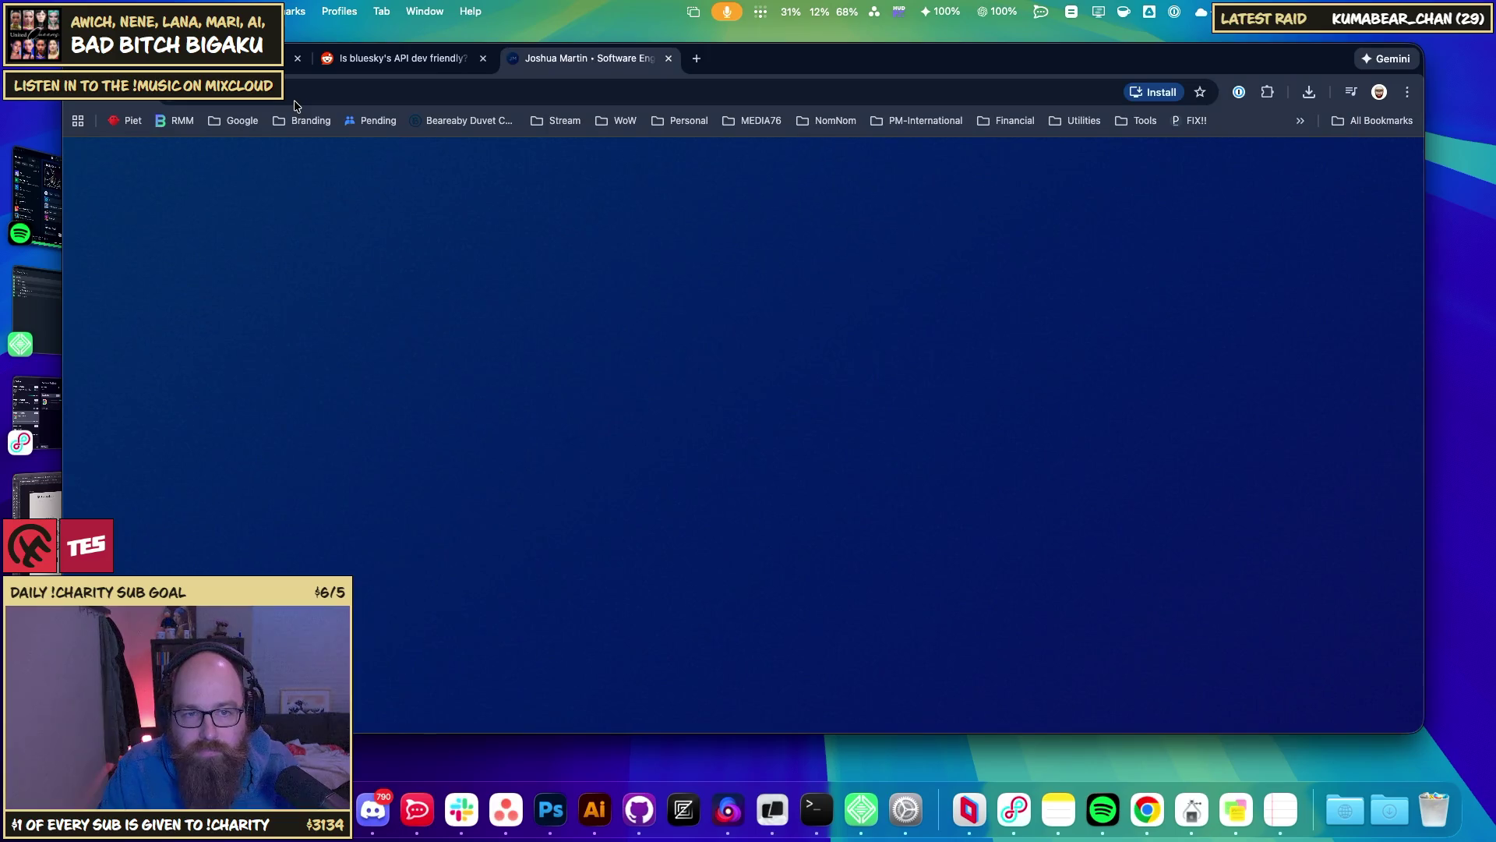
Step: Open josh.codes from 'josh', then start typing an e-mail address into the address bar
left_click(294, 105)
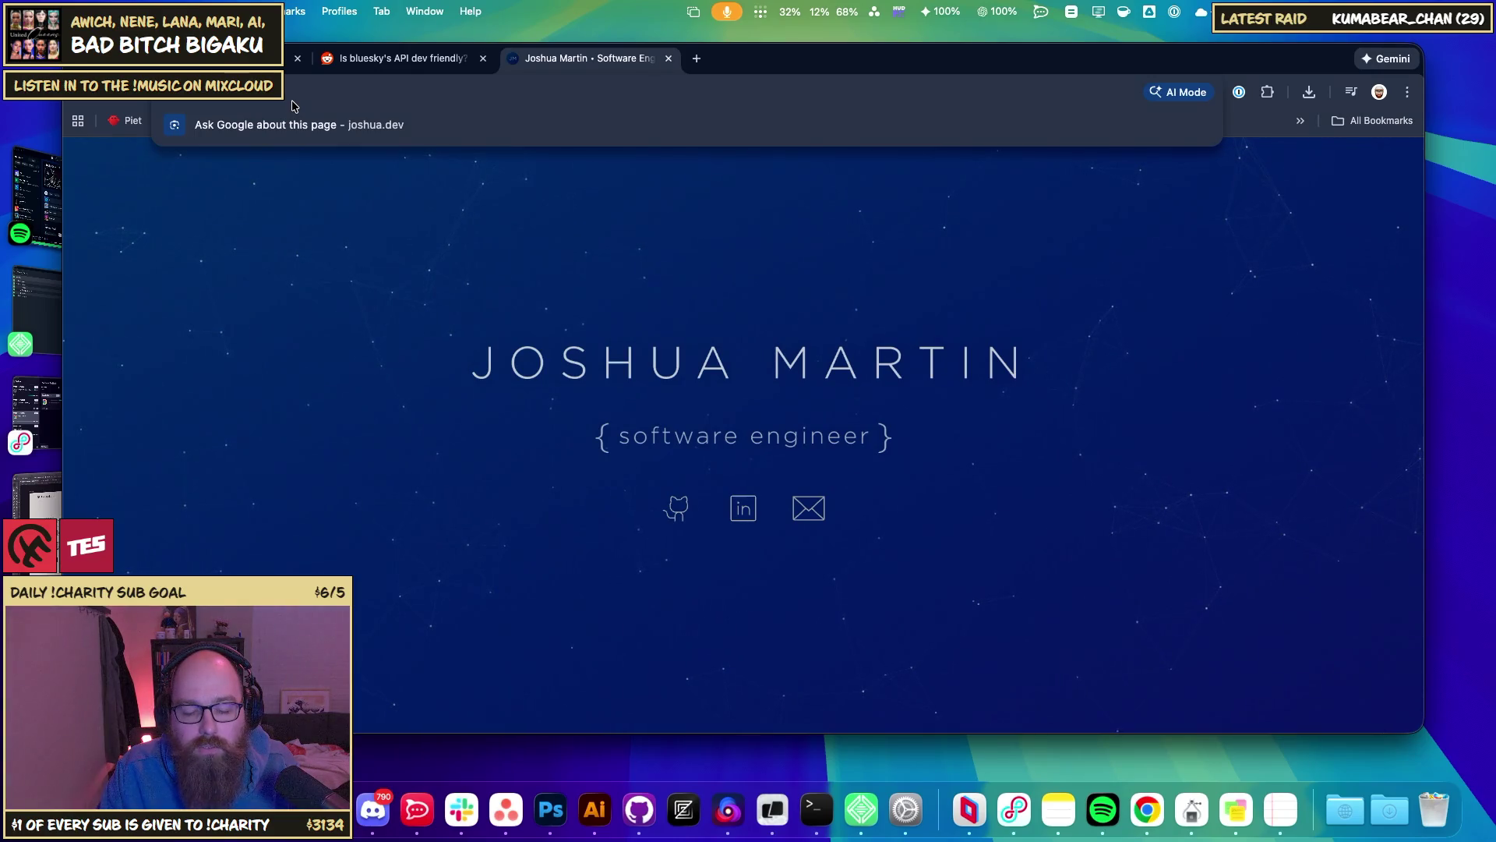
type("josh")
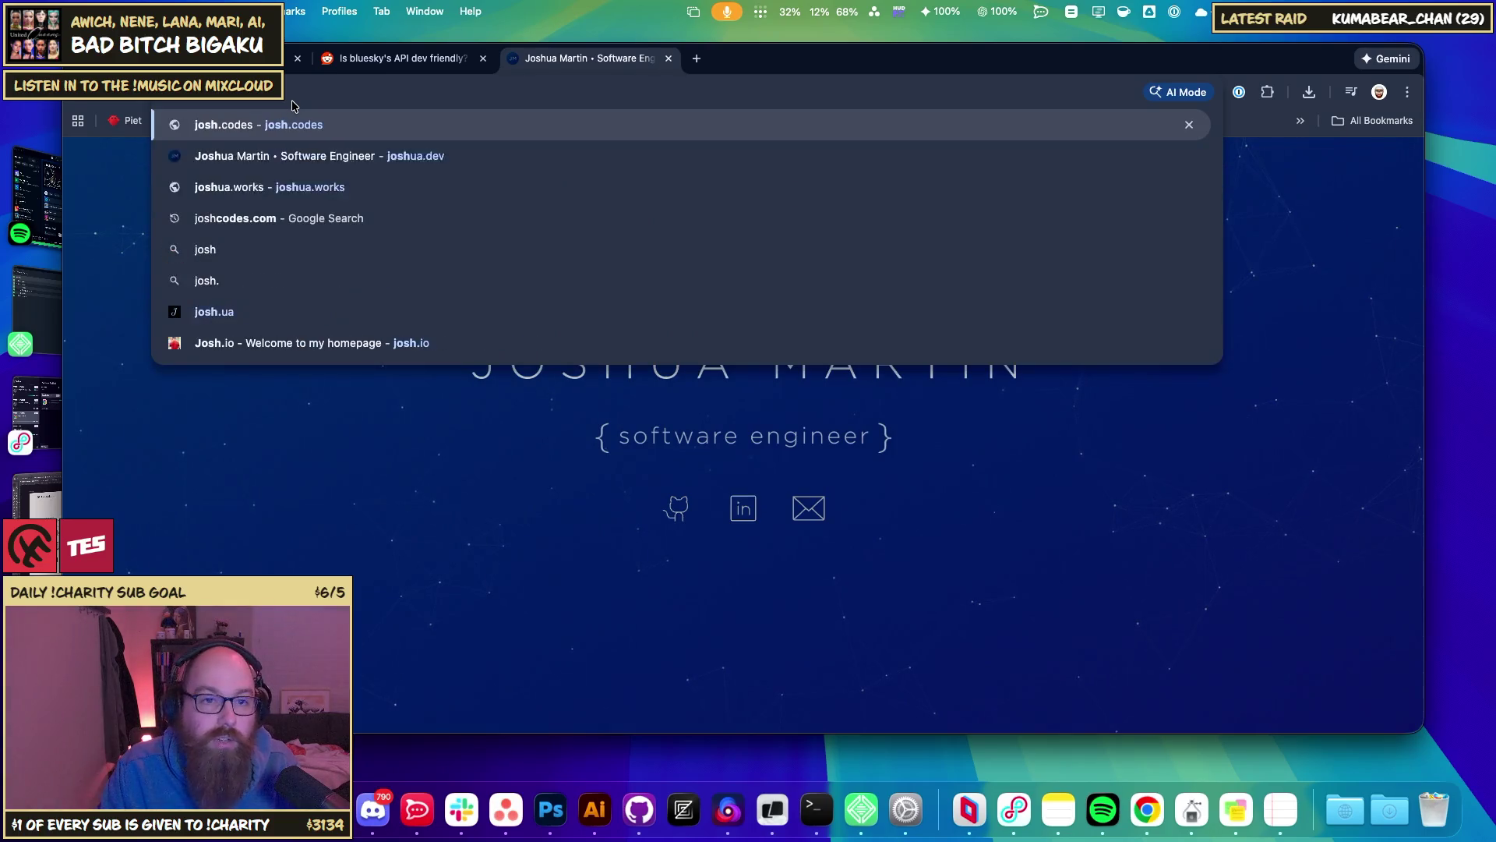
key("Return")
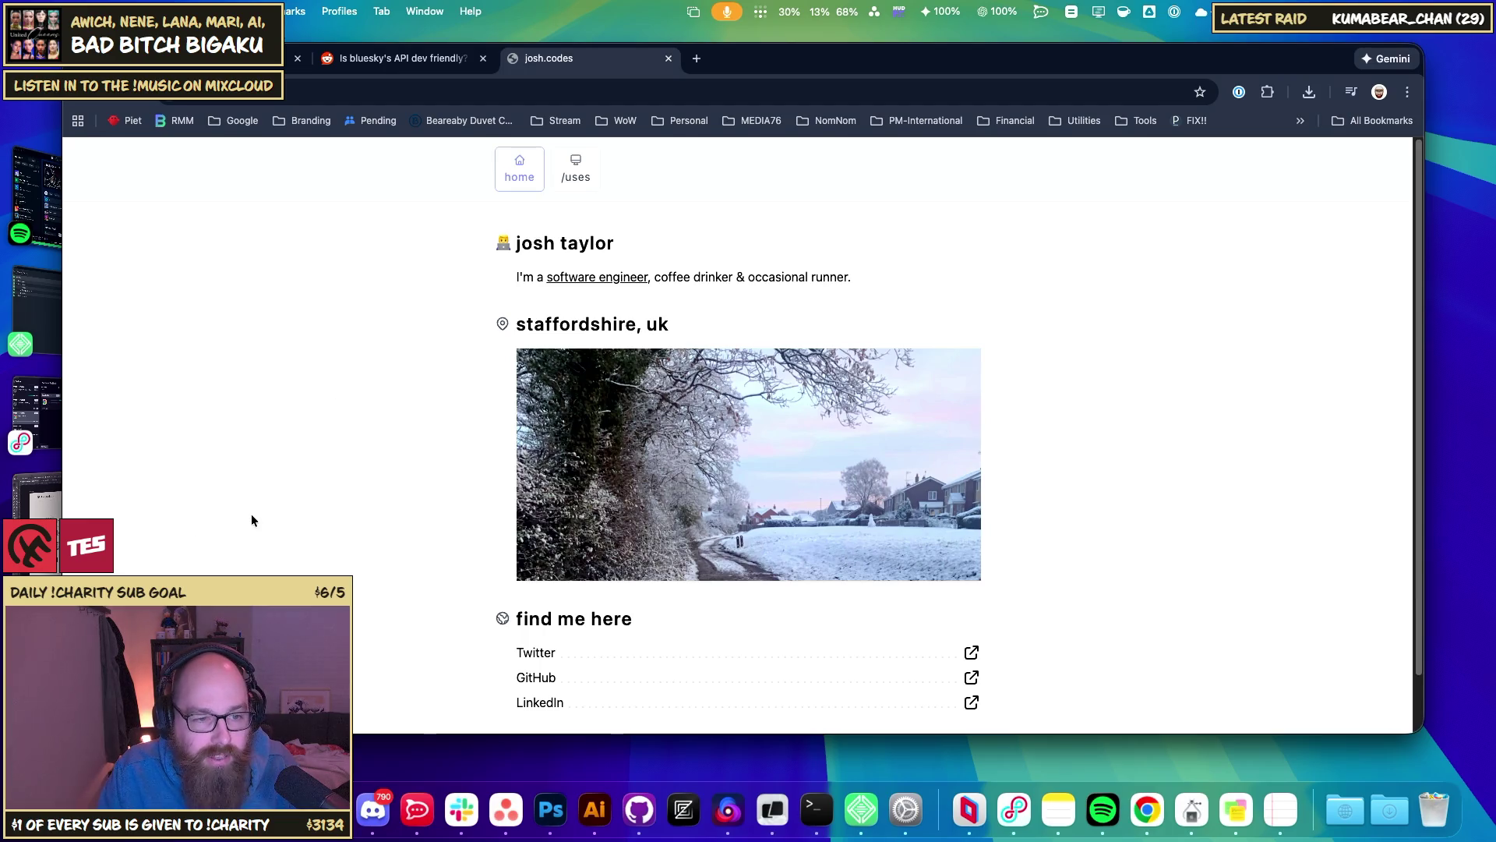
left_click(218, 94)
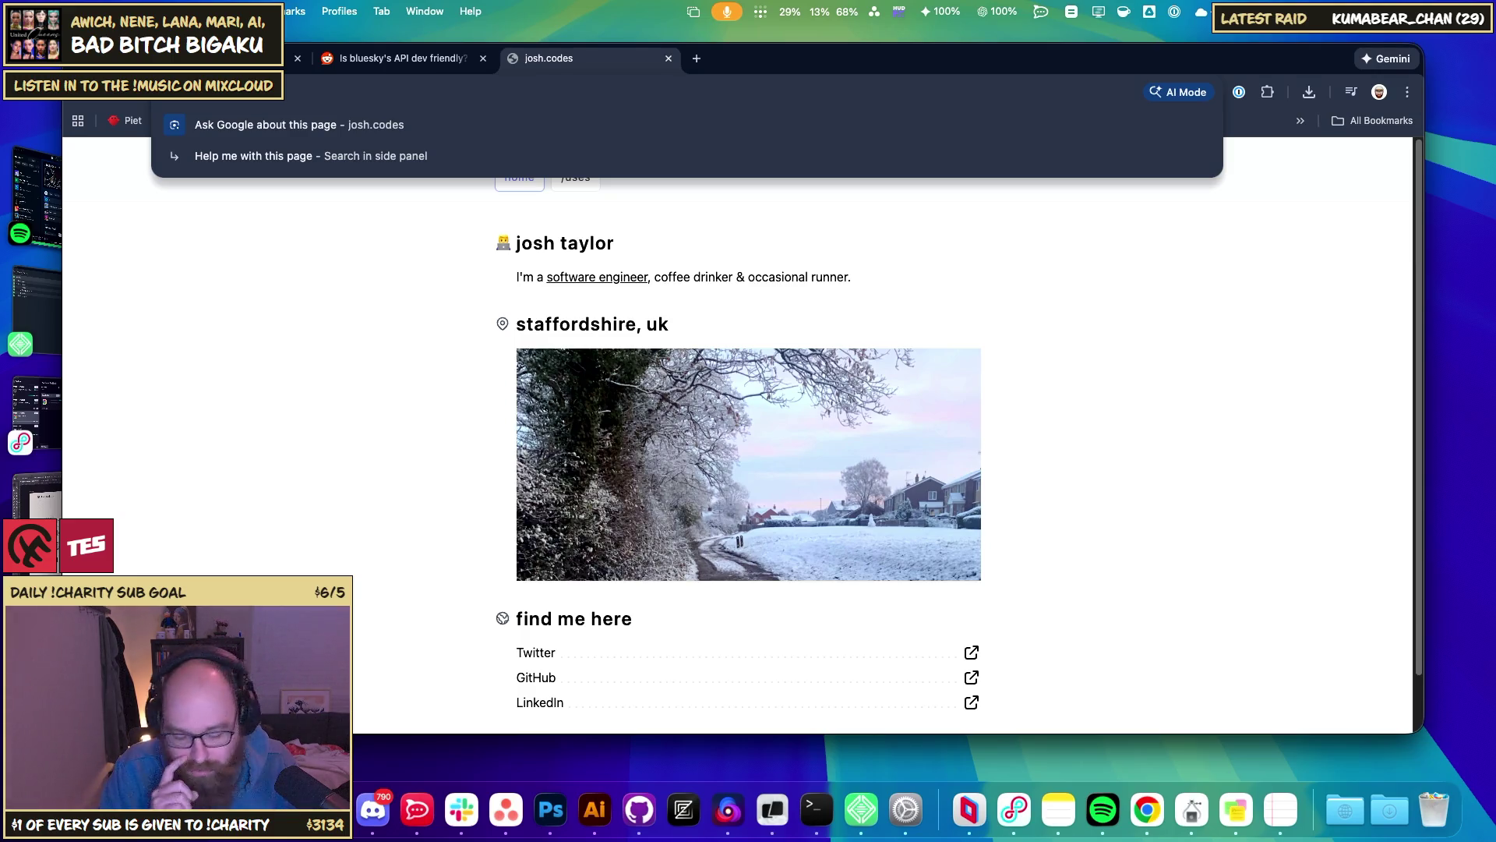
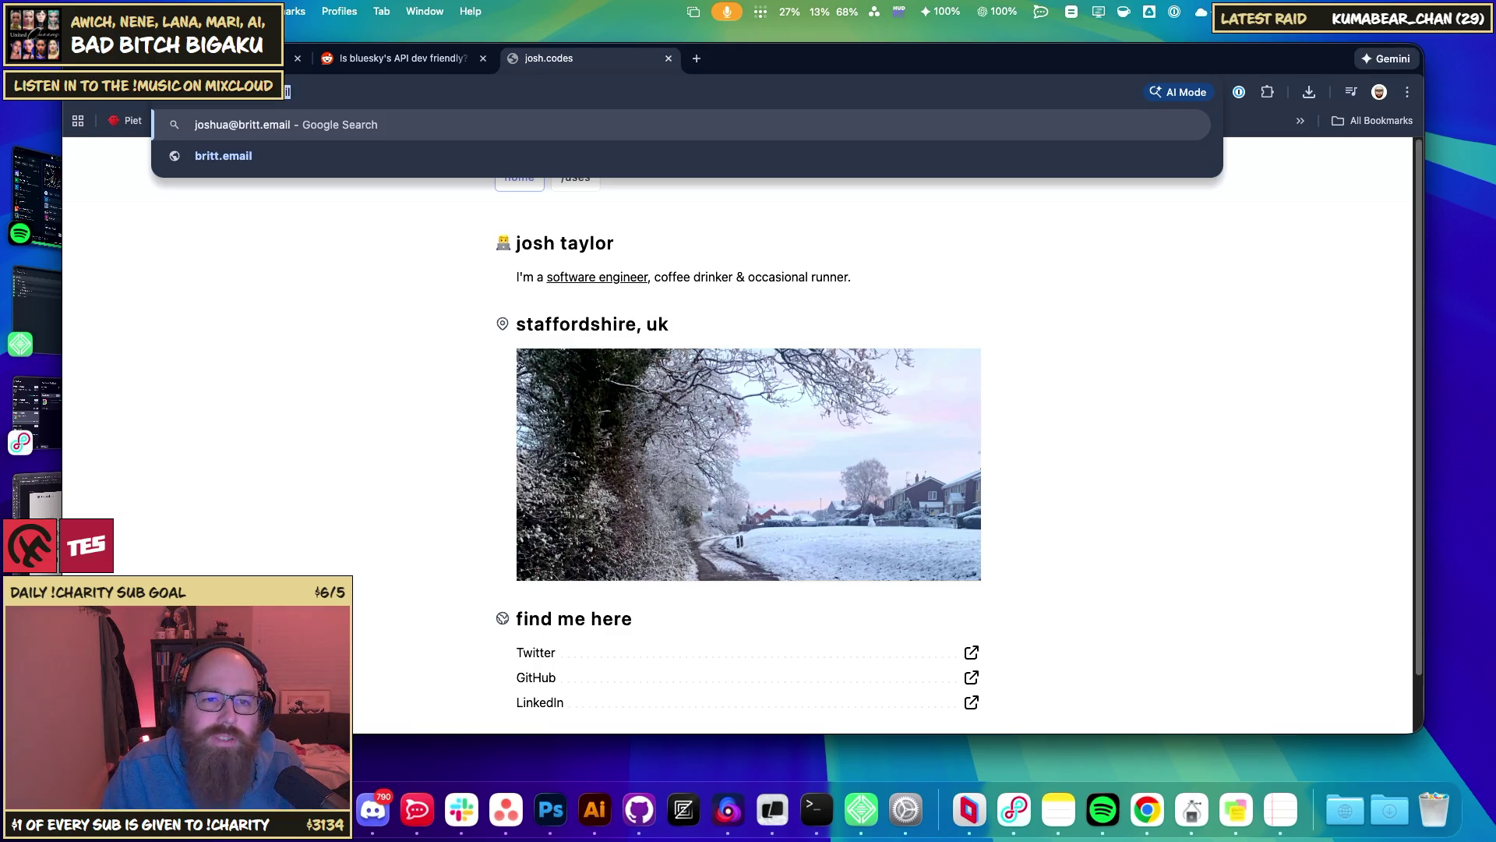
Step: Try a few address variants in the omnibox, then load britt.site in the current tab
type("website")
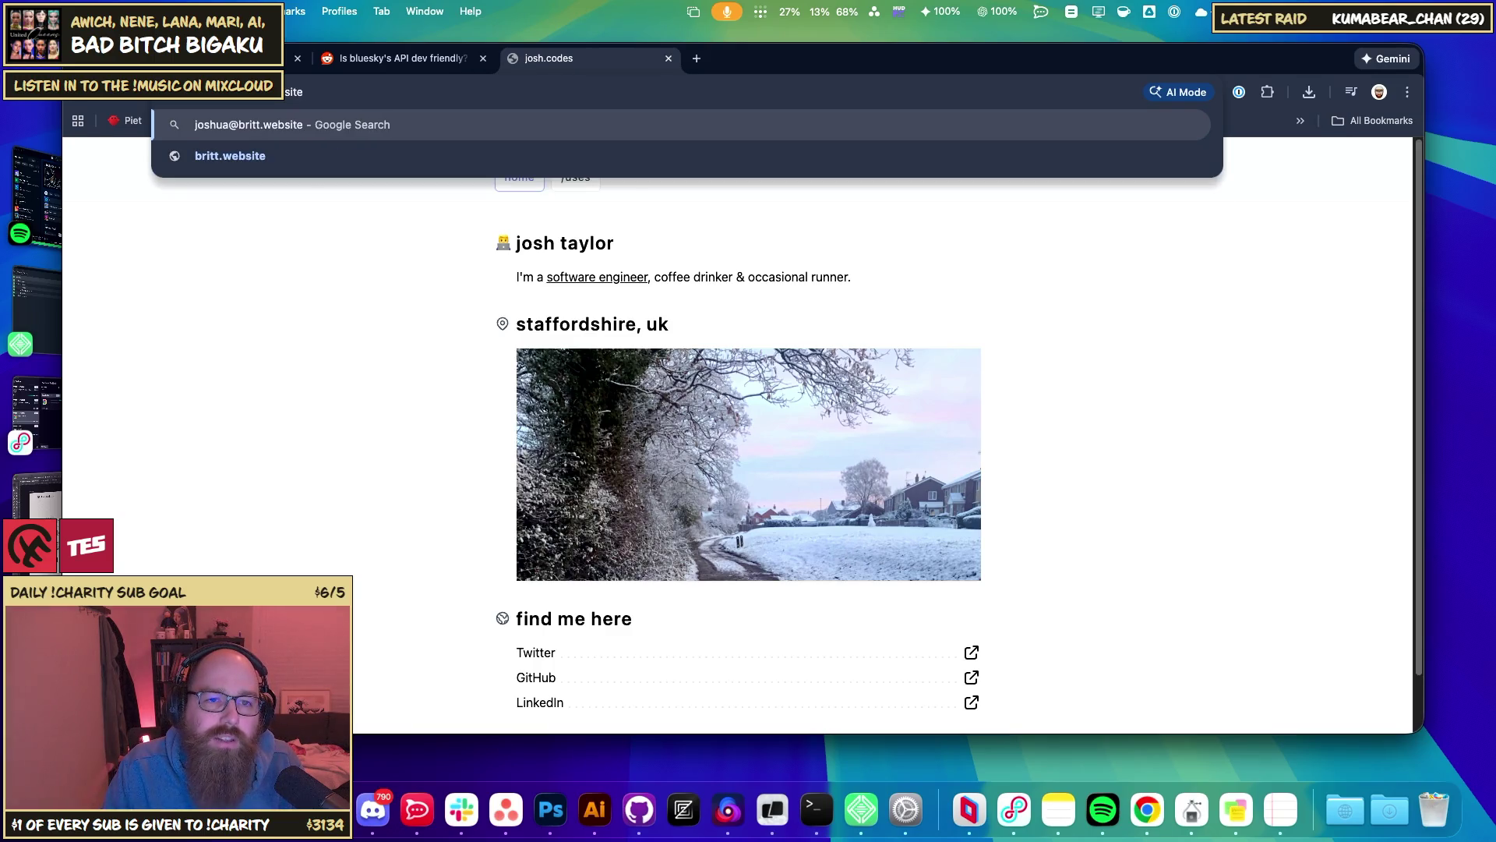
key("BackSpace")
type(".")
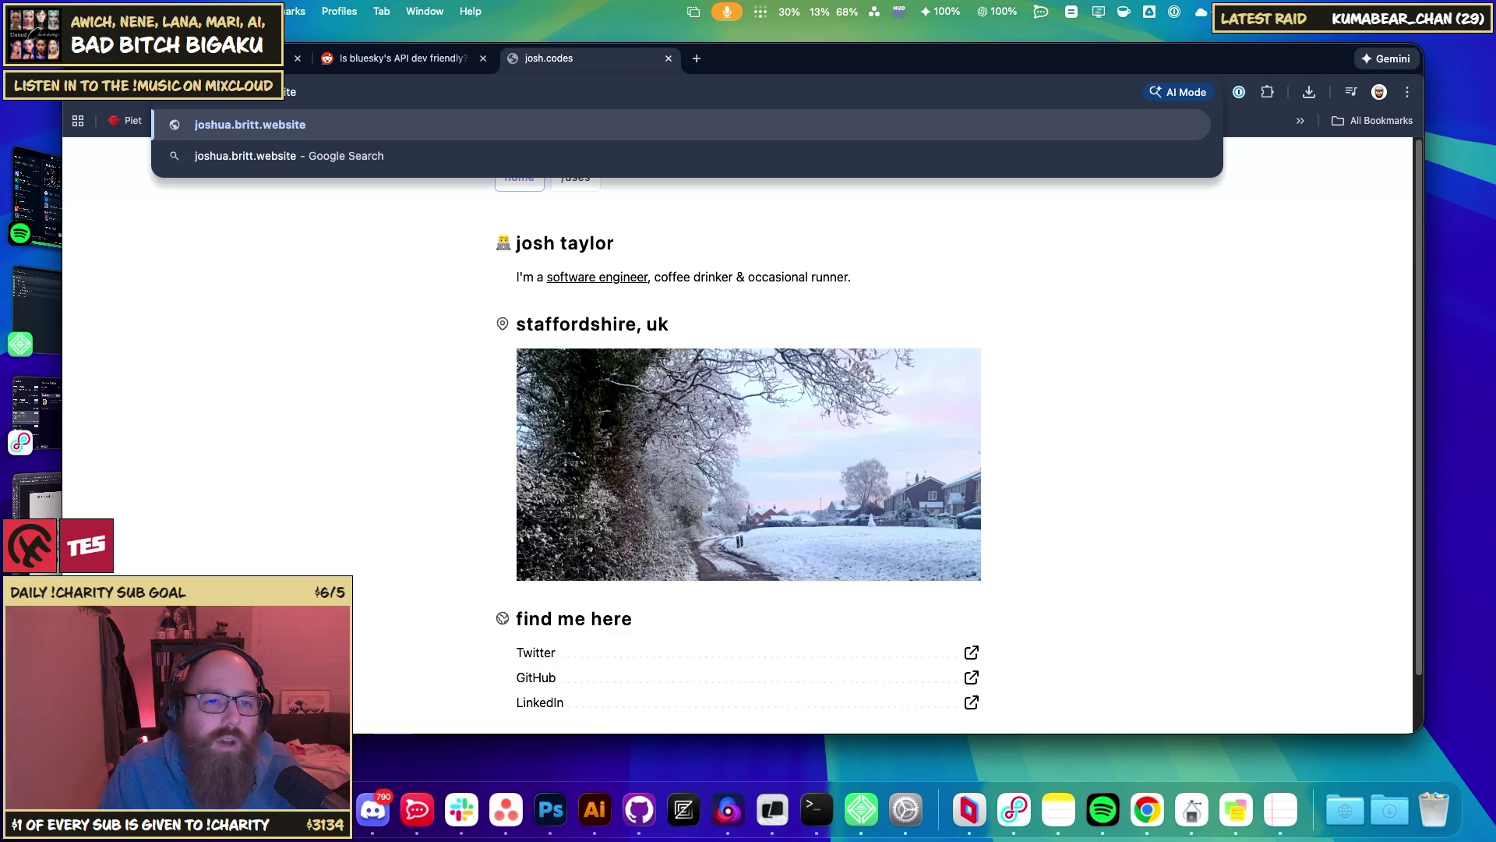
key("alt+BackSpace")
type("chi.")
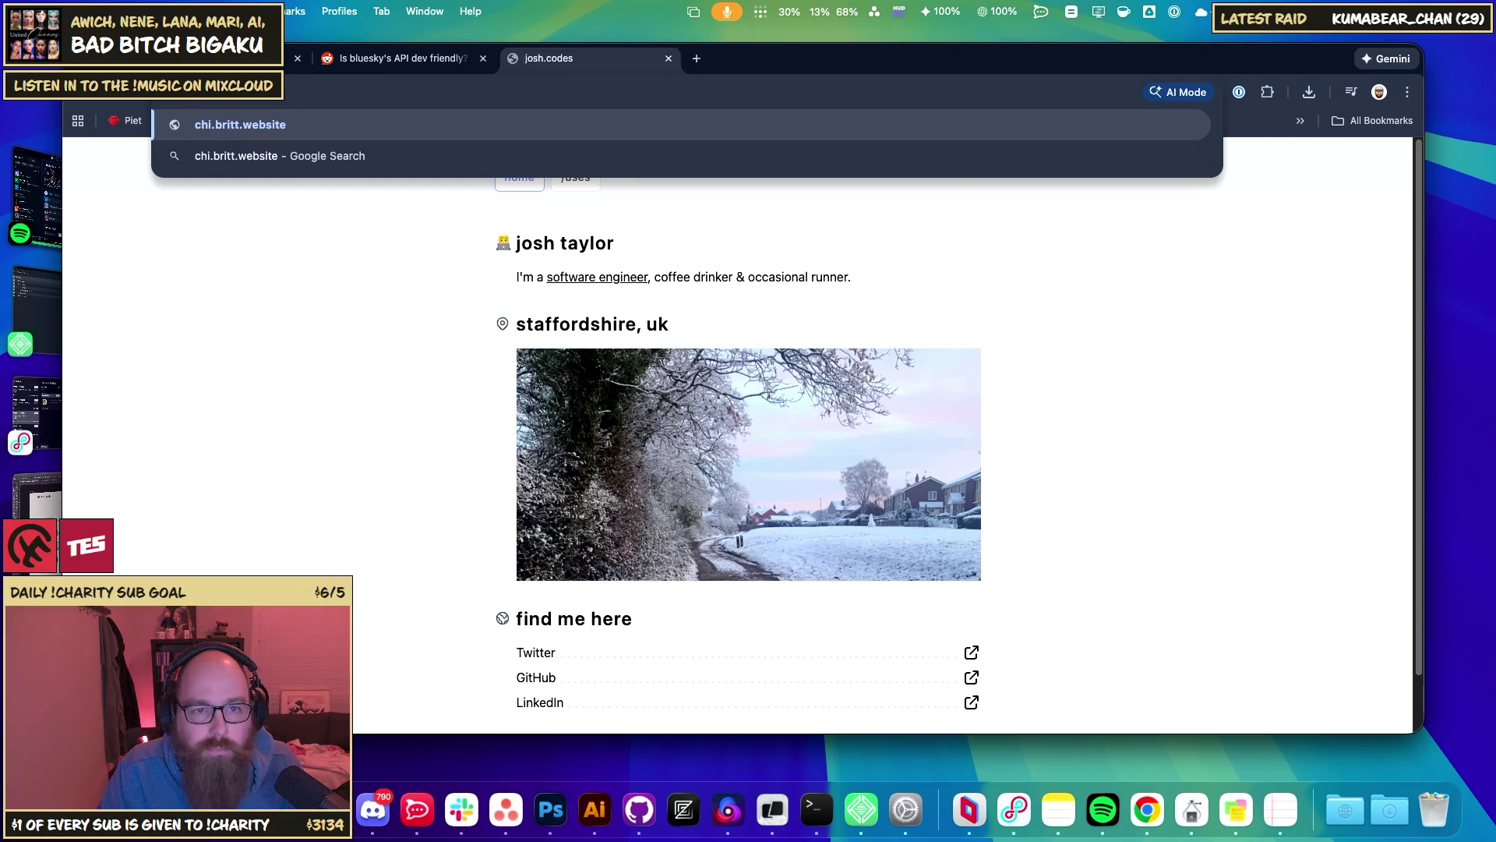
type("hiro")
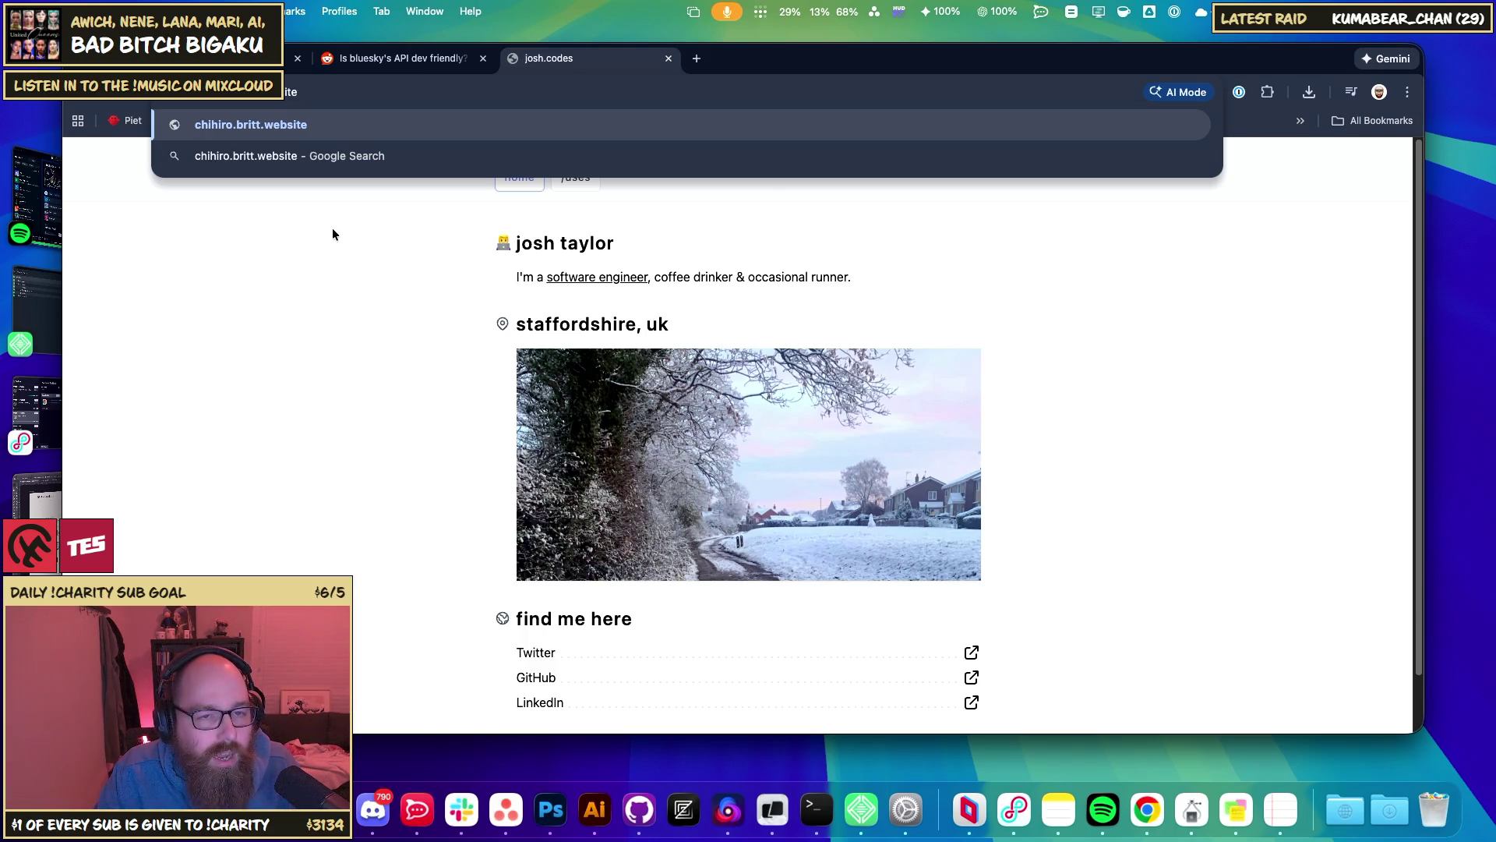
triple_click(283, 92)
type("b")
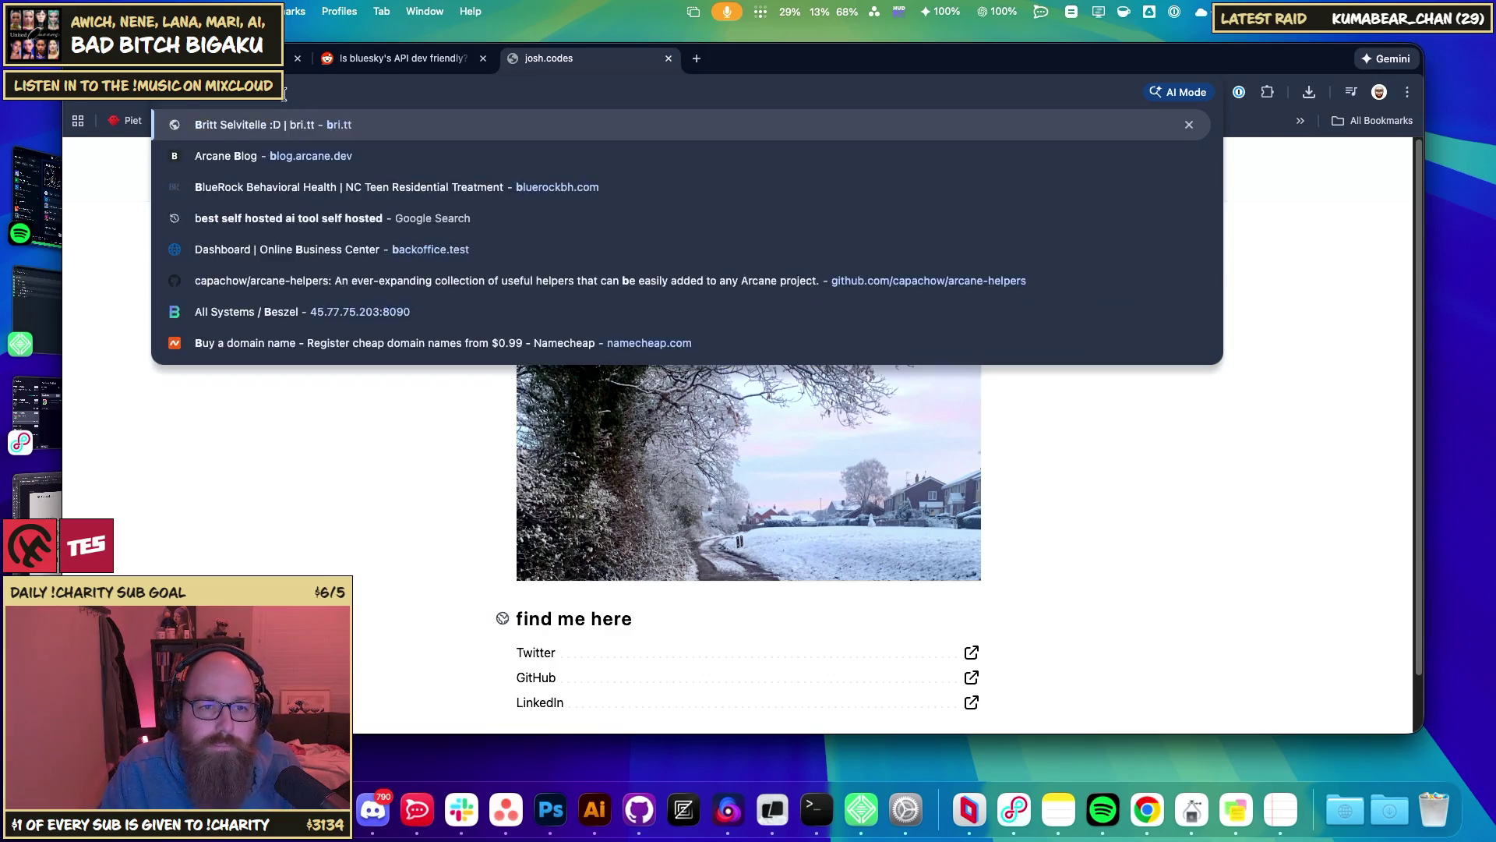
type("rit")
key("BackSpace")
key("BackSpace")
key("BackSpace")
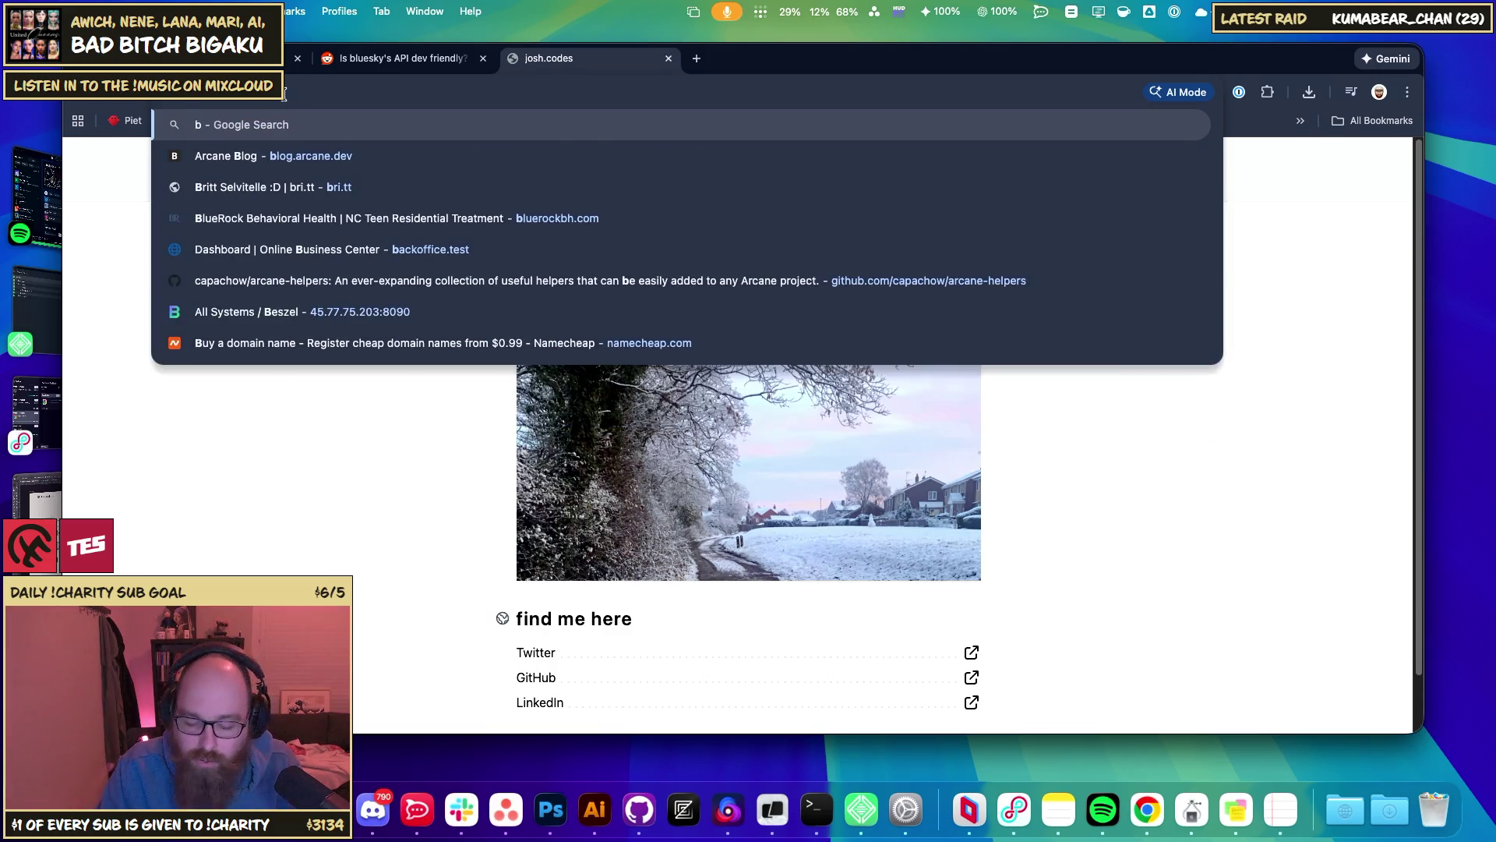
type("ritt.s")
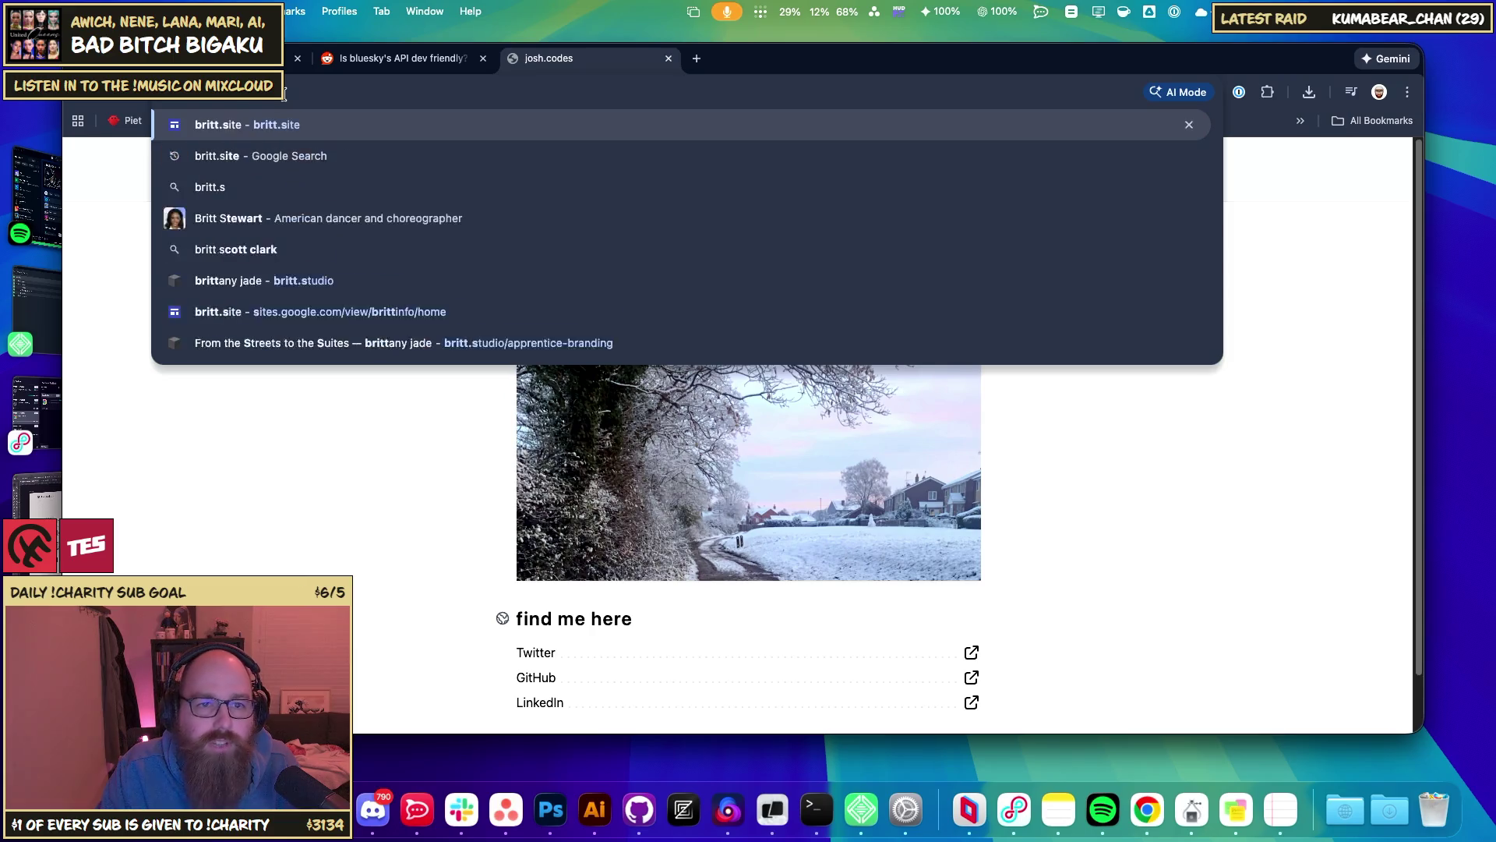
type("ite")
key("Return")
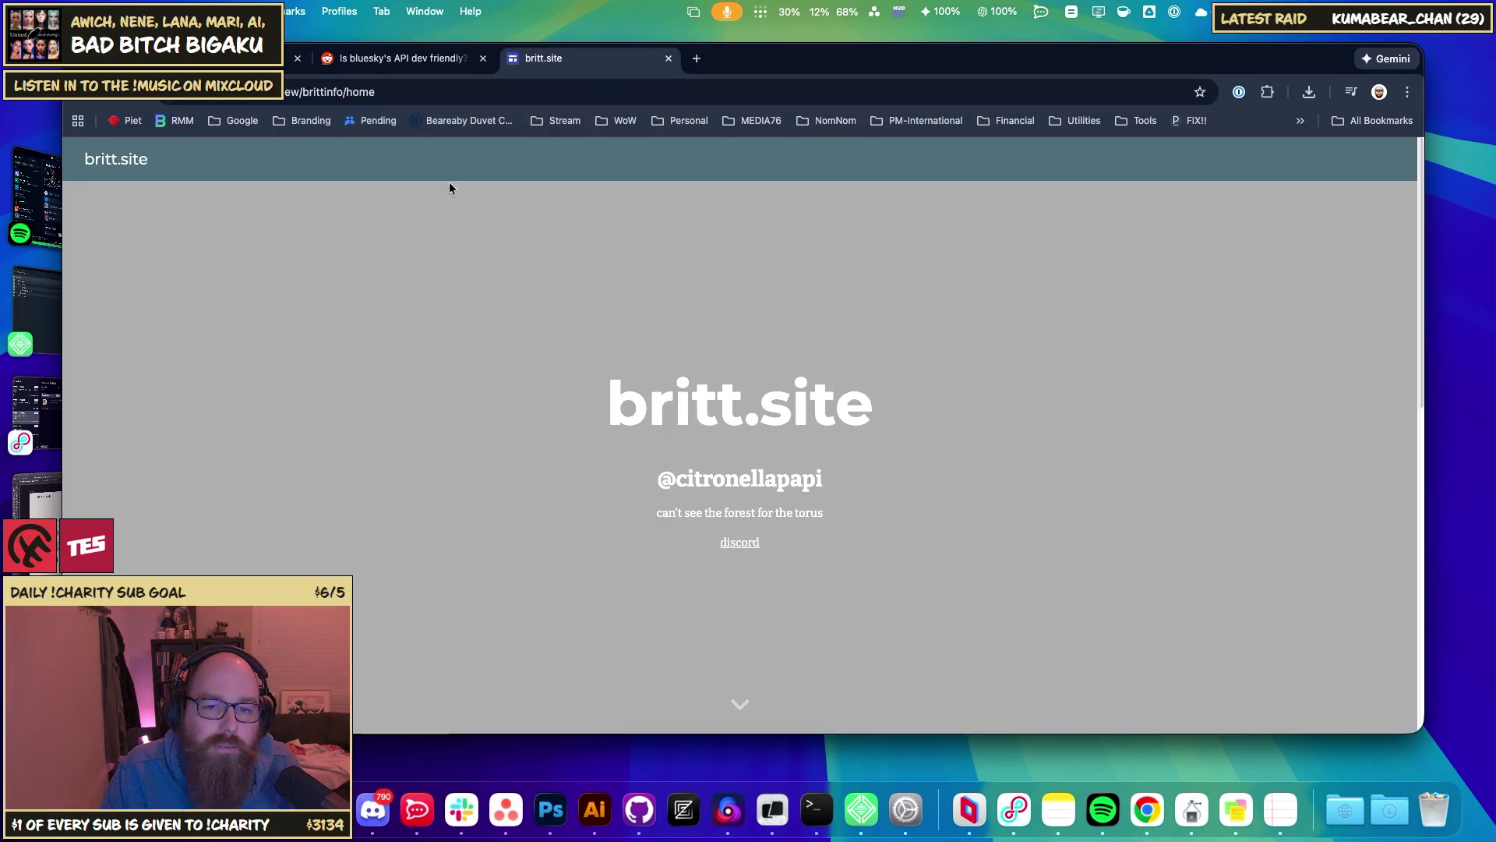
Step: Visit britt.dev, then josh.io, from the address bar
left_click(330, 89)
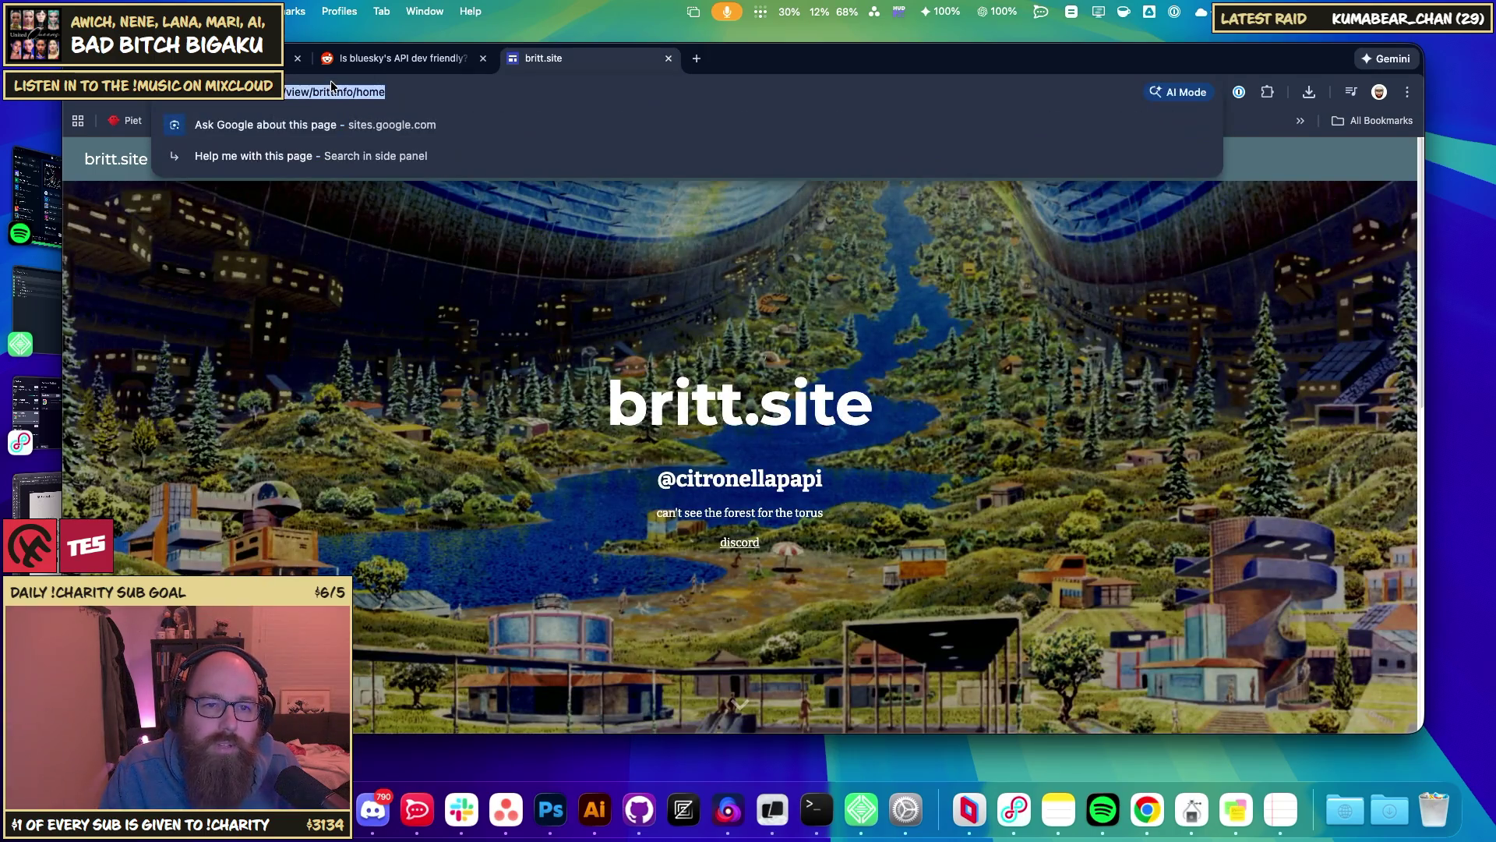
type("biri")
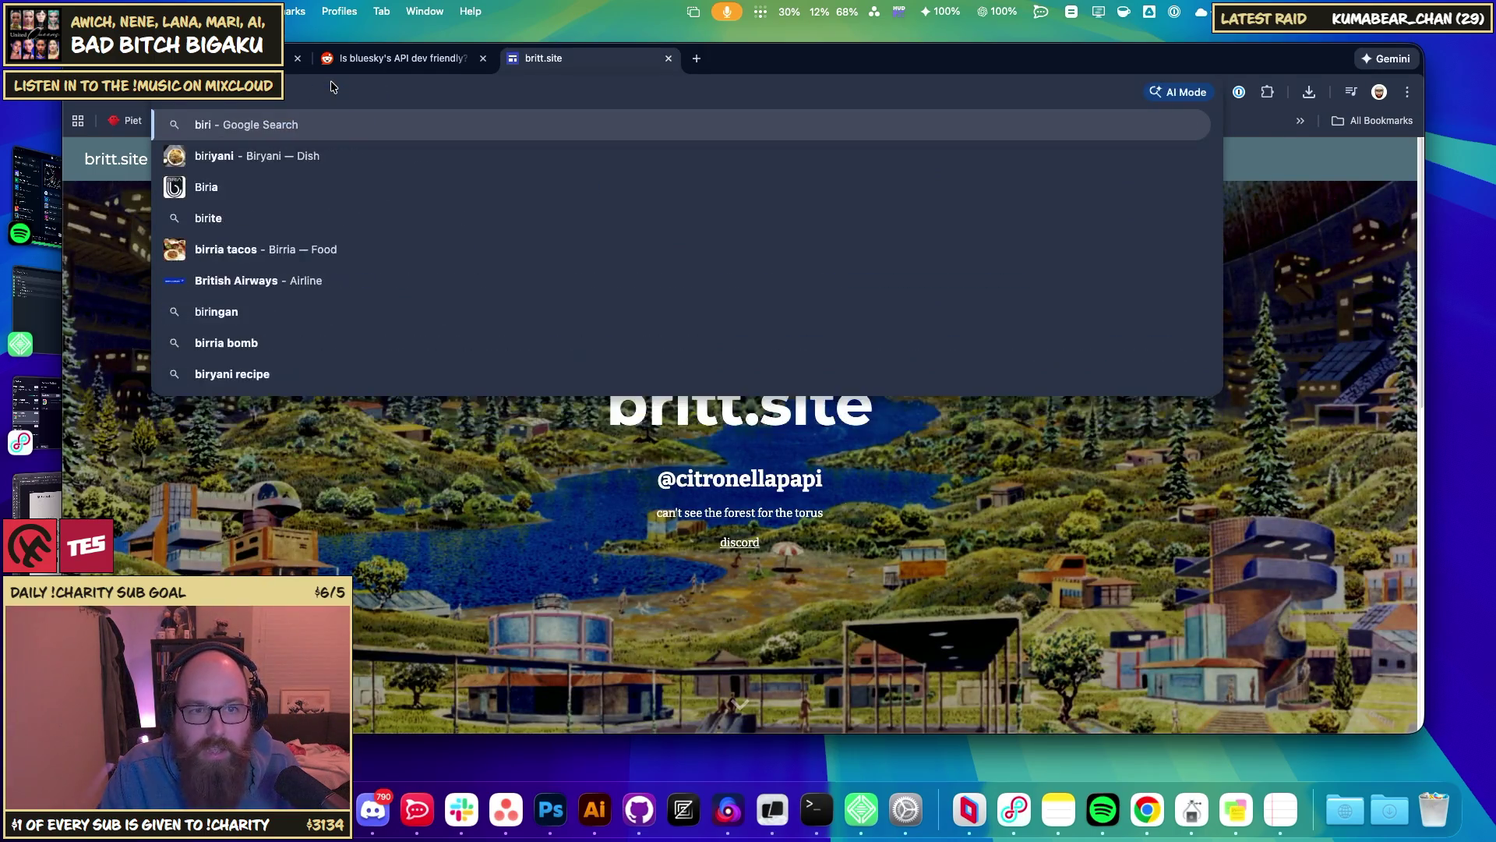
type("rtt.dev")
key("Return")
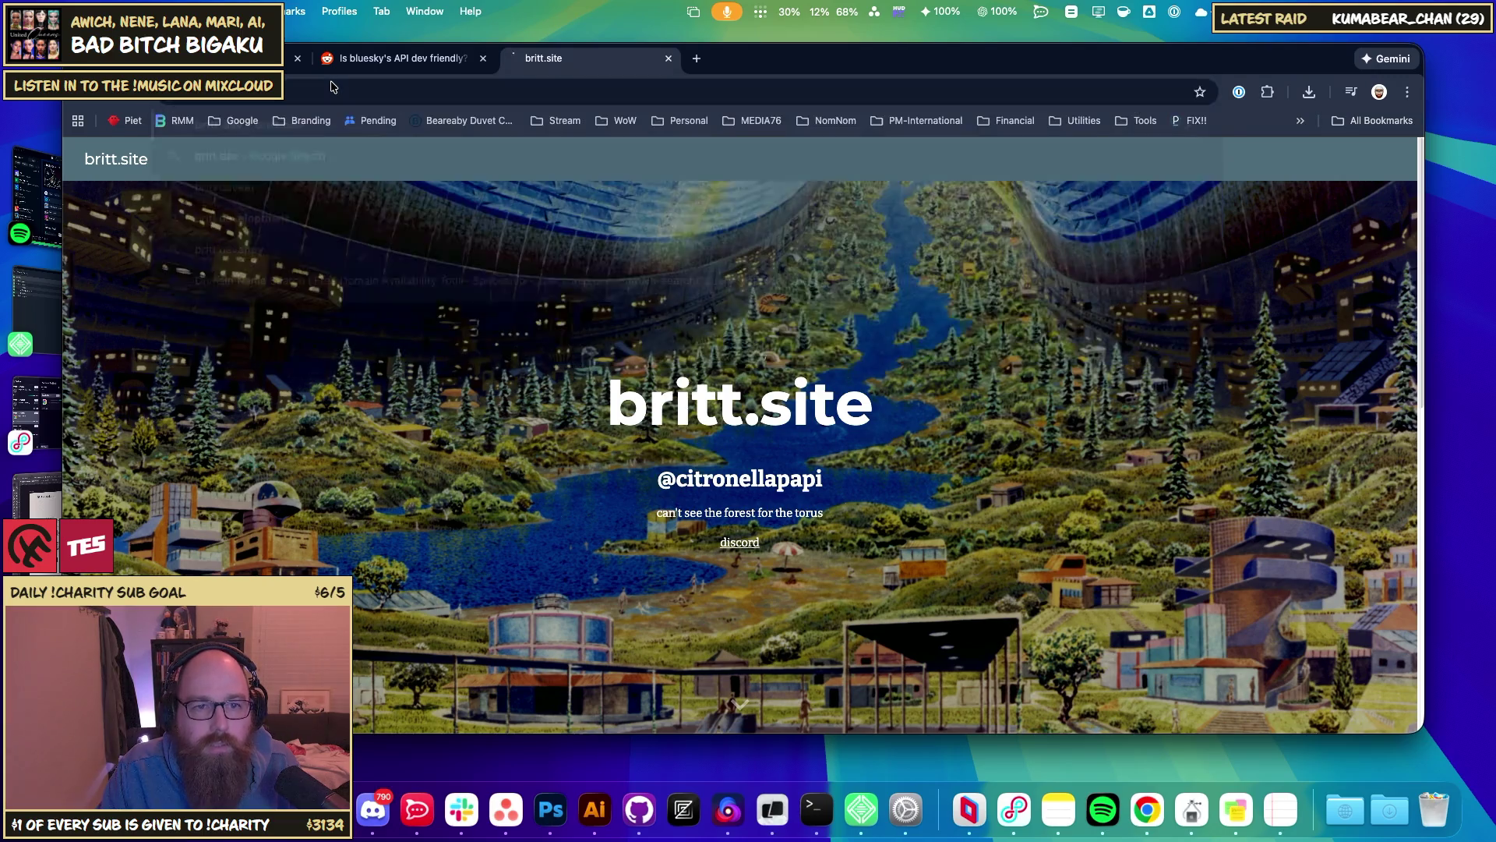
left_click(333, 92)
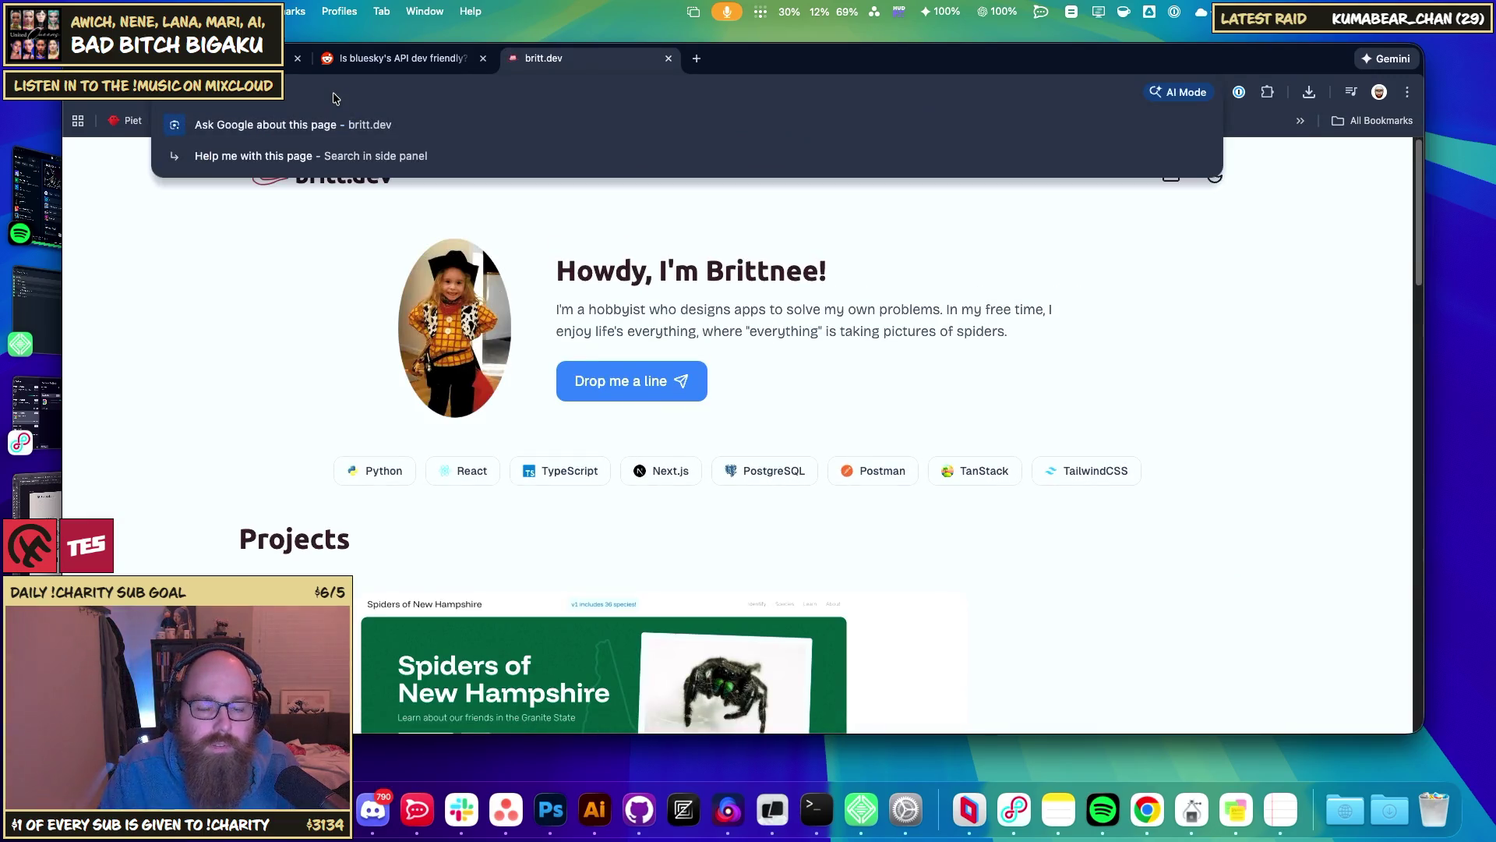
type("josh")
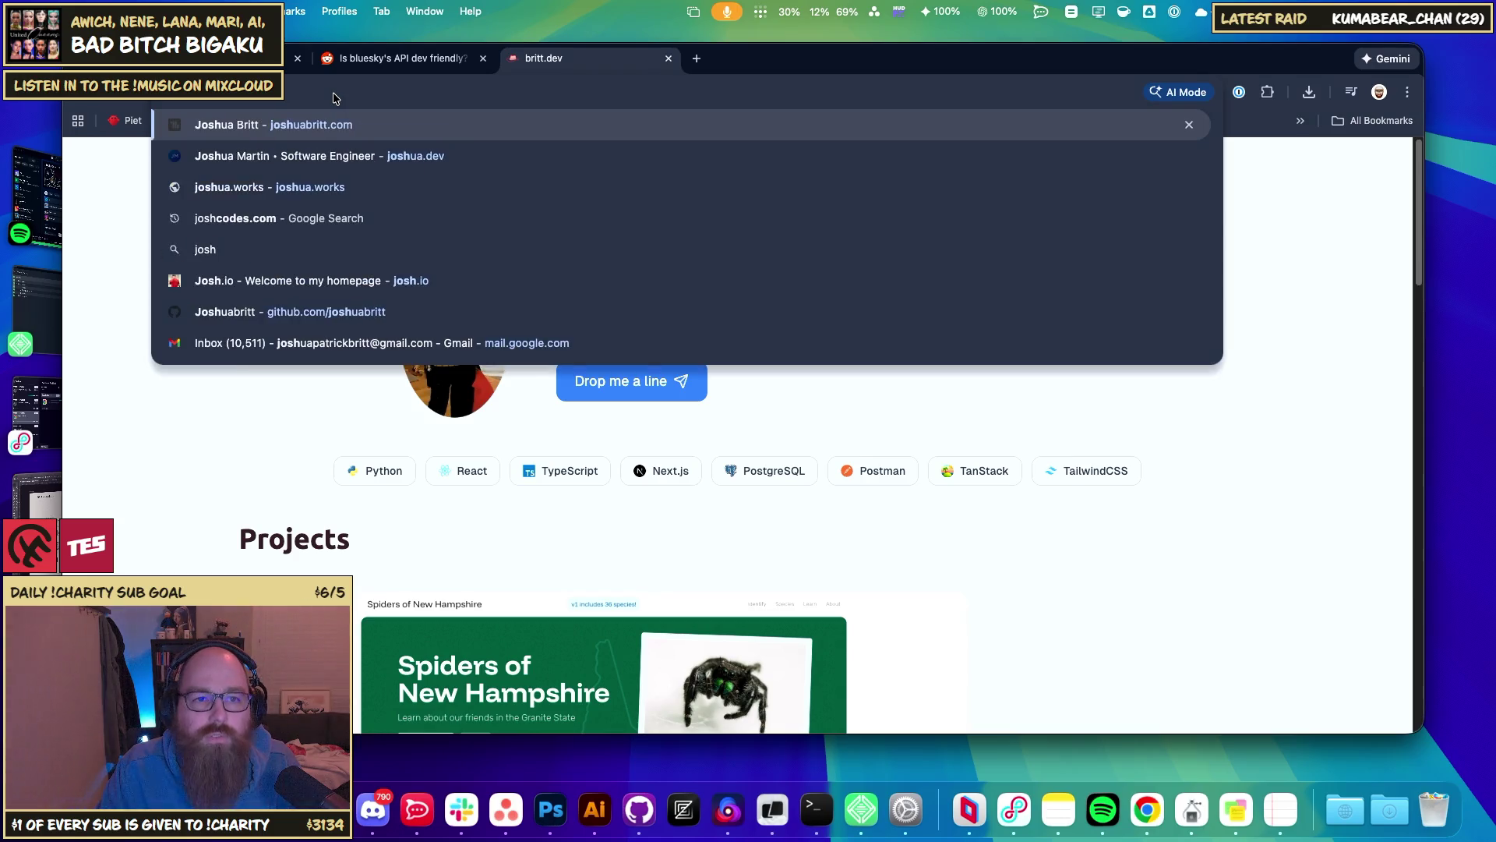
type(".iuo")
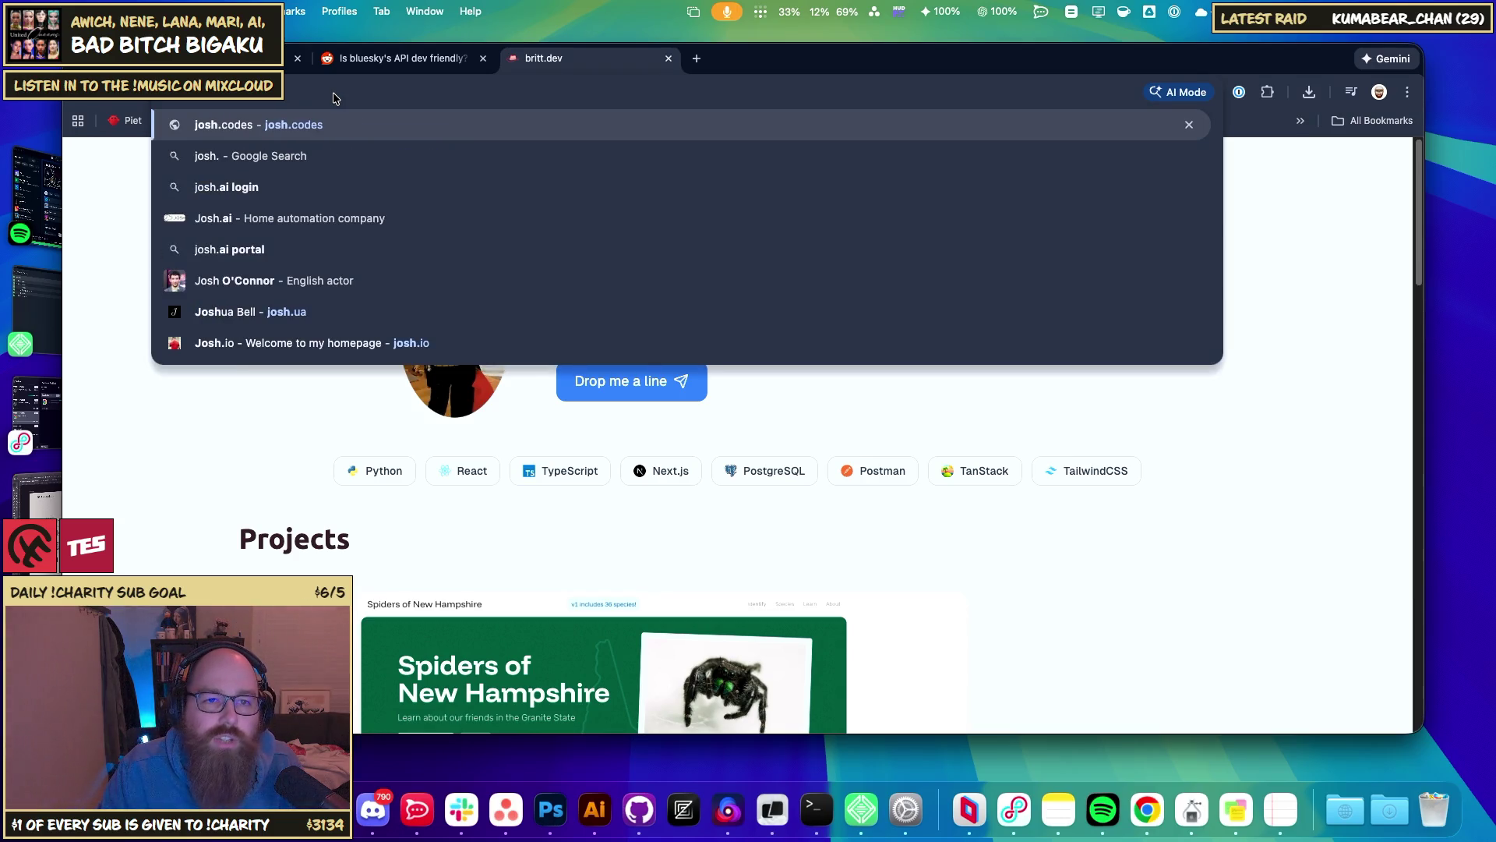
key("BackSpace")
key("BackSpace")
type("o")
key("Return")
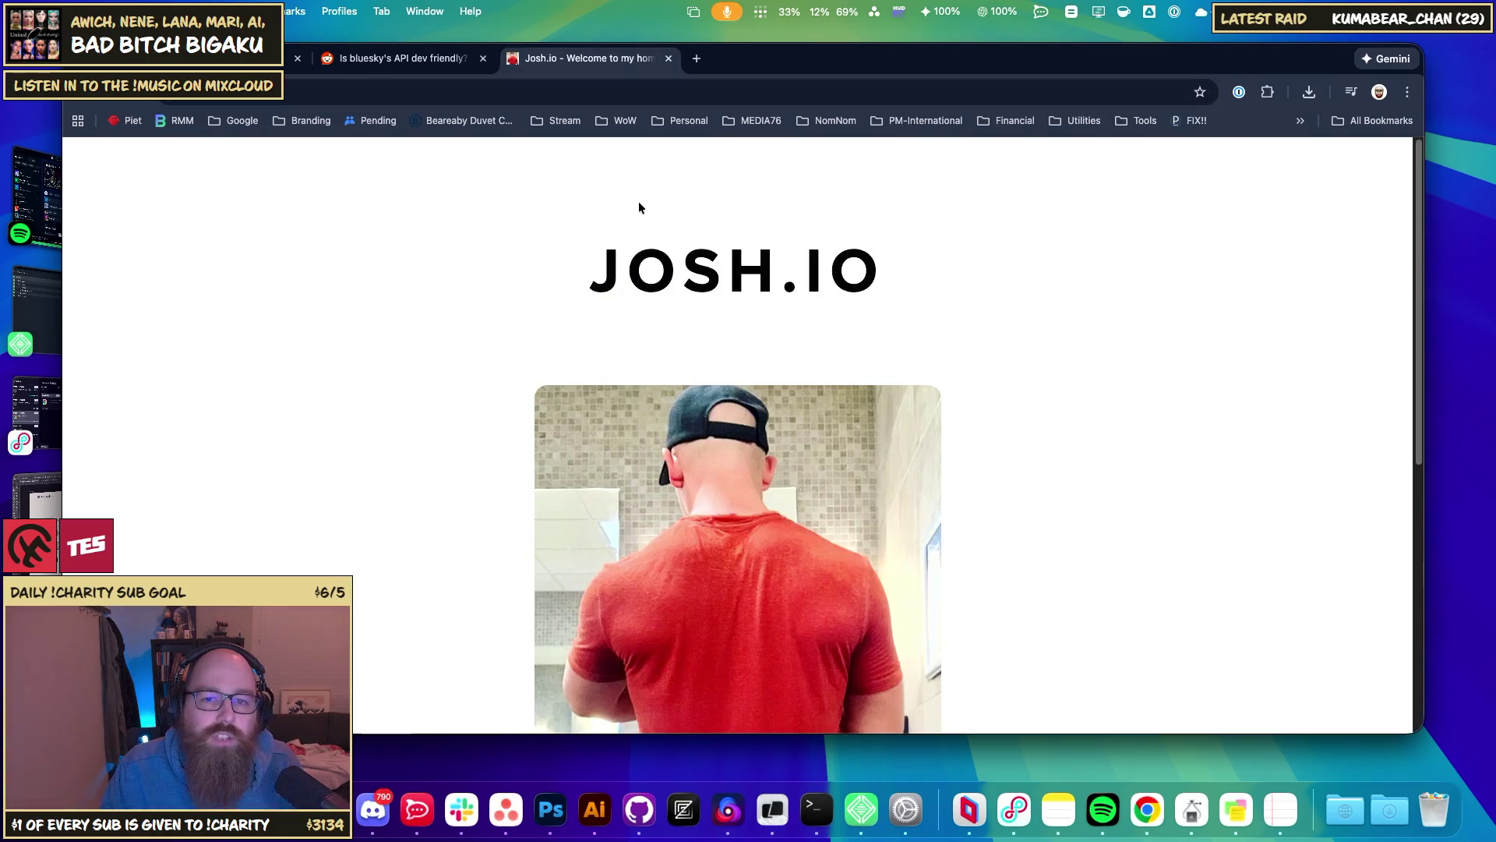
left_click(293, 91)
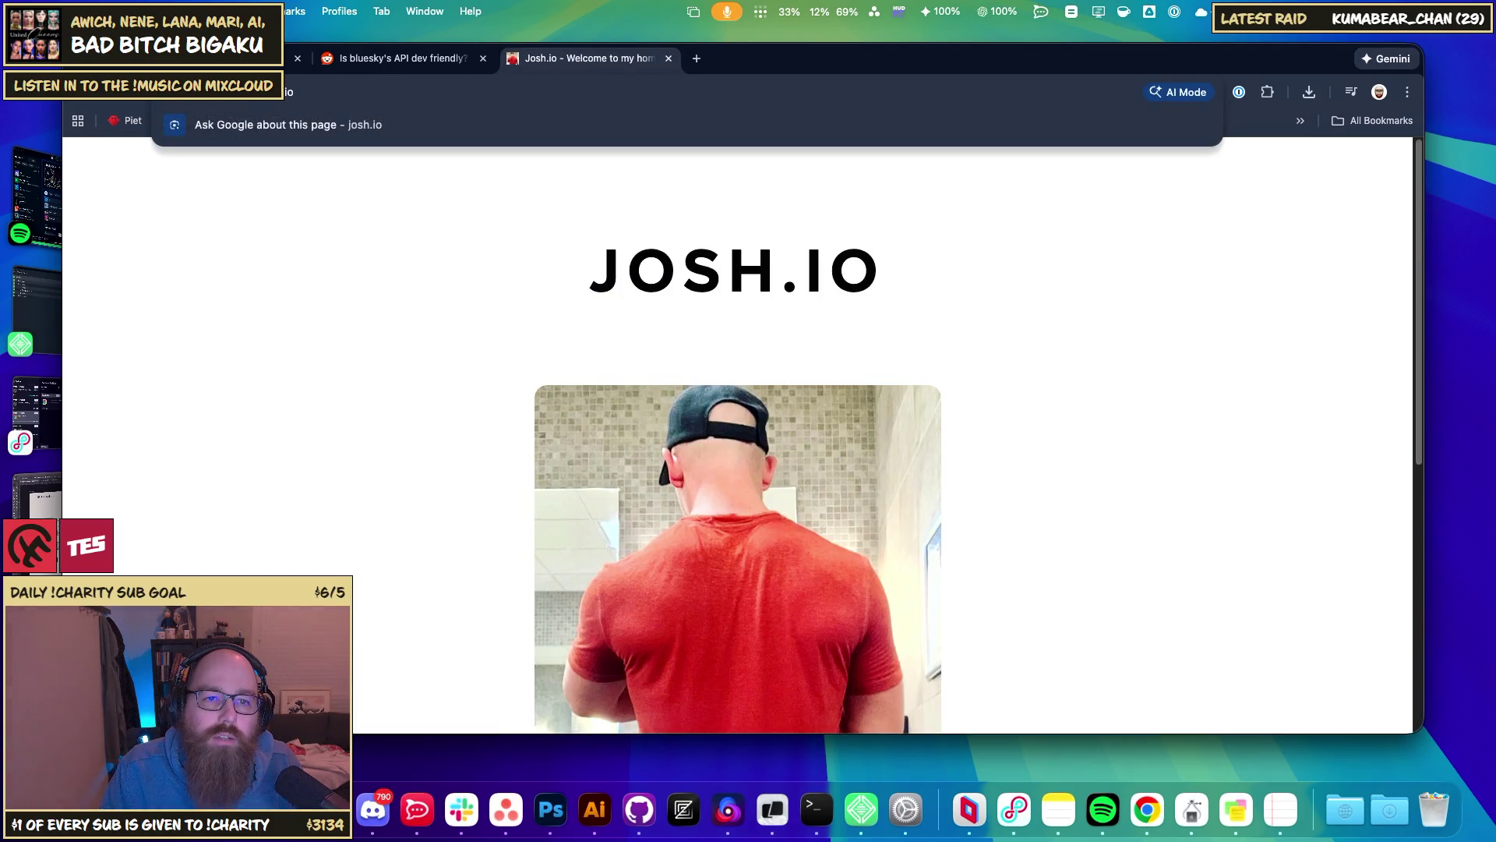
key("Left")
key("Left")
key("Left")
type("ua")
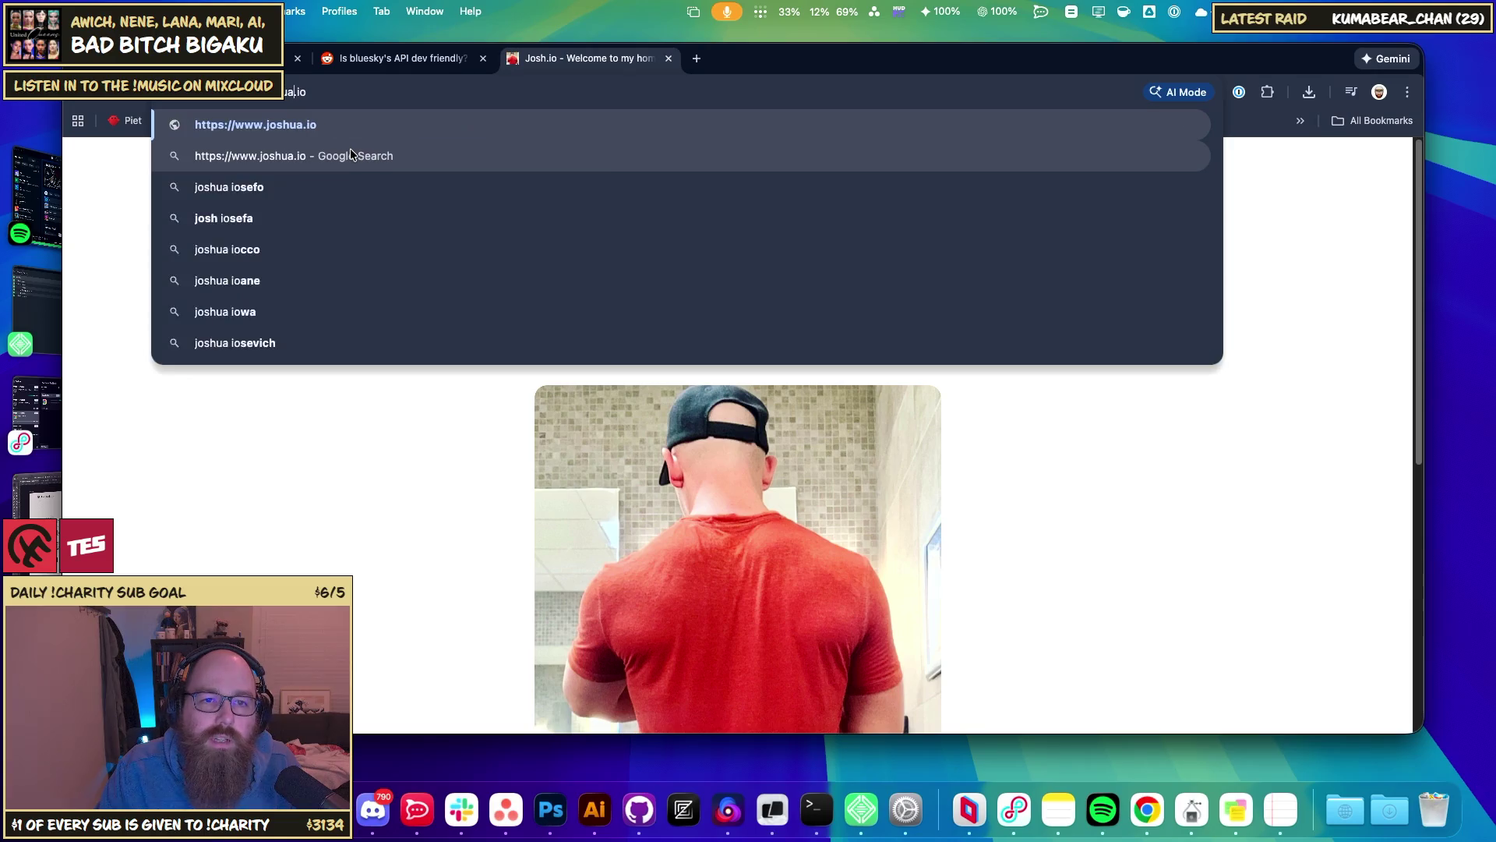
key("Return")
left_click(373, 90)
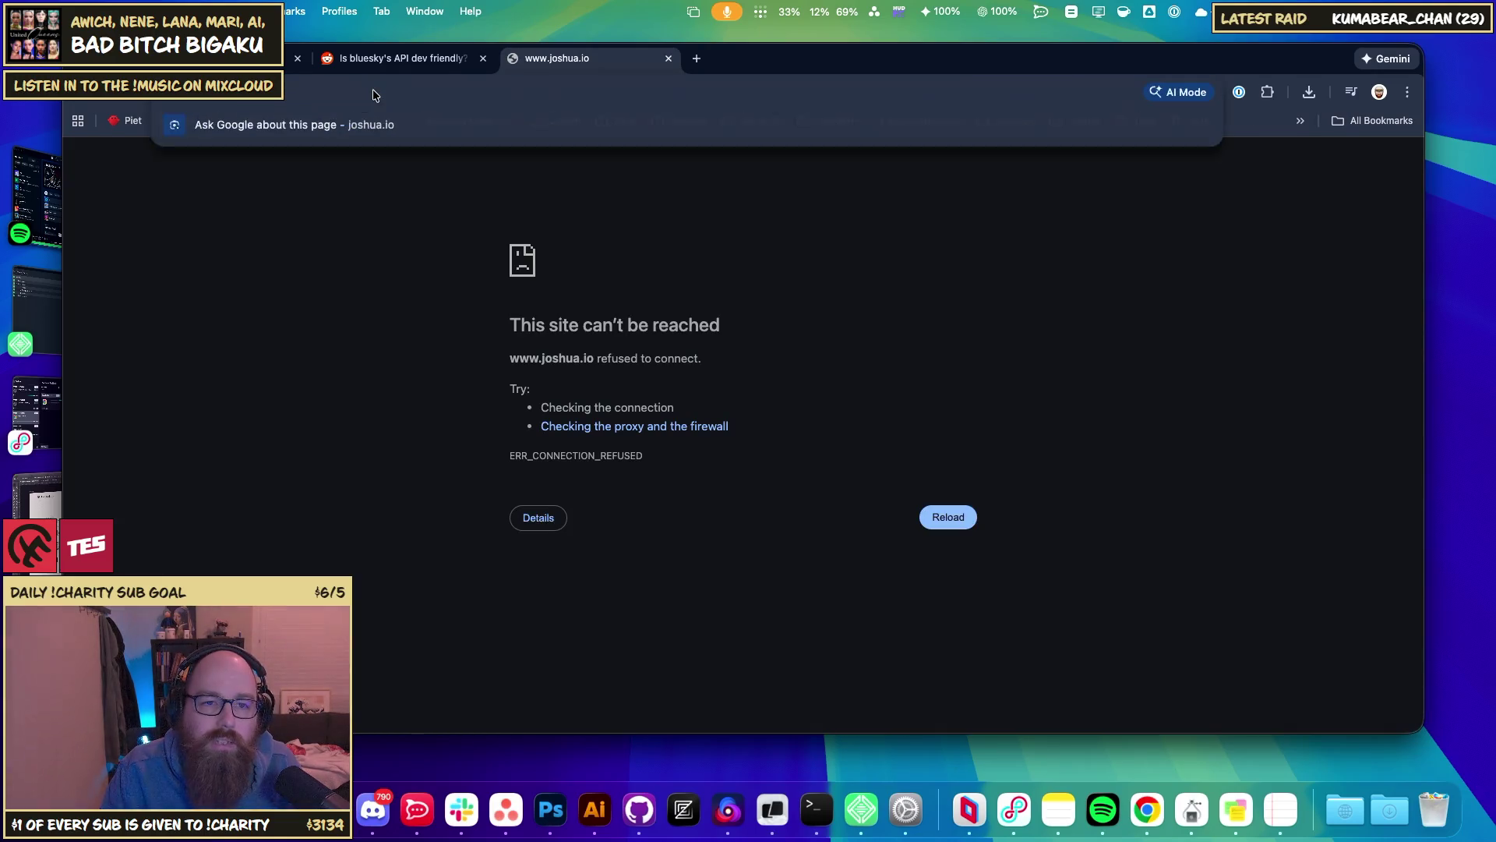
type("josh.io")
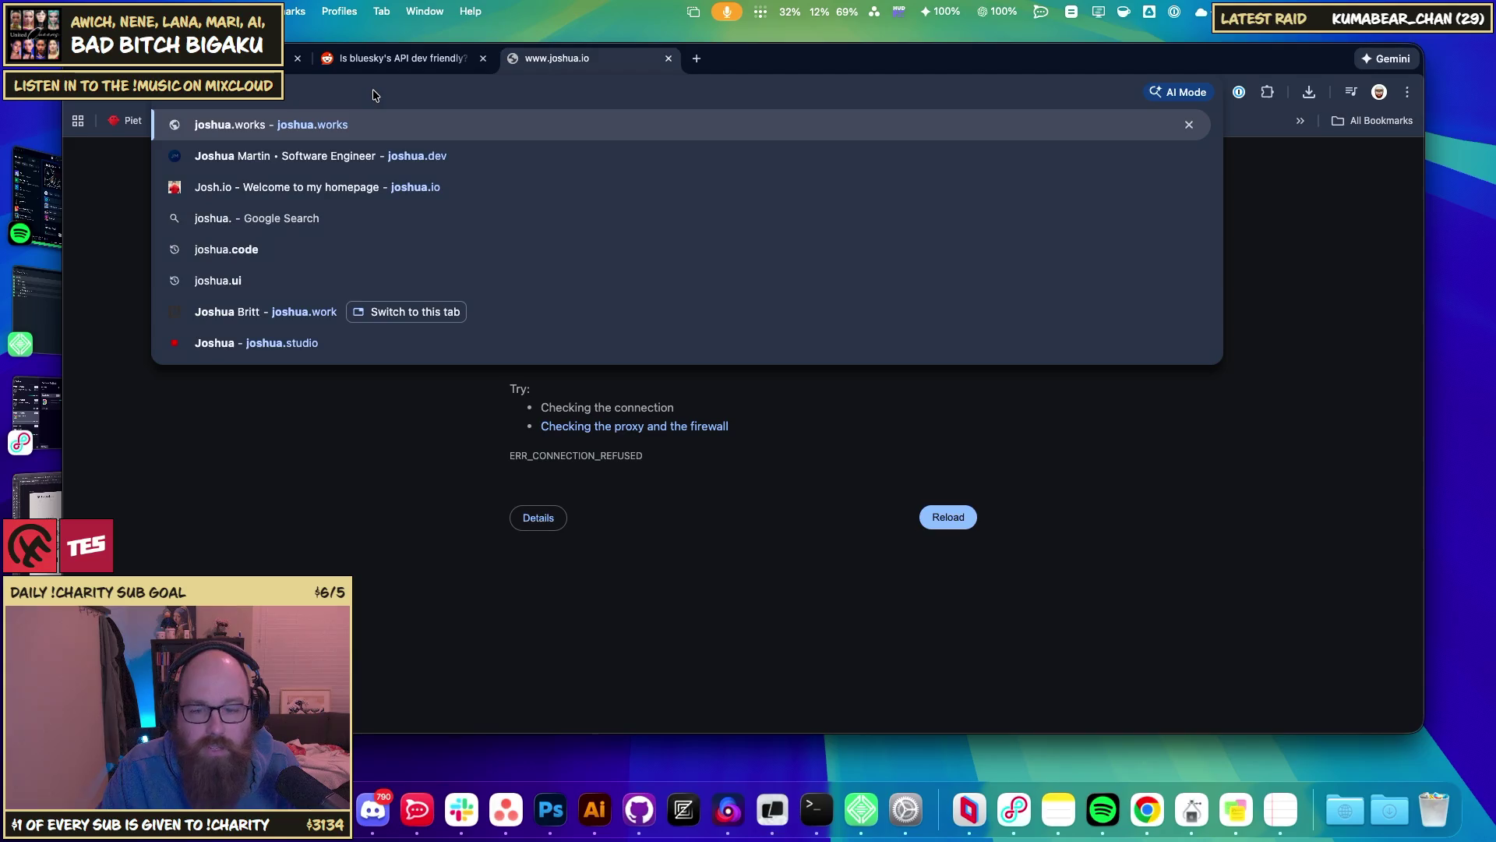
key("Return")
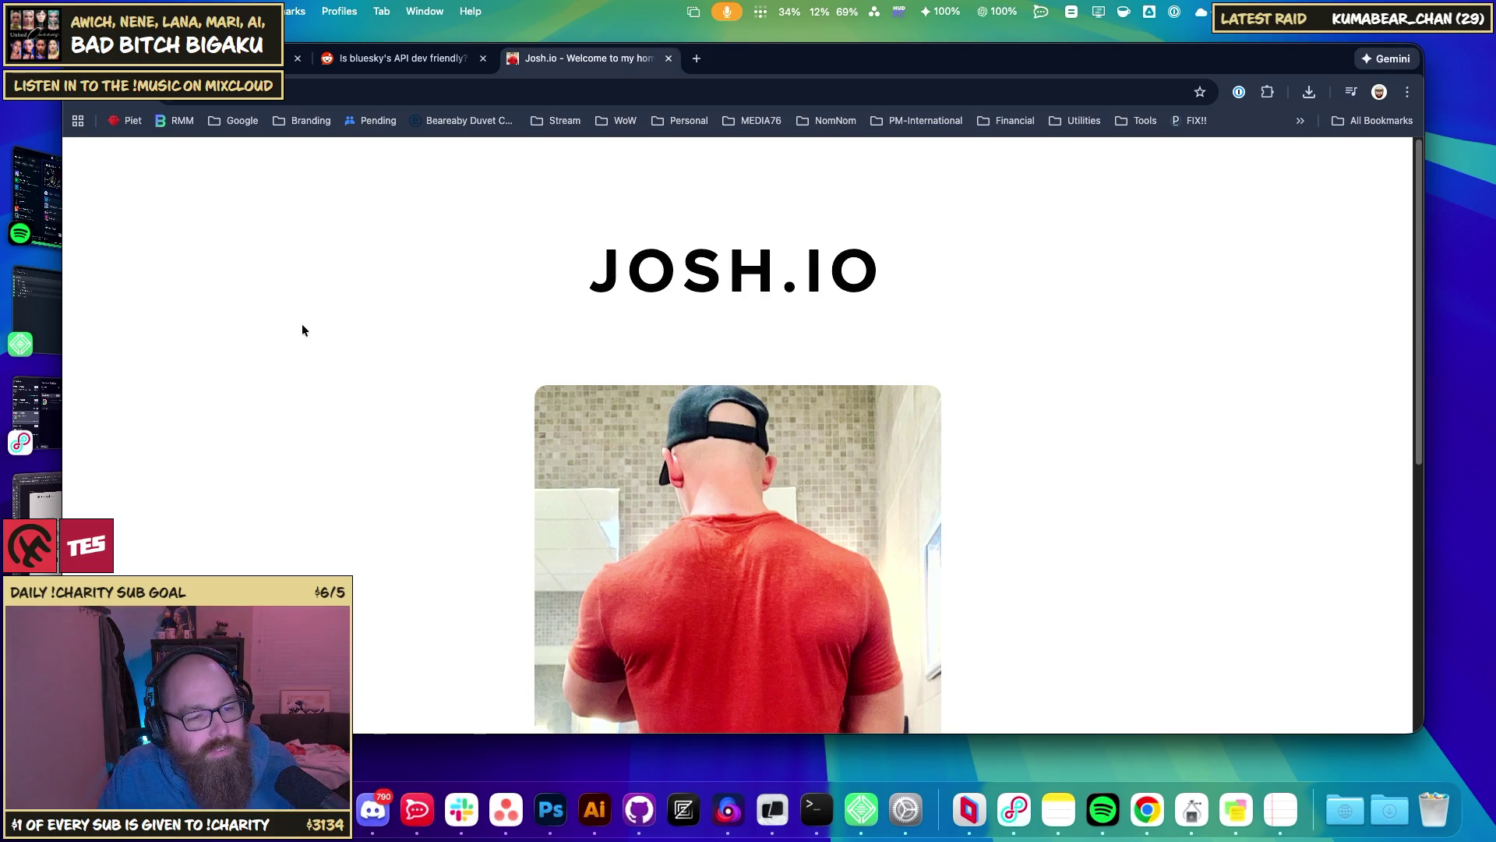
Step: Visit bri.tt from the address bar
left_click(234, 92)
type("br")
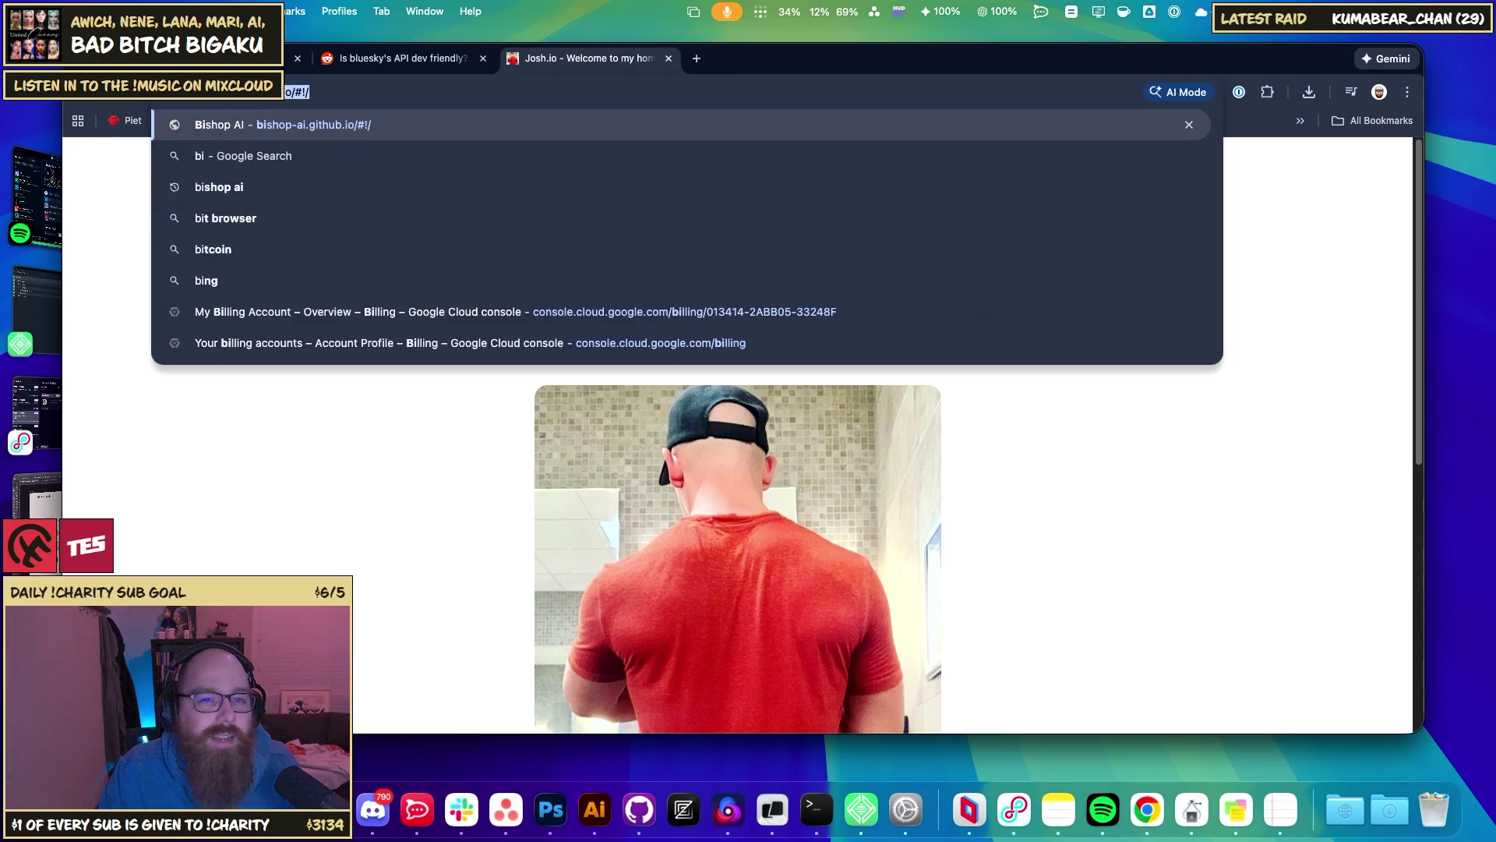
key("BackSpace")
key("BackSpace")
key("BackSpace")
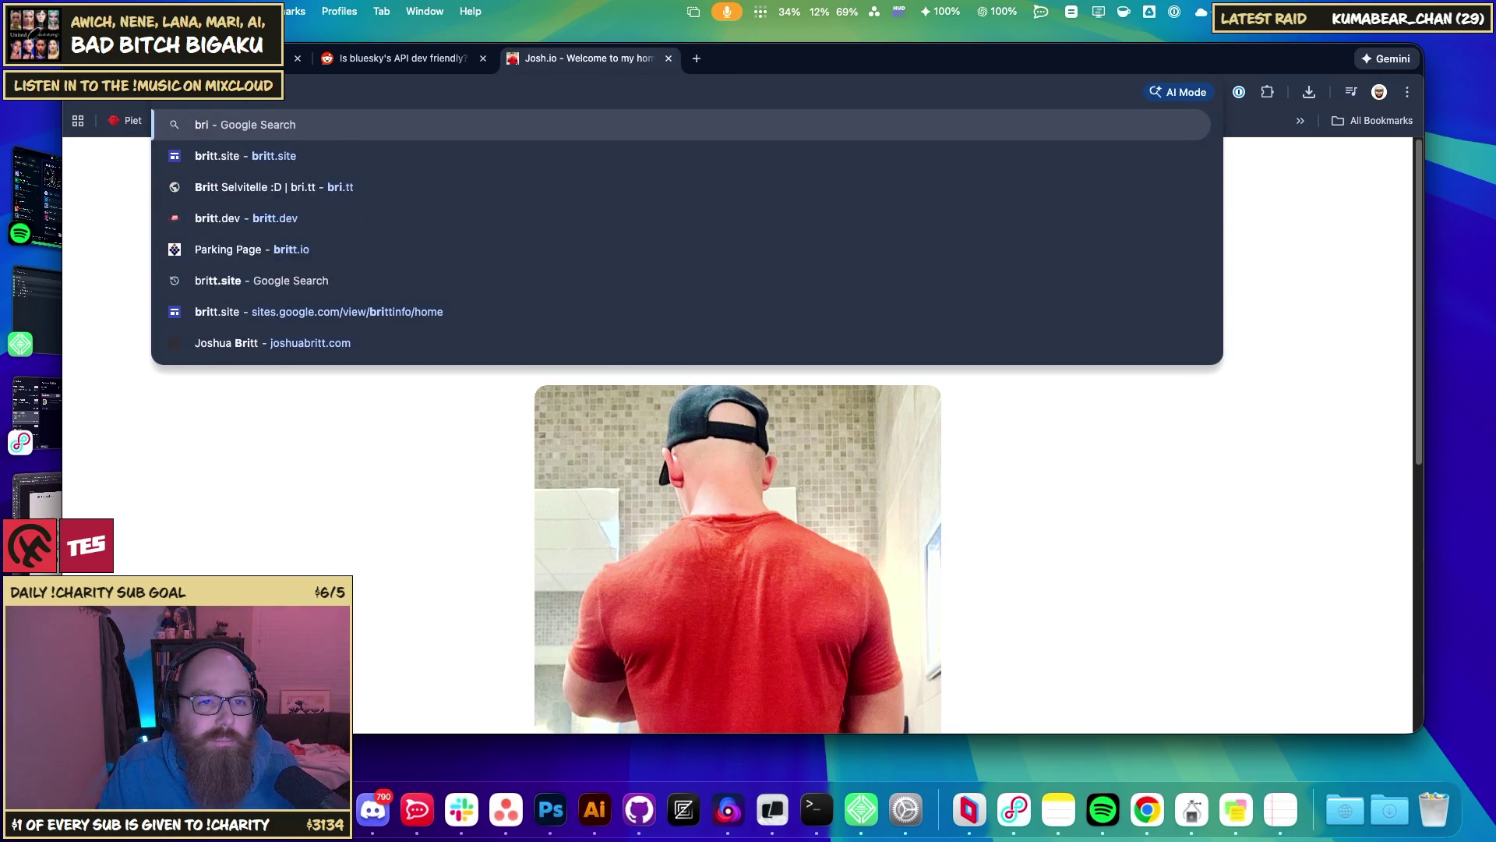
type(".tt")
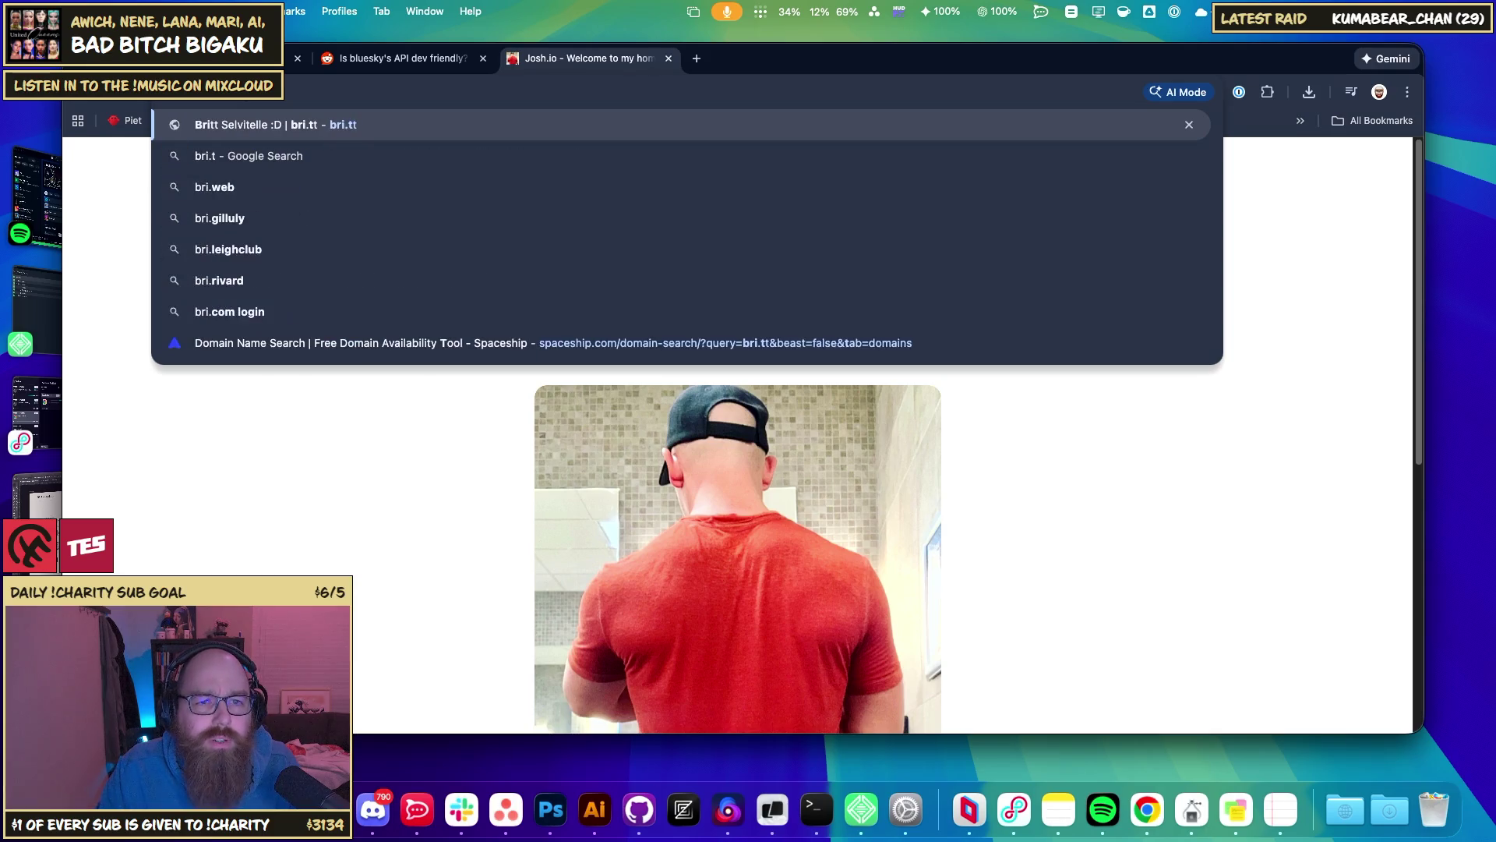
key("Return")
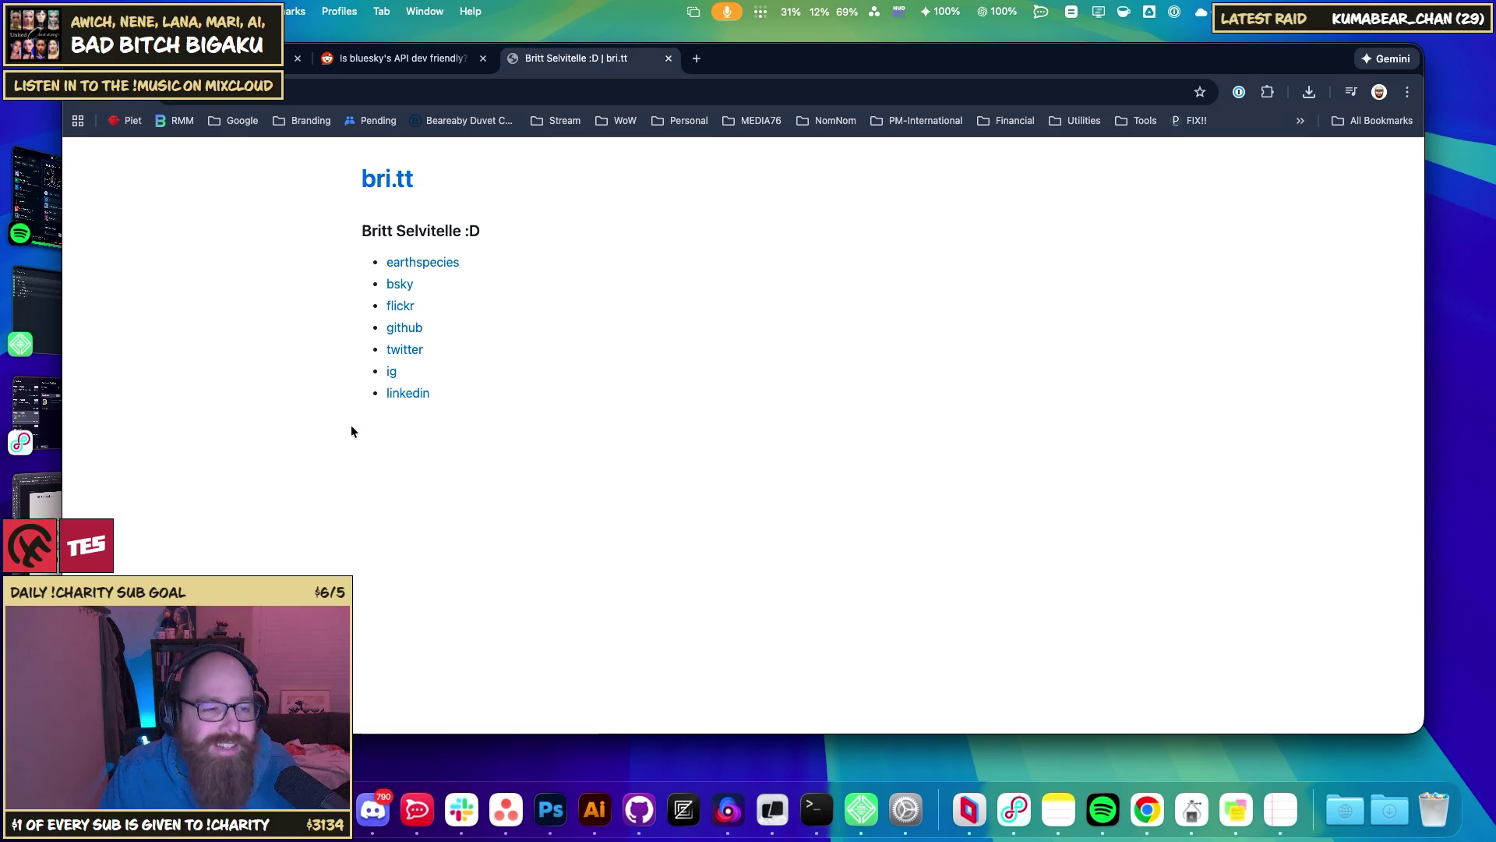
Step: Load the josh.ua homepage in the same tab
key("super+l")
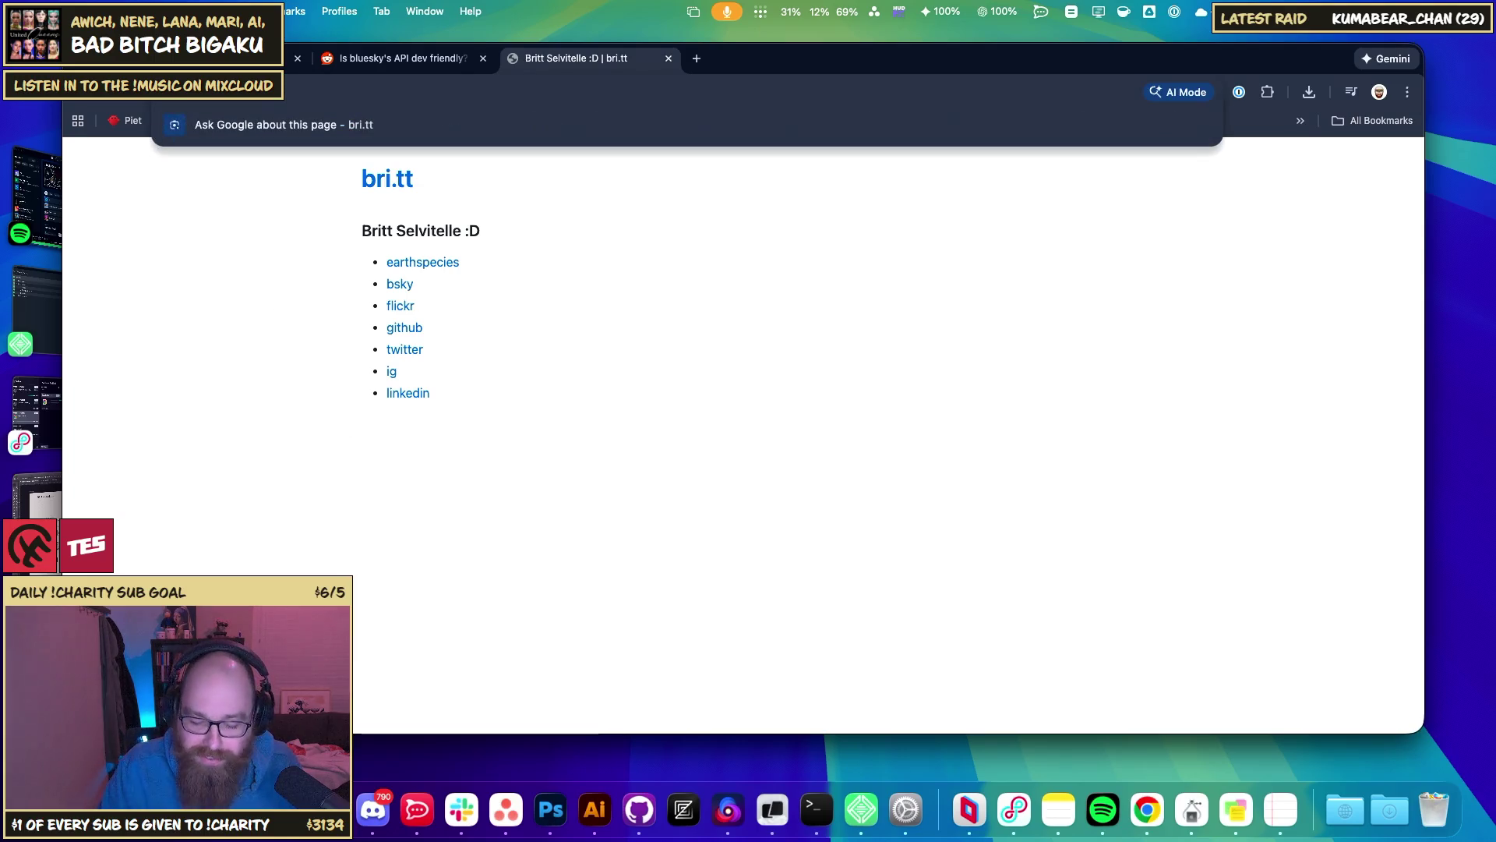
type("josh.ua")
key("Return")
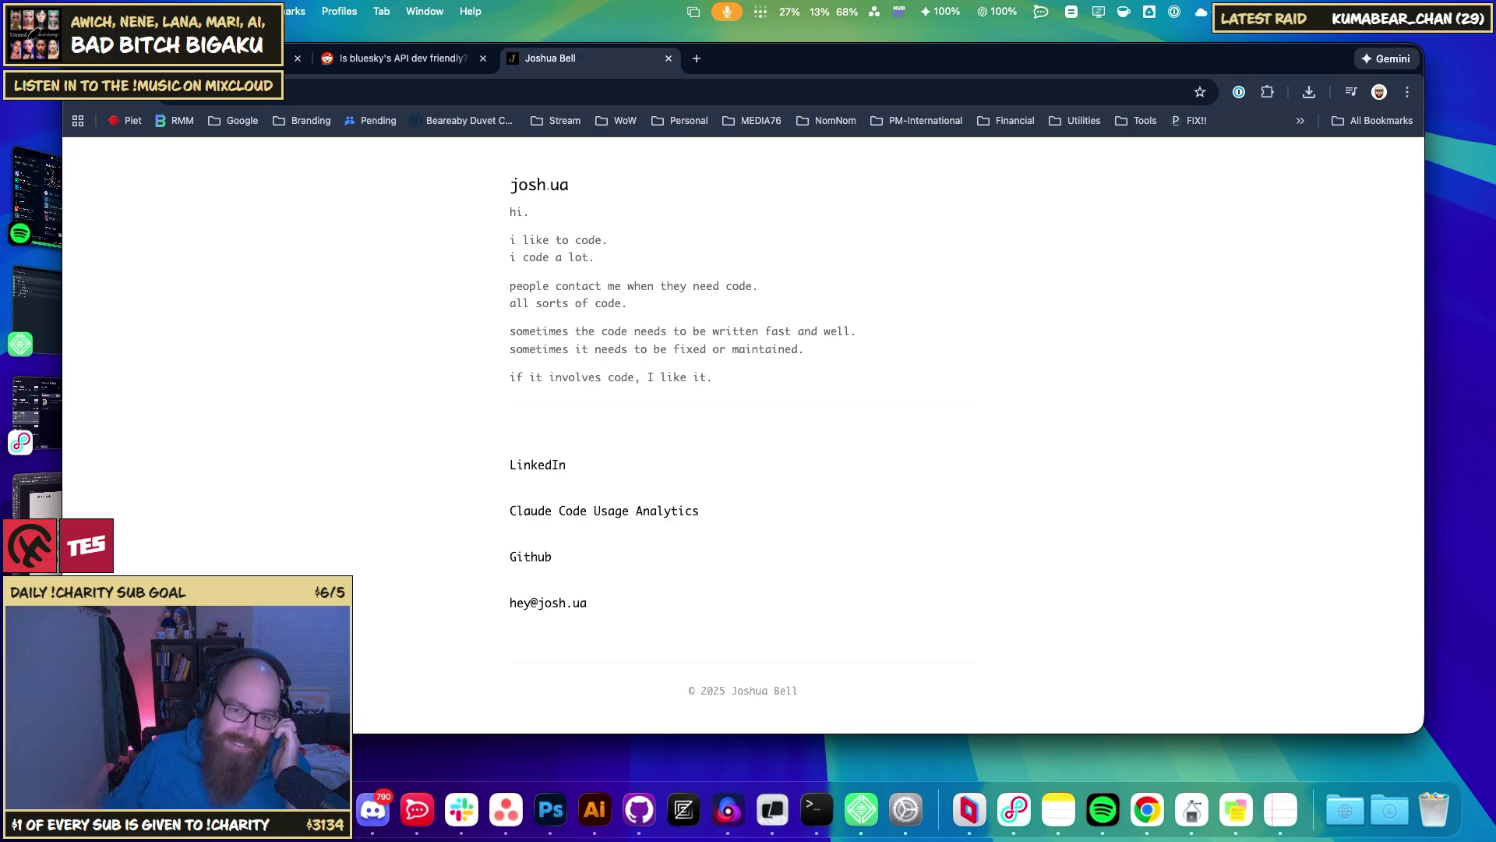
Step: Open the linked GitHub profile and filter its activity to February 4
left_click(538, 557)
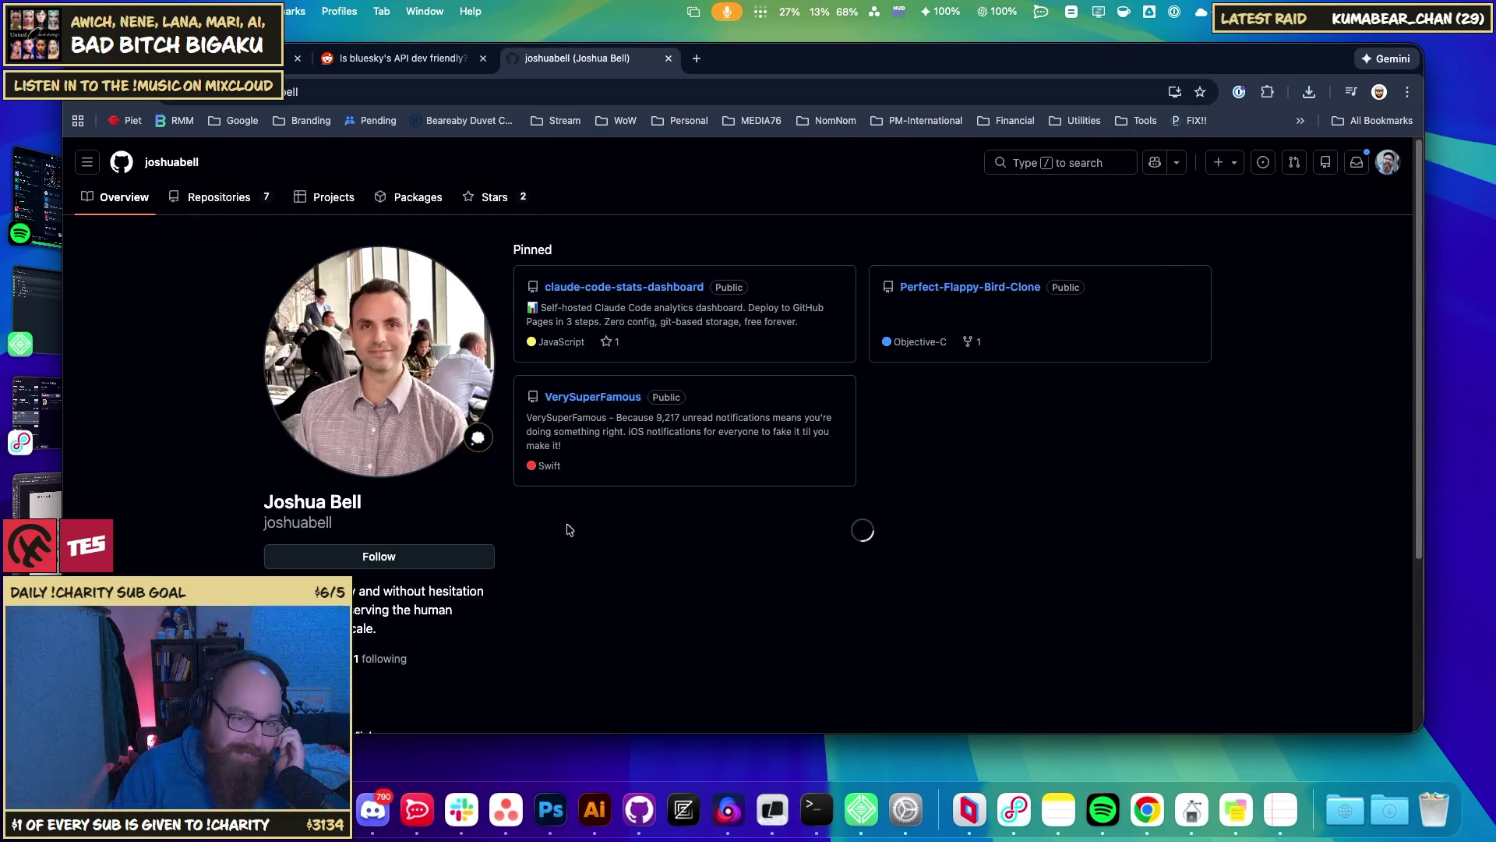
left_click(394, 559)
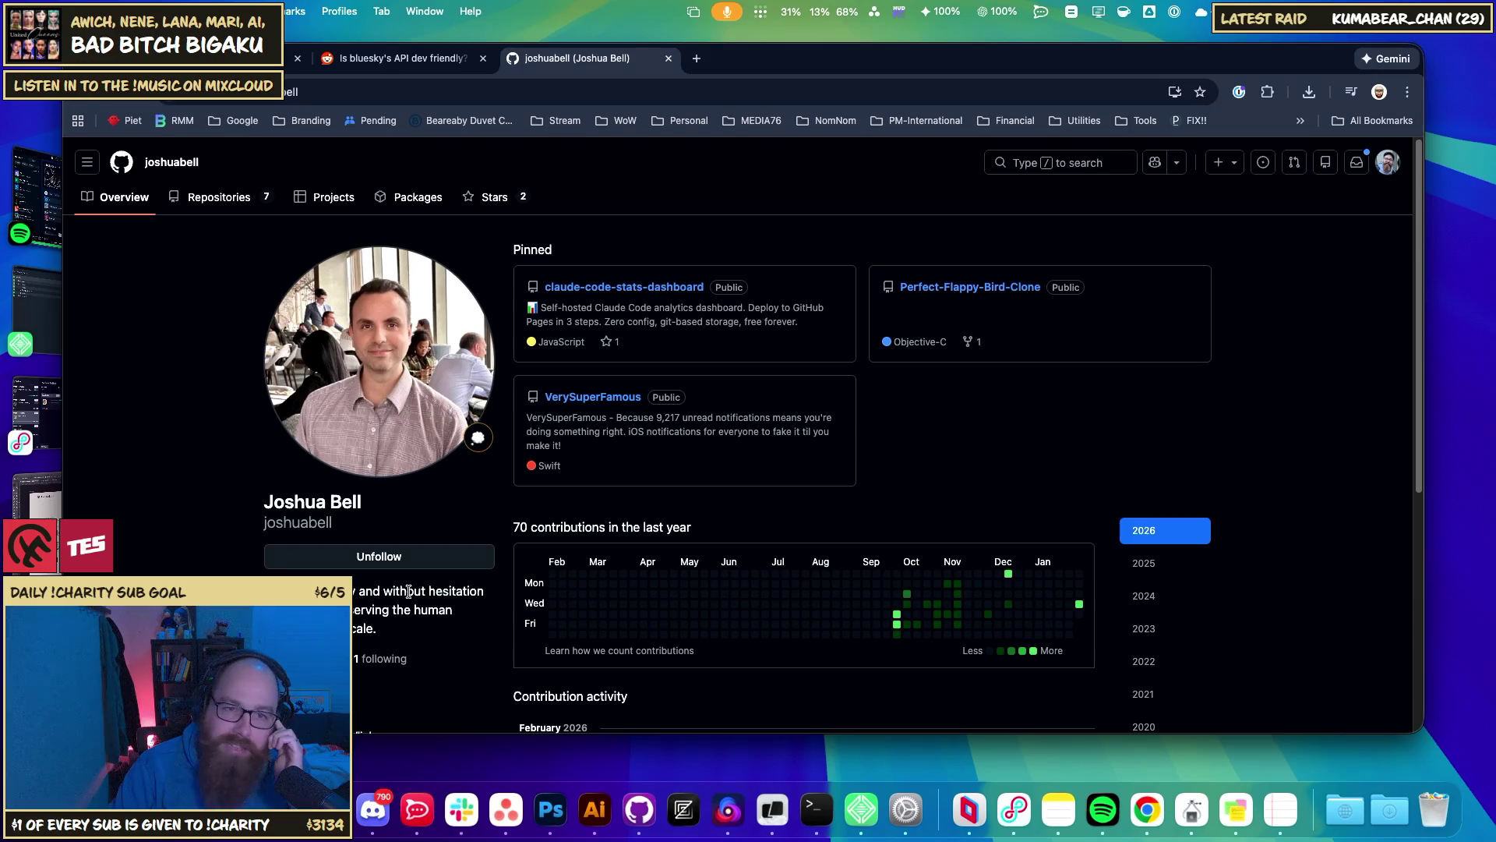
scroll(468, 561, "down", 3)
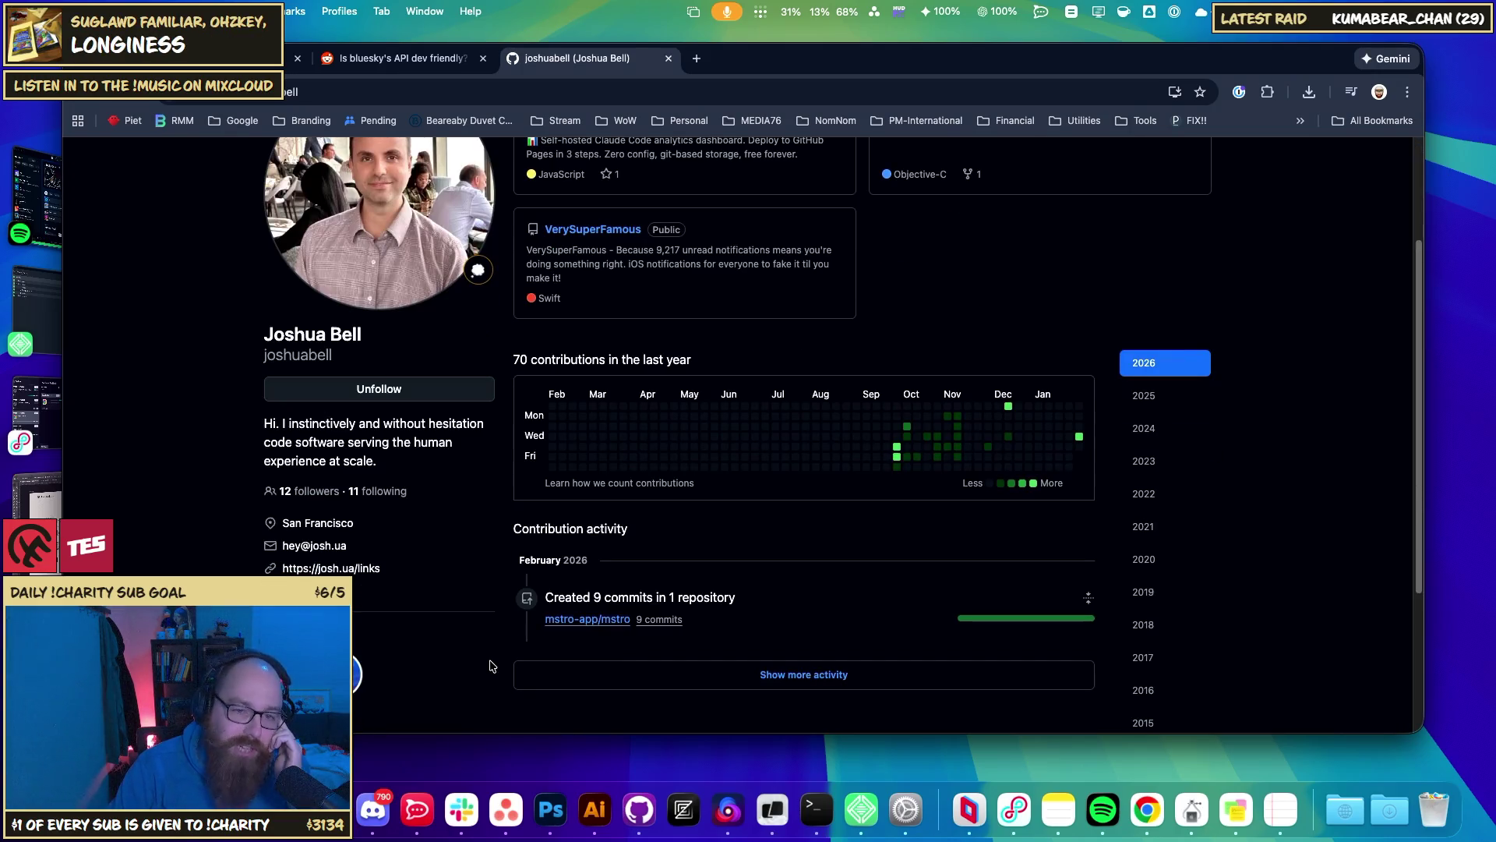
scroll(442, 556, "up", 3)
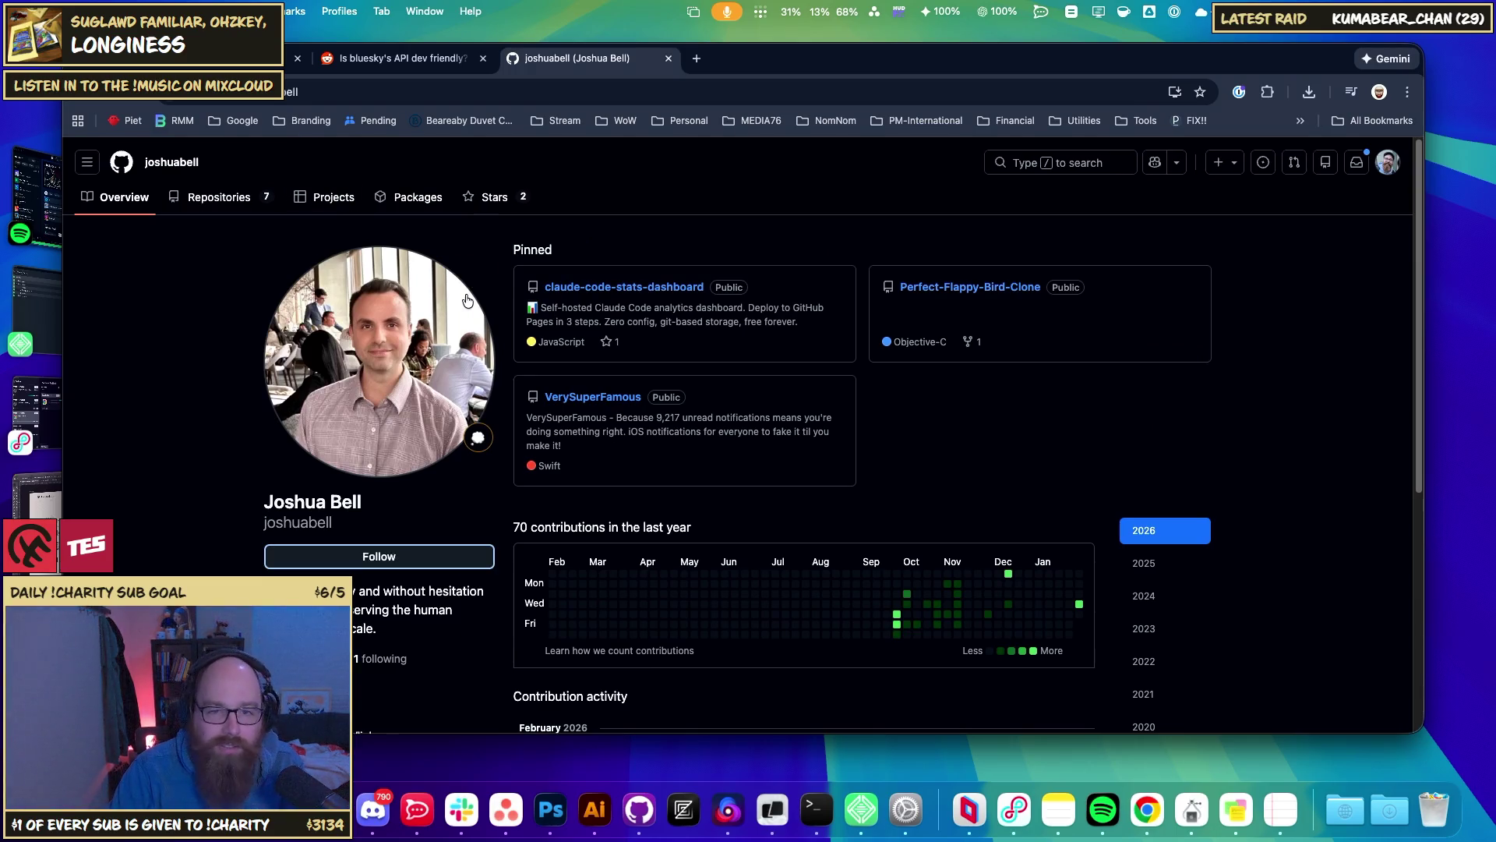
mouse_move(1080, 605)
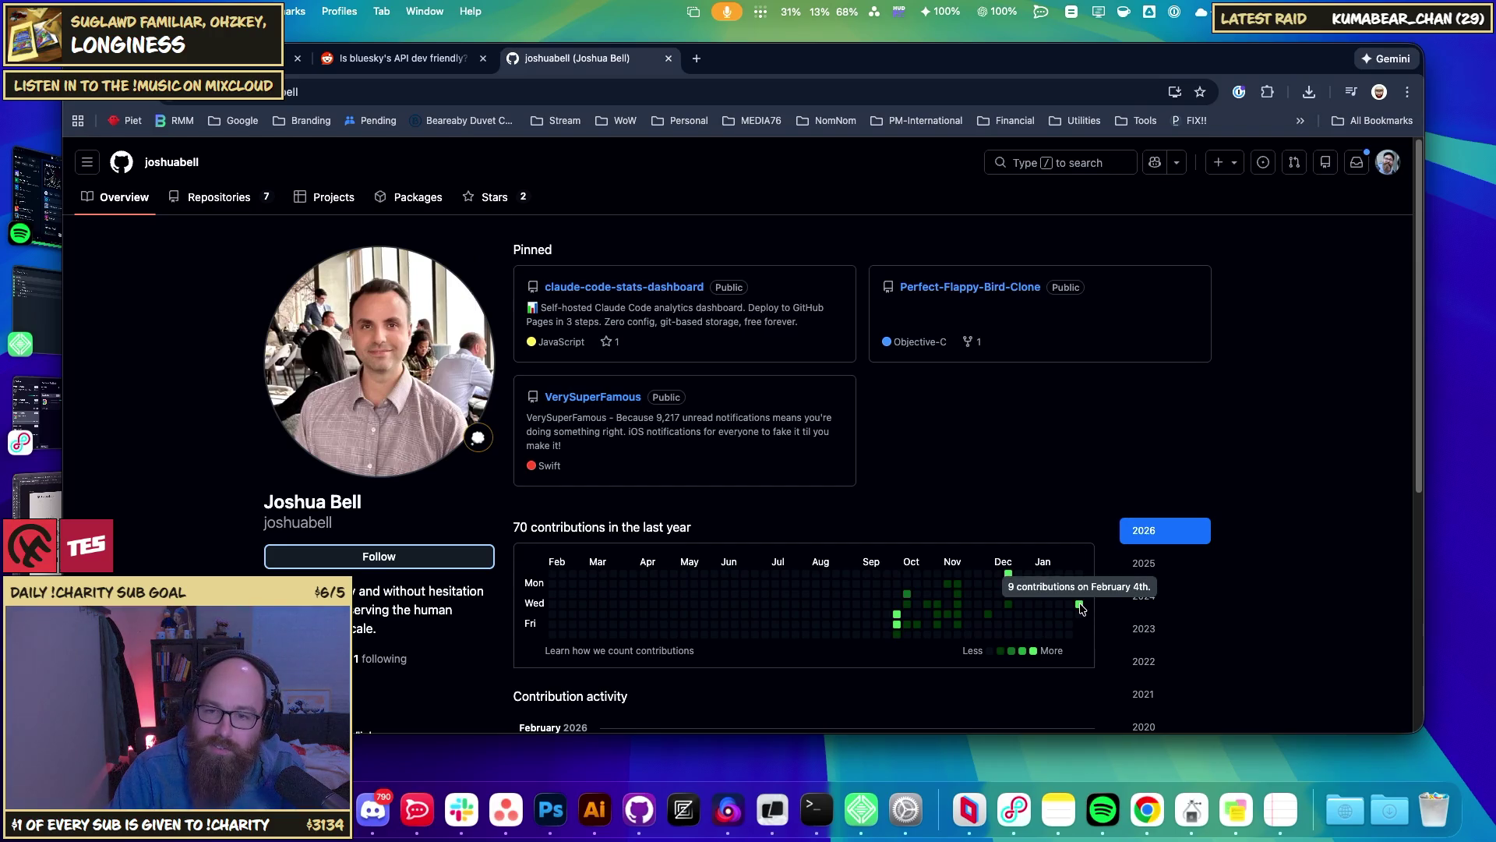
left_click(1080, 606)
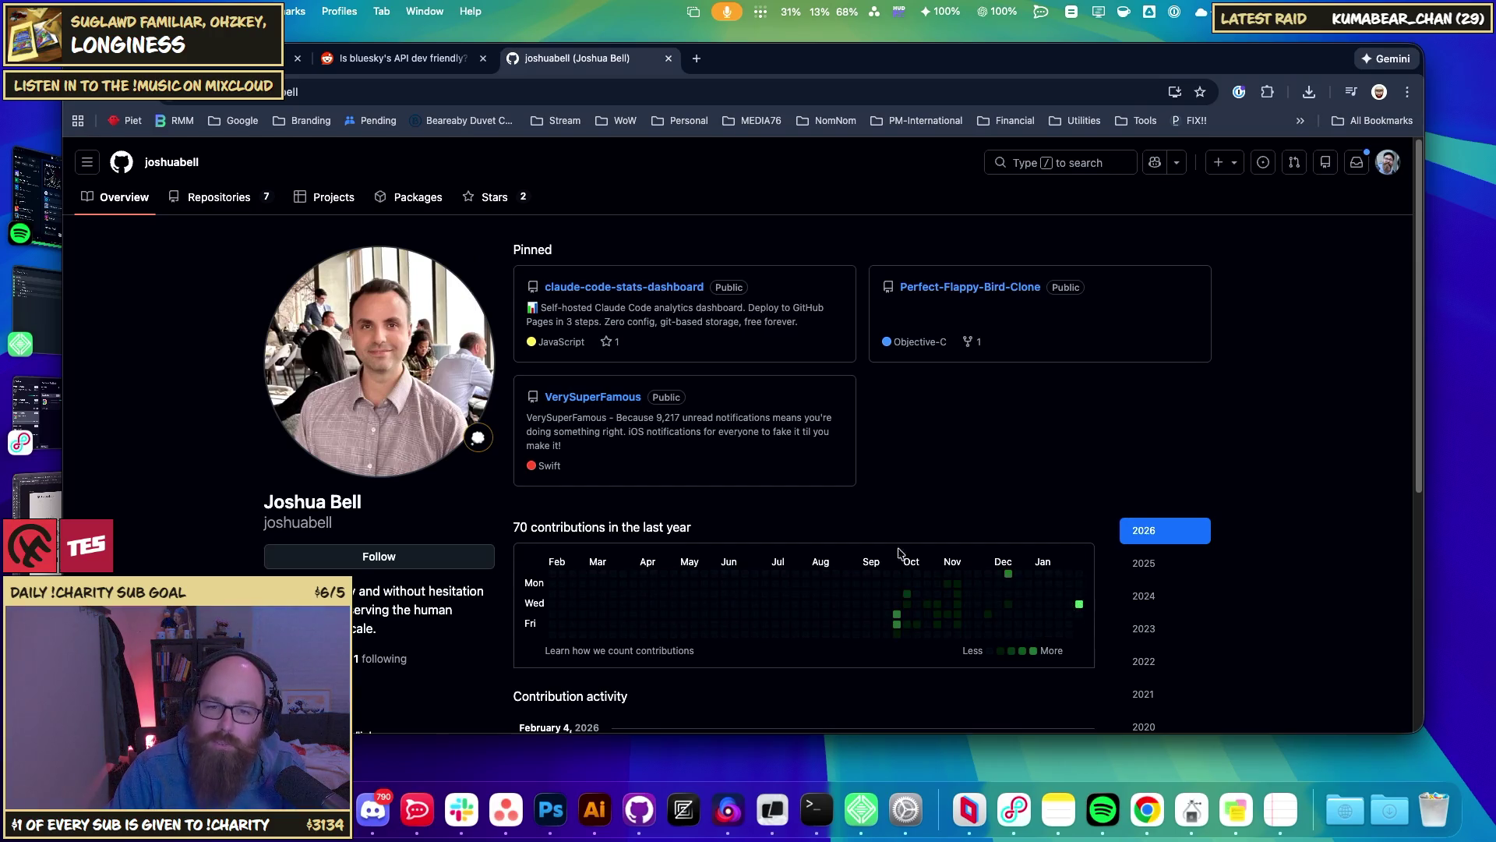
Step: Open the mstro-app/mstro repository, skim its README, then close the tab
scroll(894, 551, "down", 3)
left_click(582, 592)
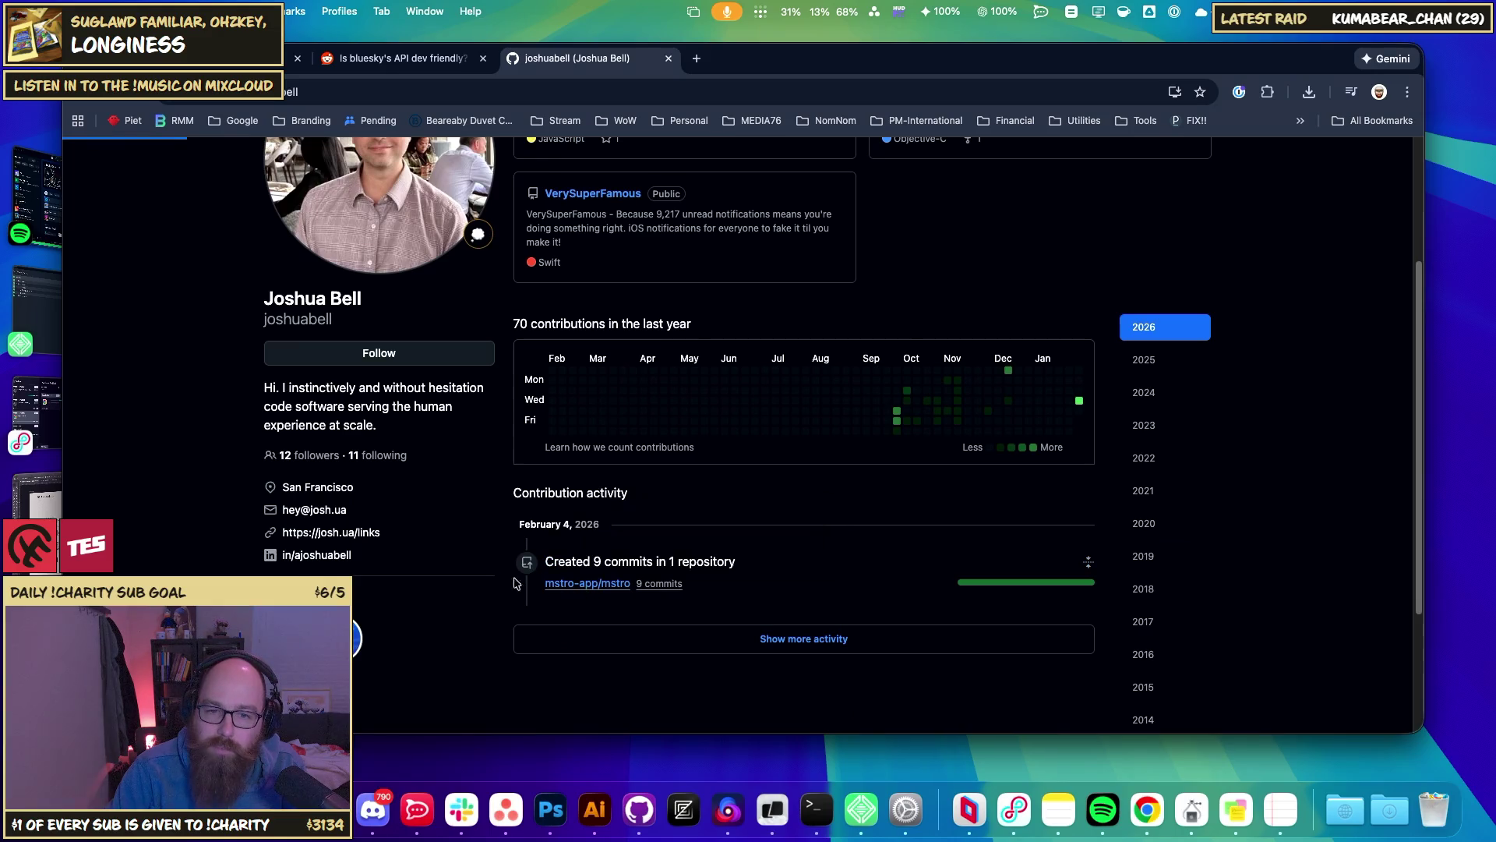
scroll(436, 507, "down", 10)
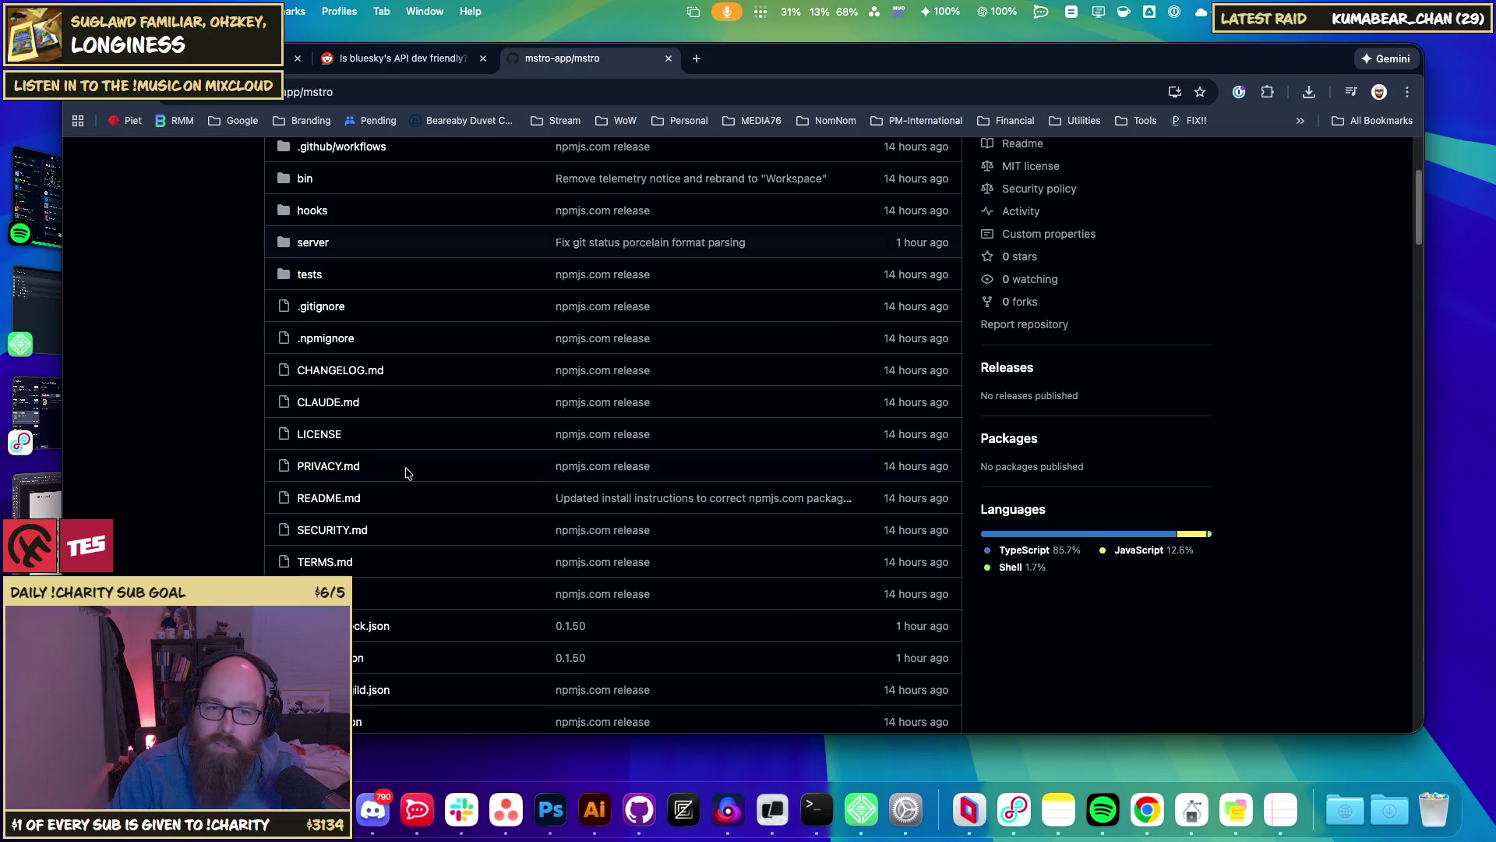
left_click_drag(308, 448, 435, 459)
left_click(433, 459)
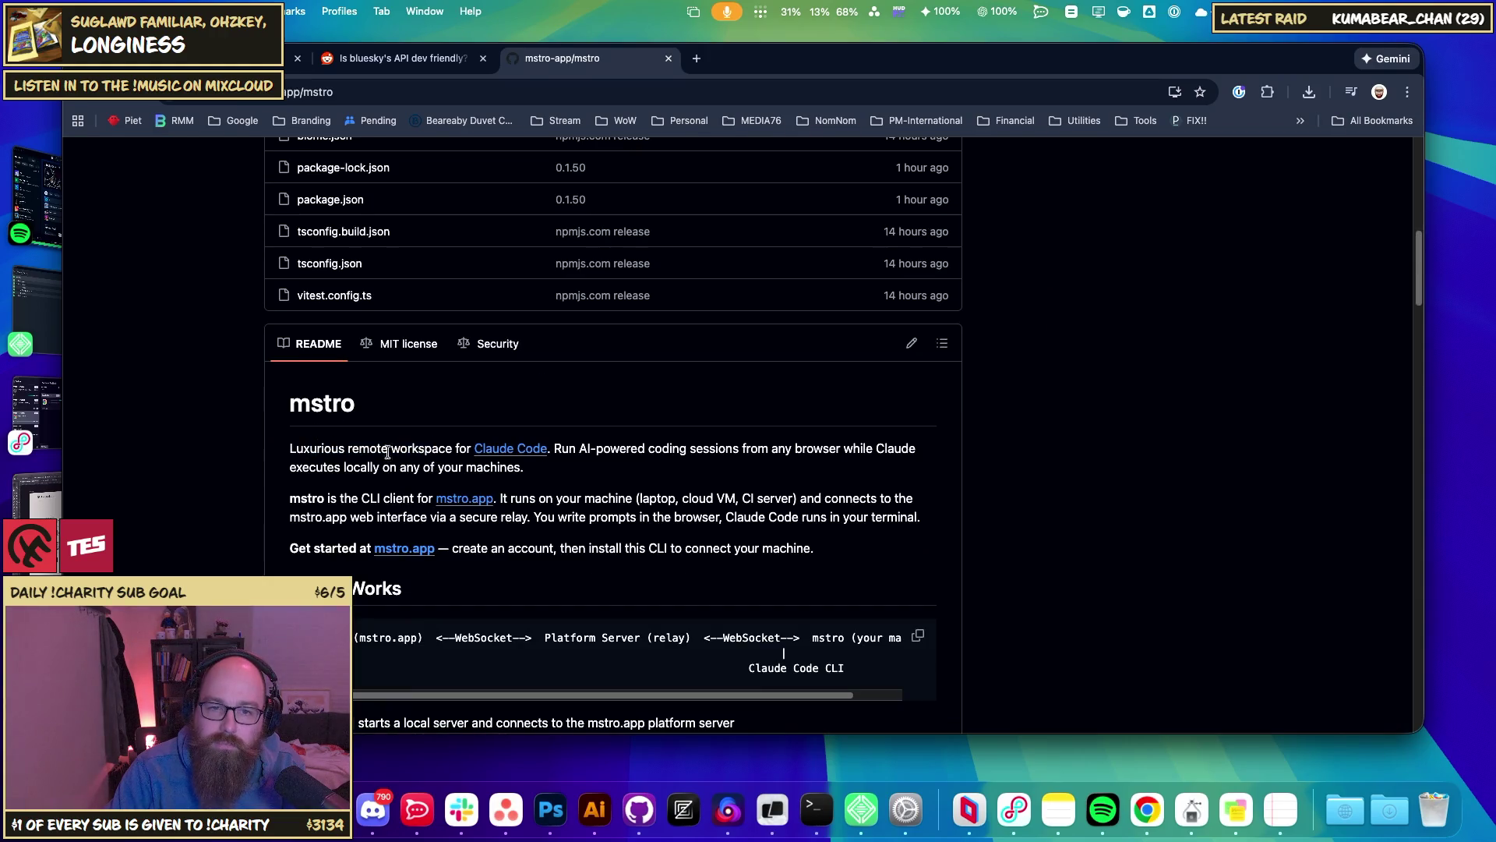
left_click(668, 58)
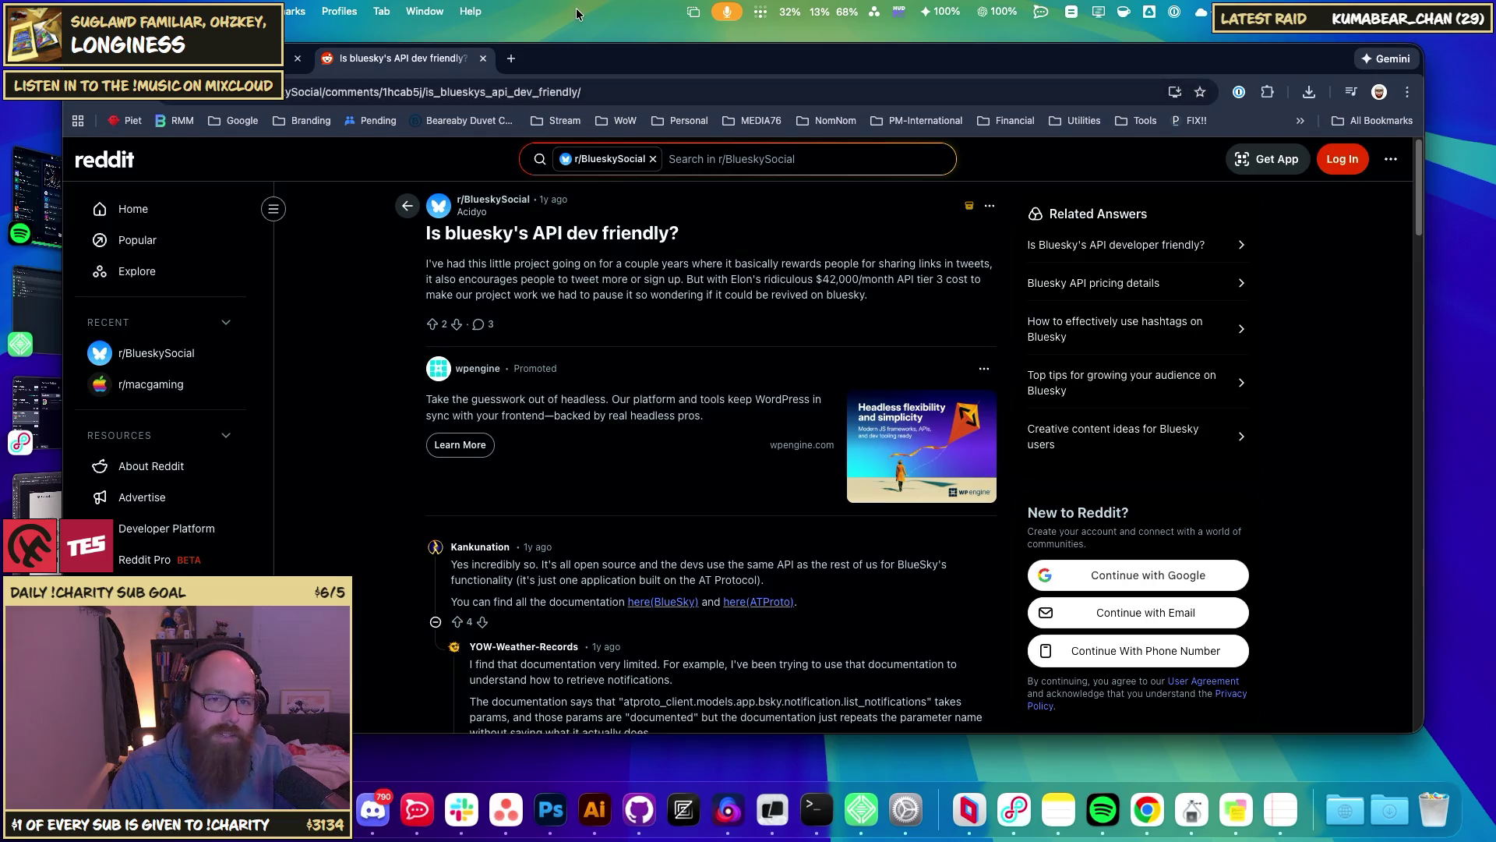
Step: Load joshua.work in a new tab, then switch back to the OpenClaw chat tab
left_click(512, 59)
type("joshua.work")
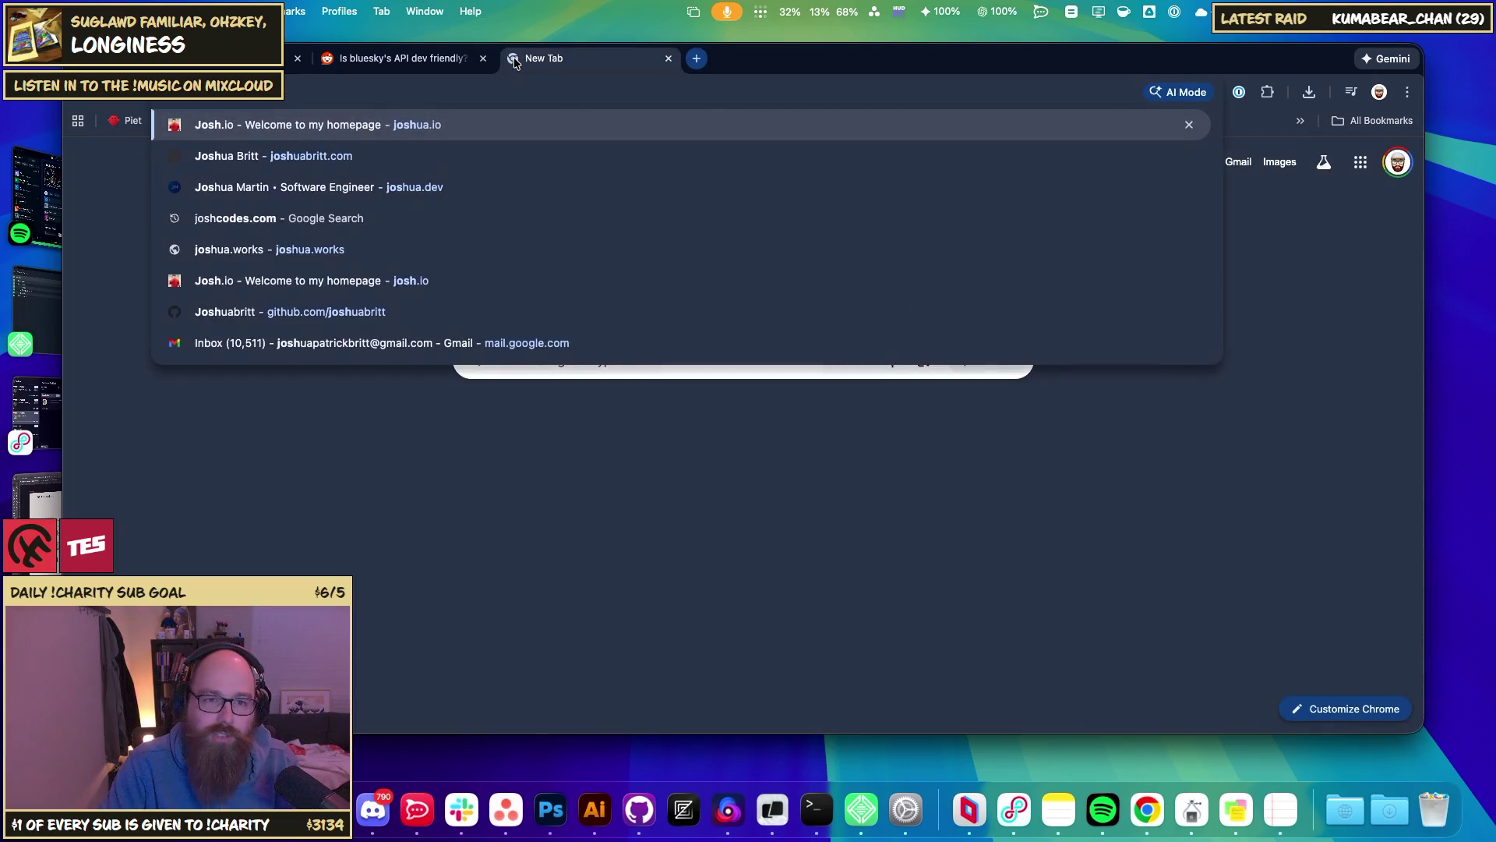
key("Delete")
key("Return")
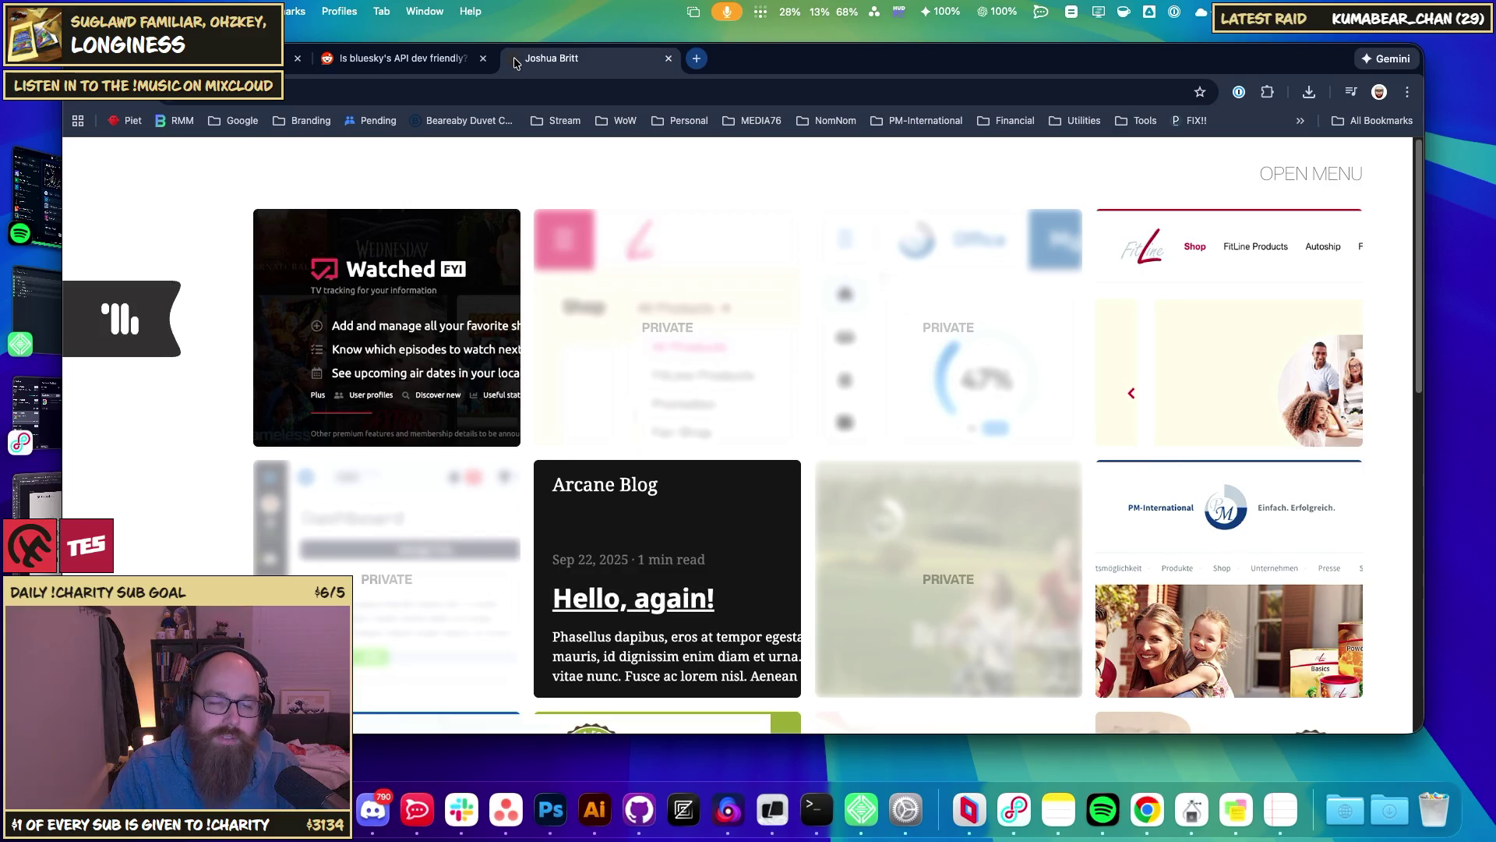
left_click(477, 60)
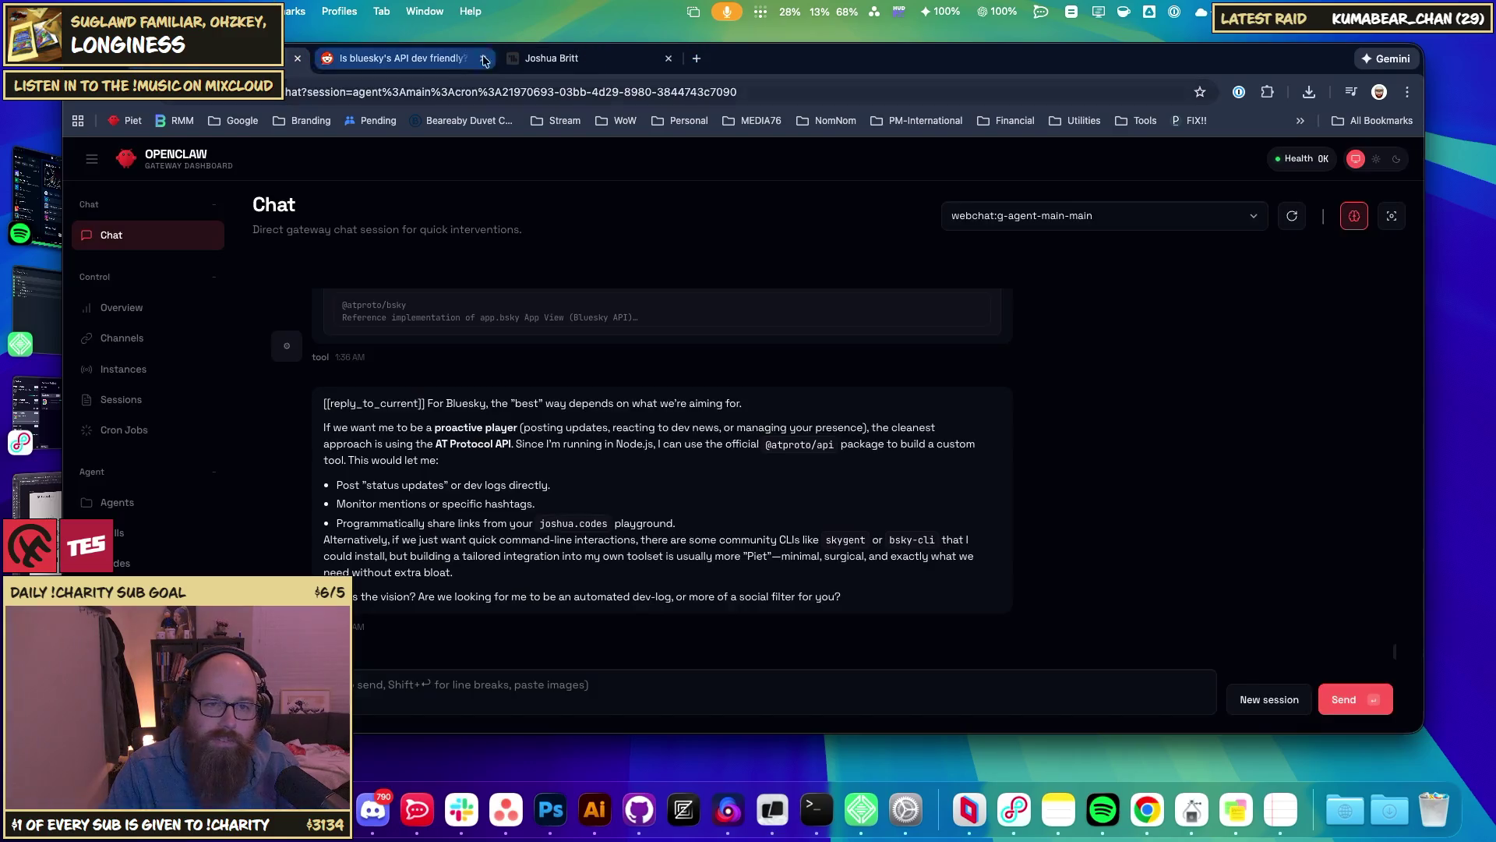
Step: Close the portfolio tab, load Open WebUI via 'ai.' in a new tab, and open its chat search
left_click(668, 58)
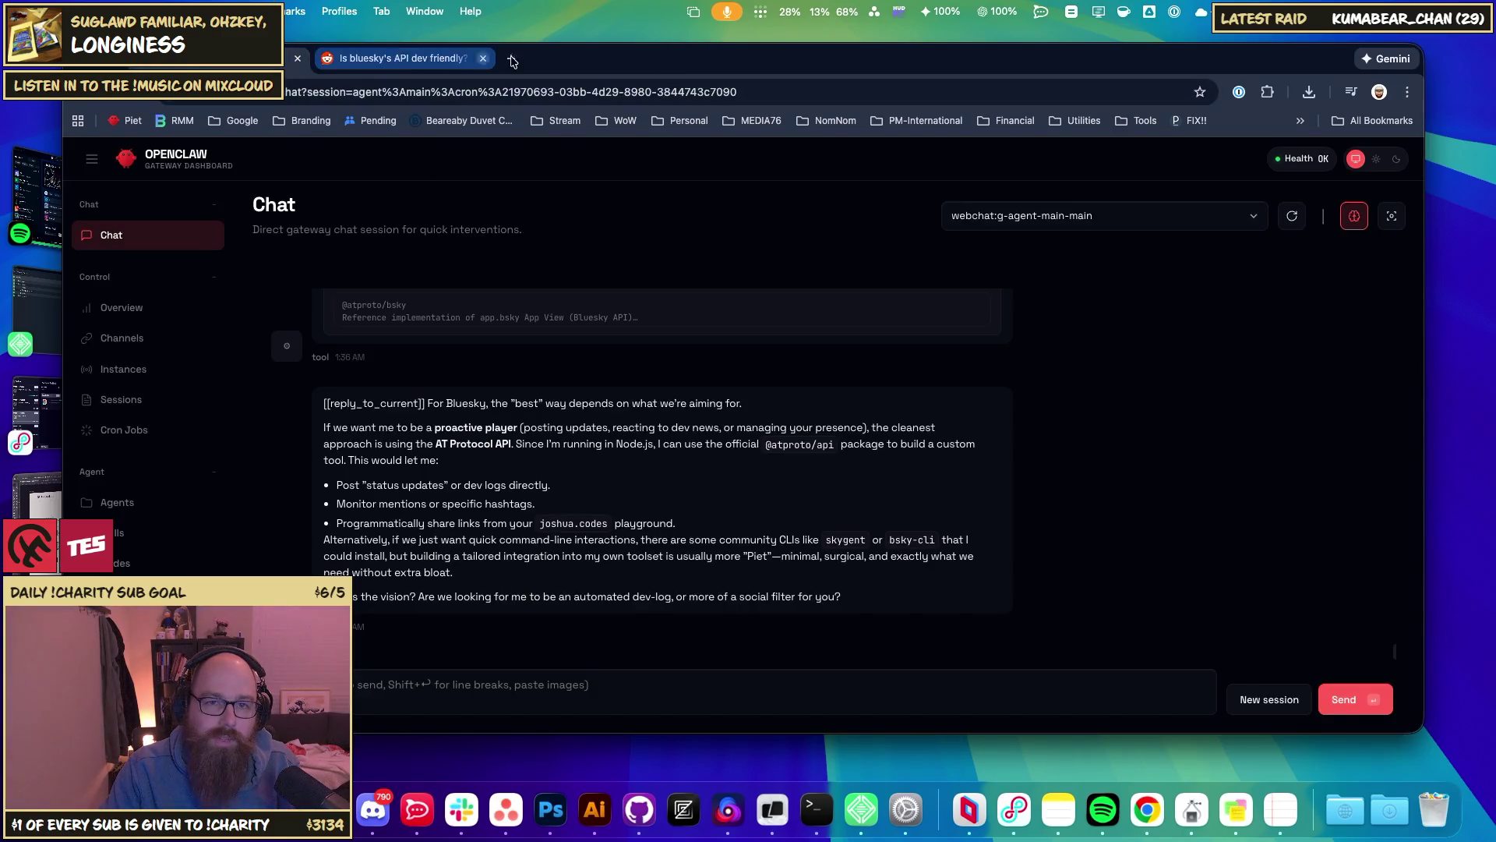
left_click(512, 58)
type("ai.")
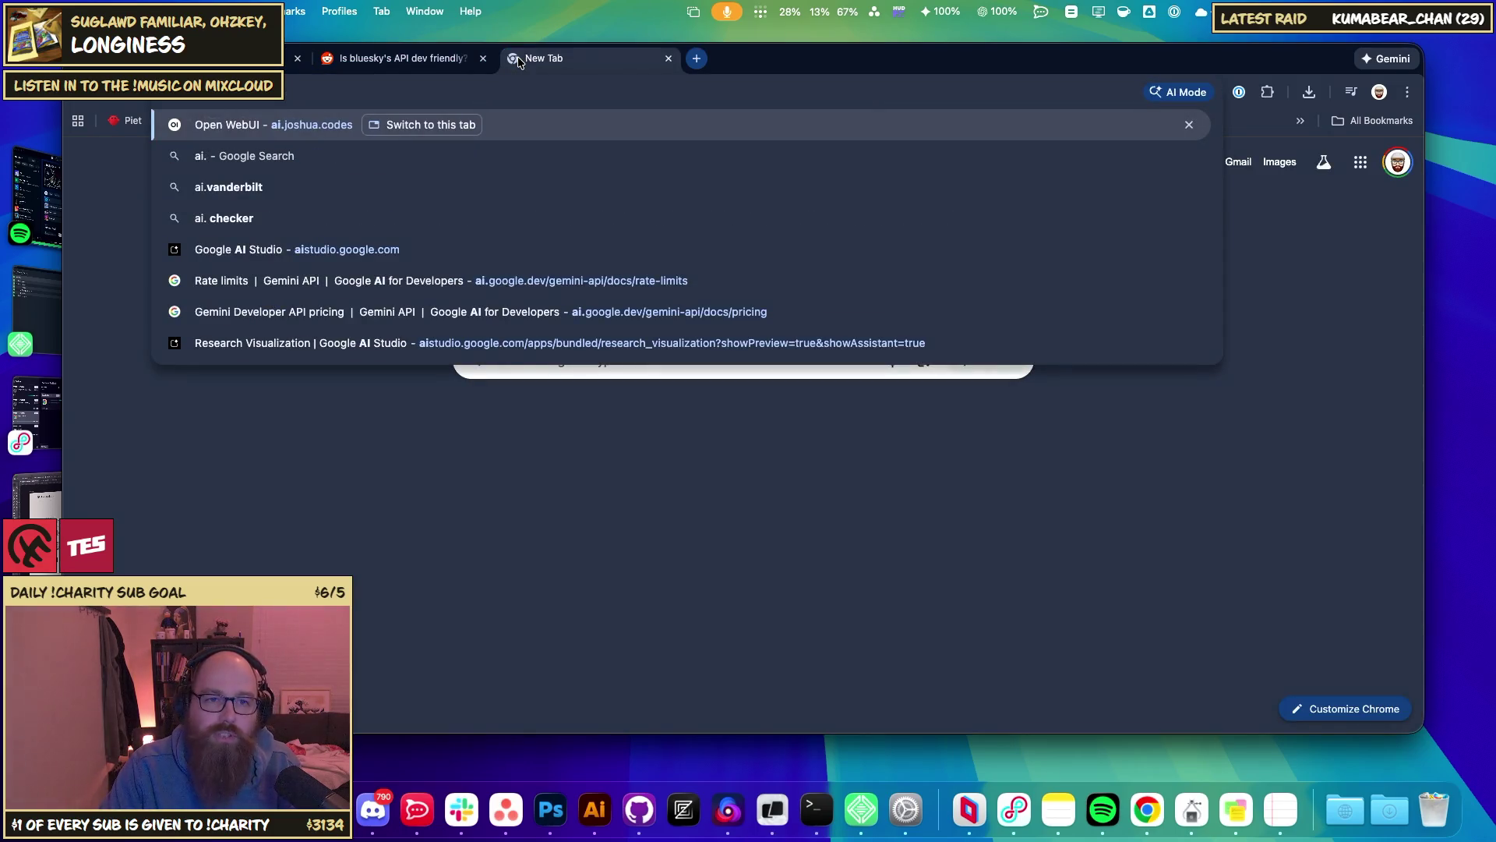
key("Return")
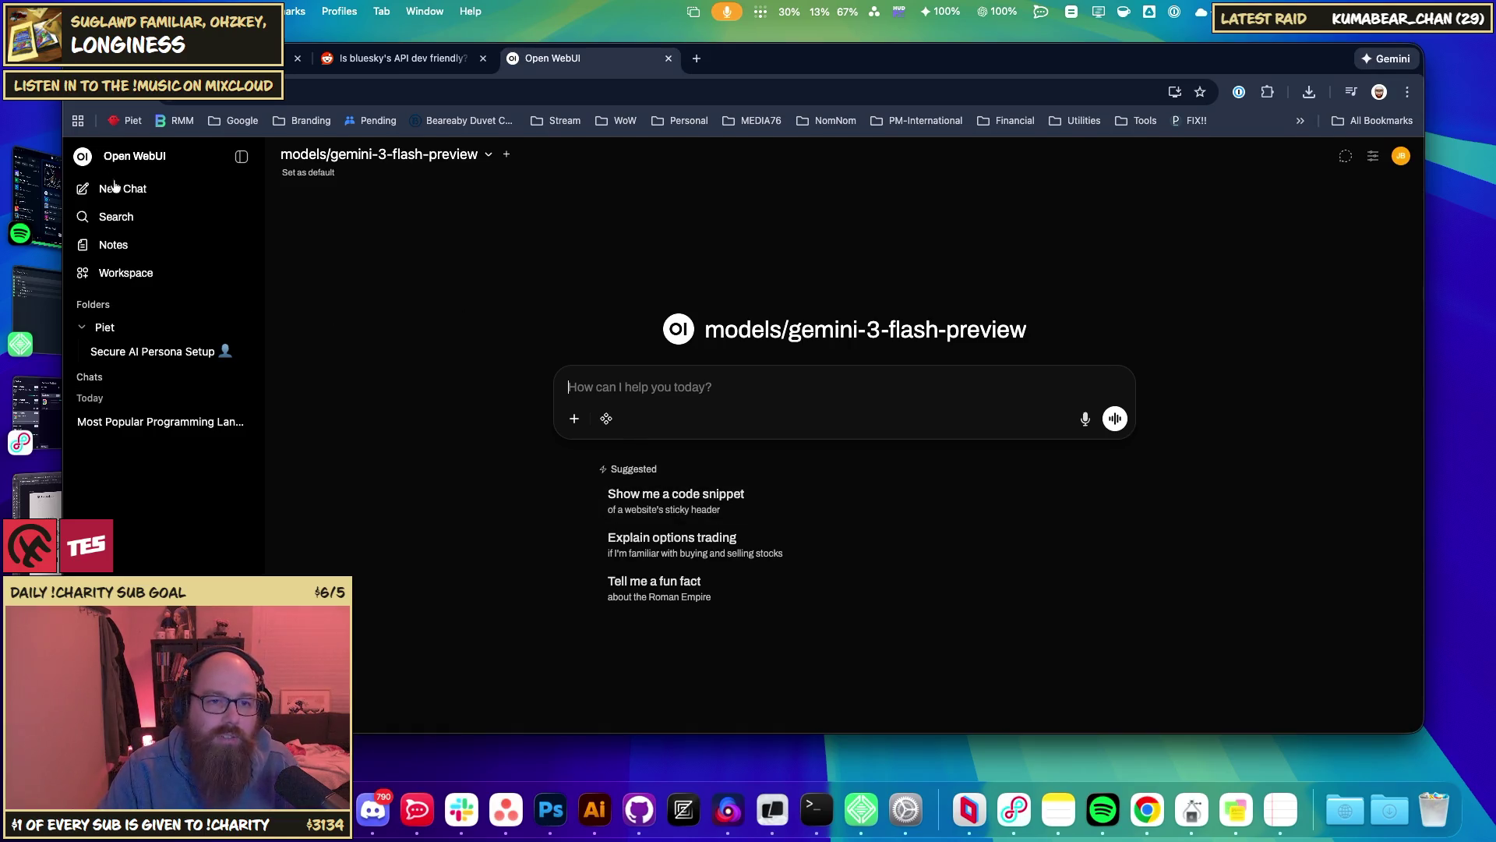
left_click(117, 216)
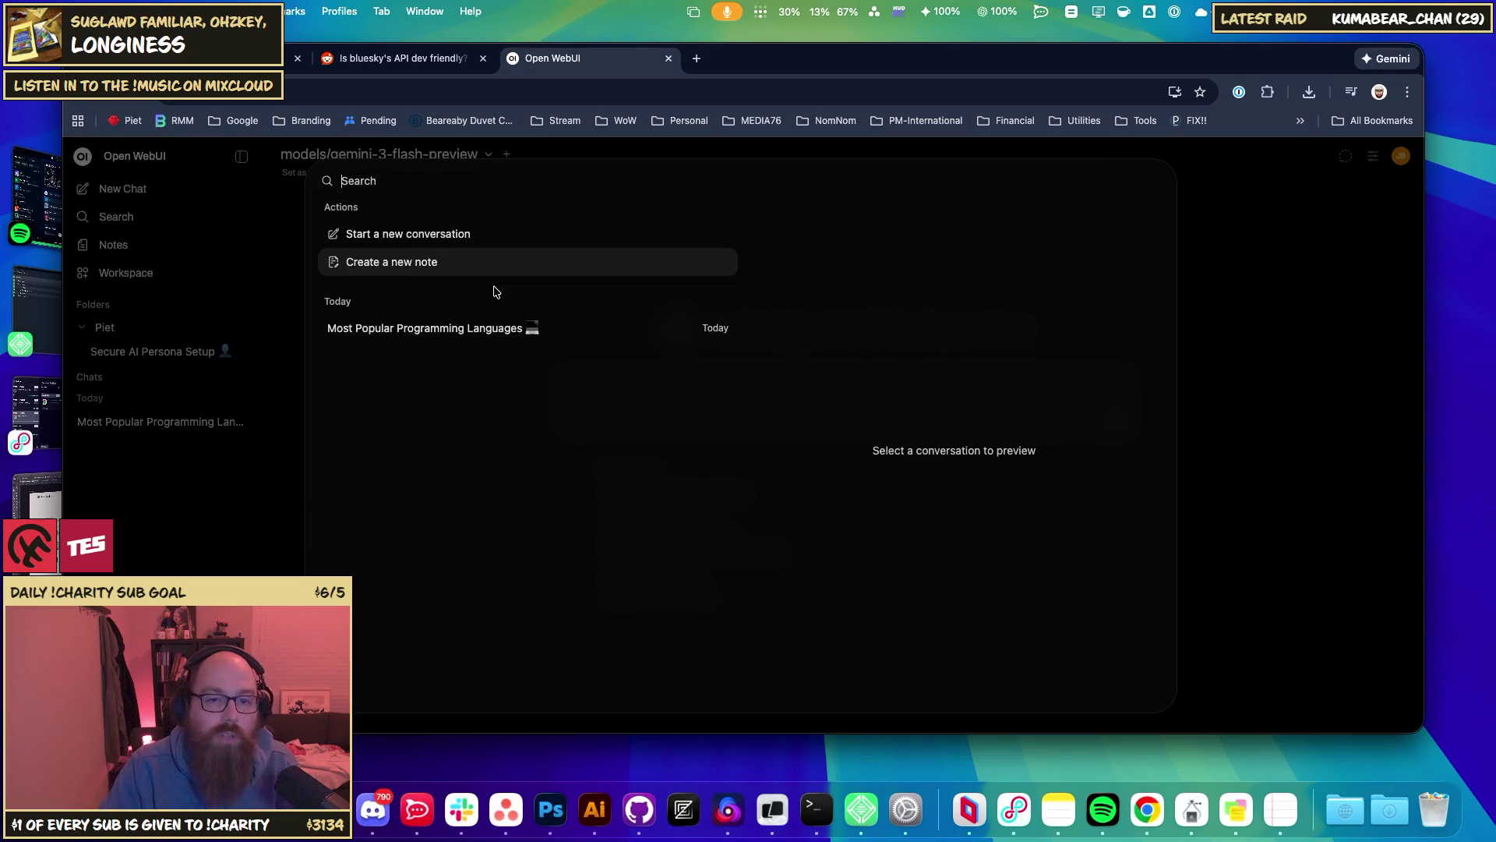
left_click(187, 510)
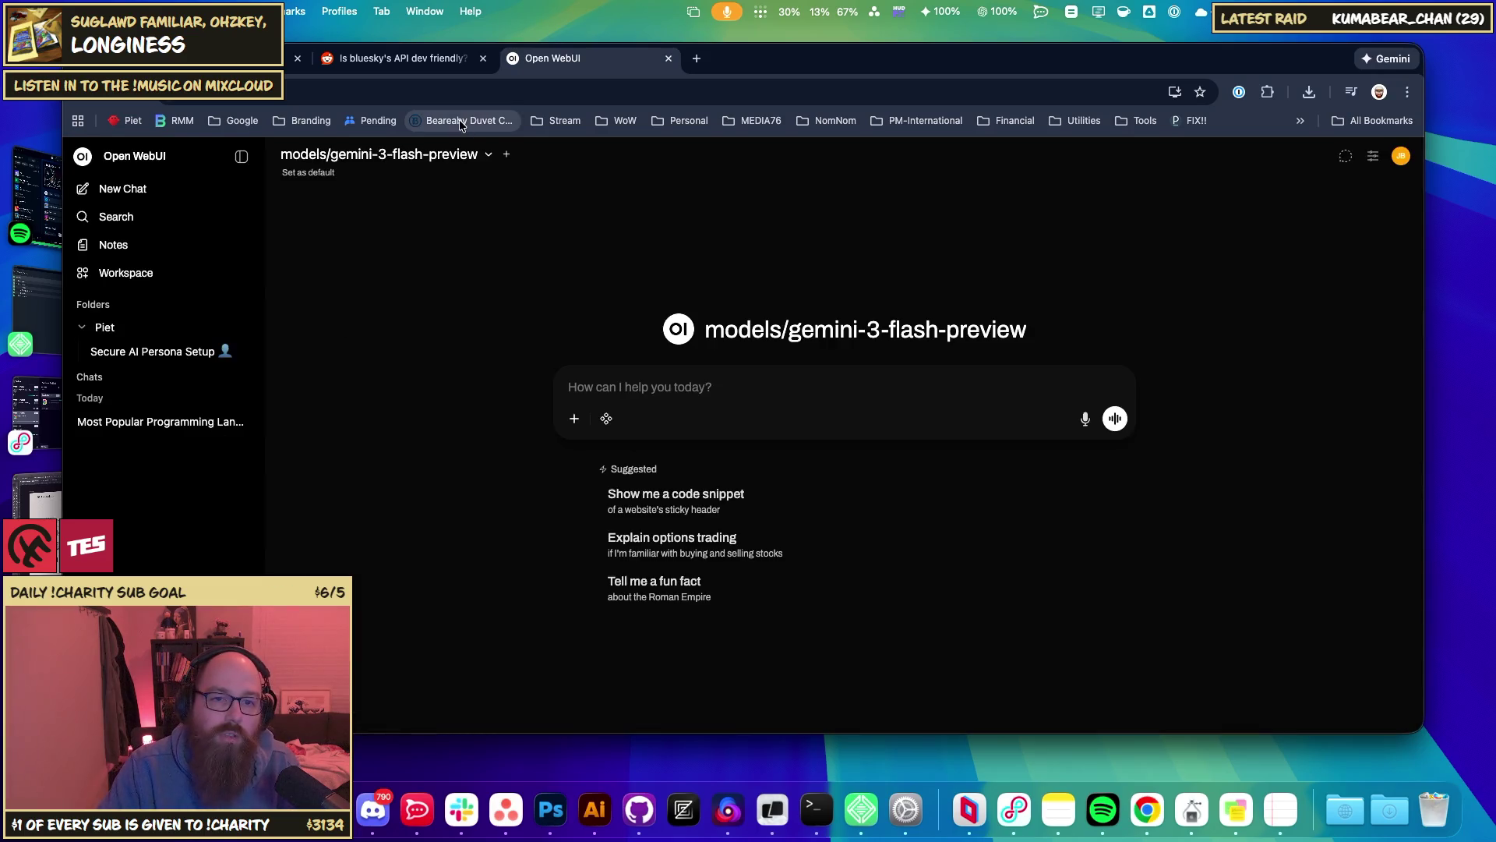
left_click(435, 159)
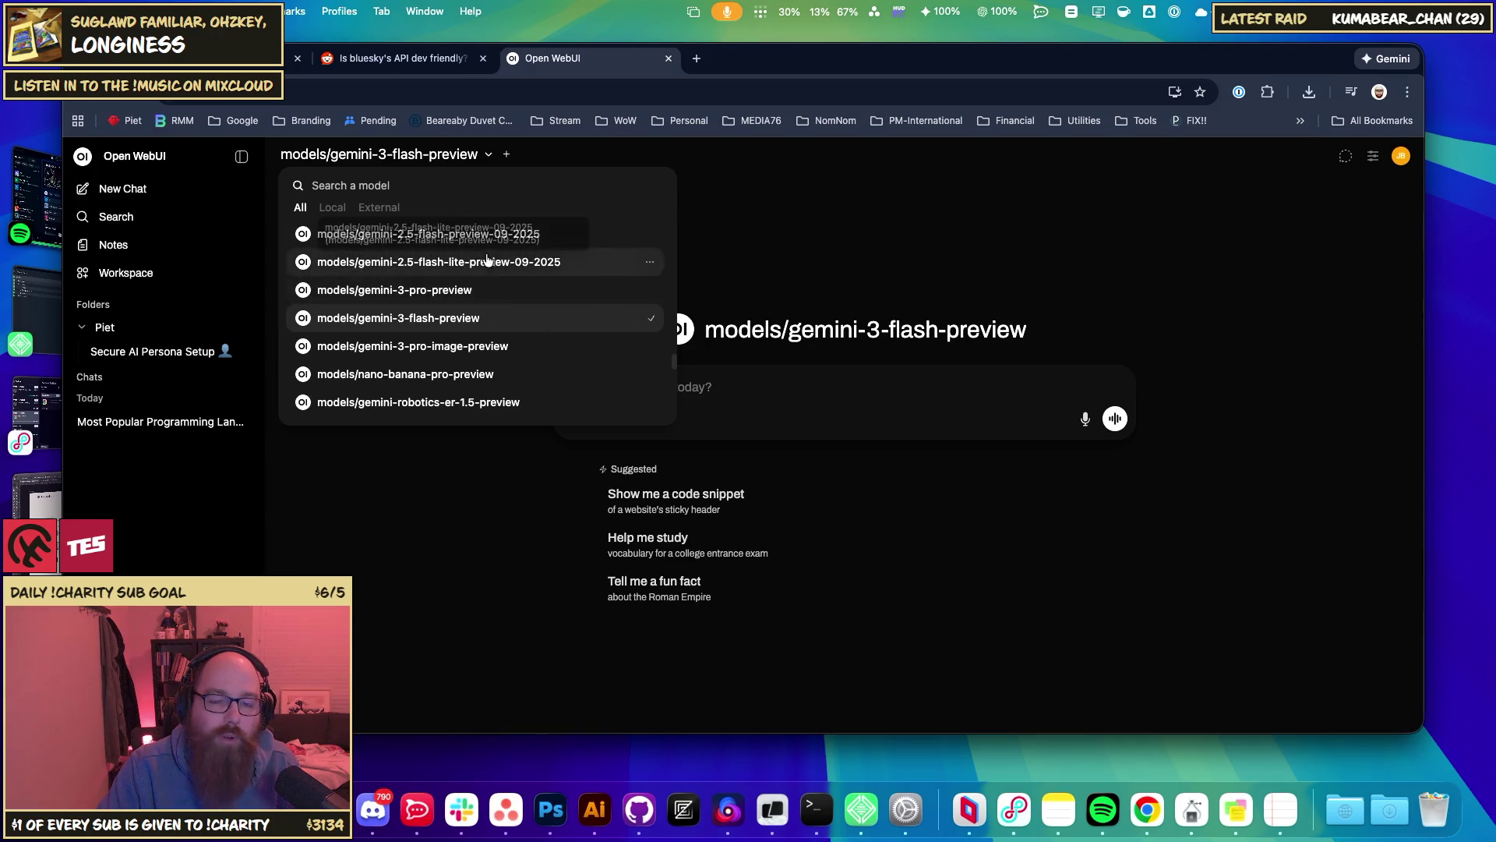
scroll(434, 344, "down", 10)
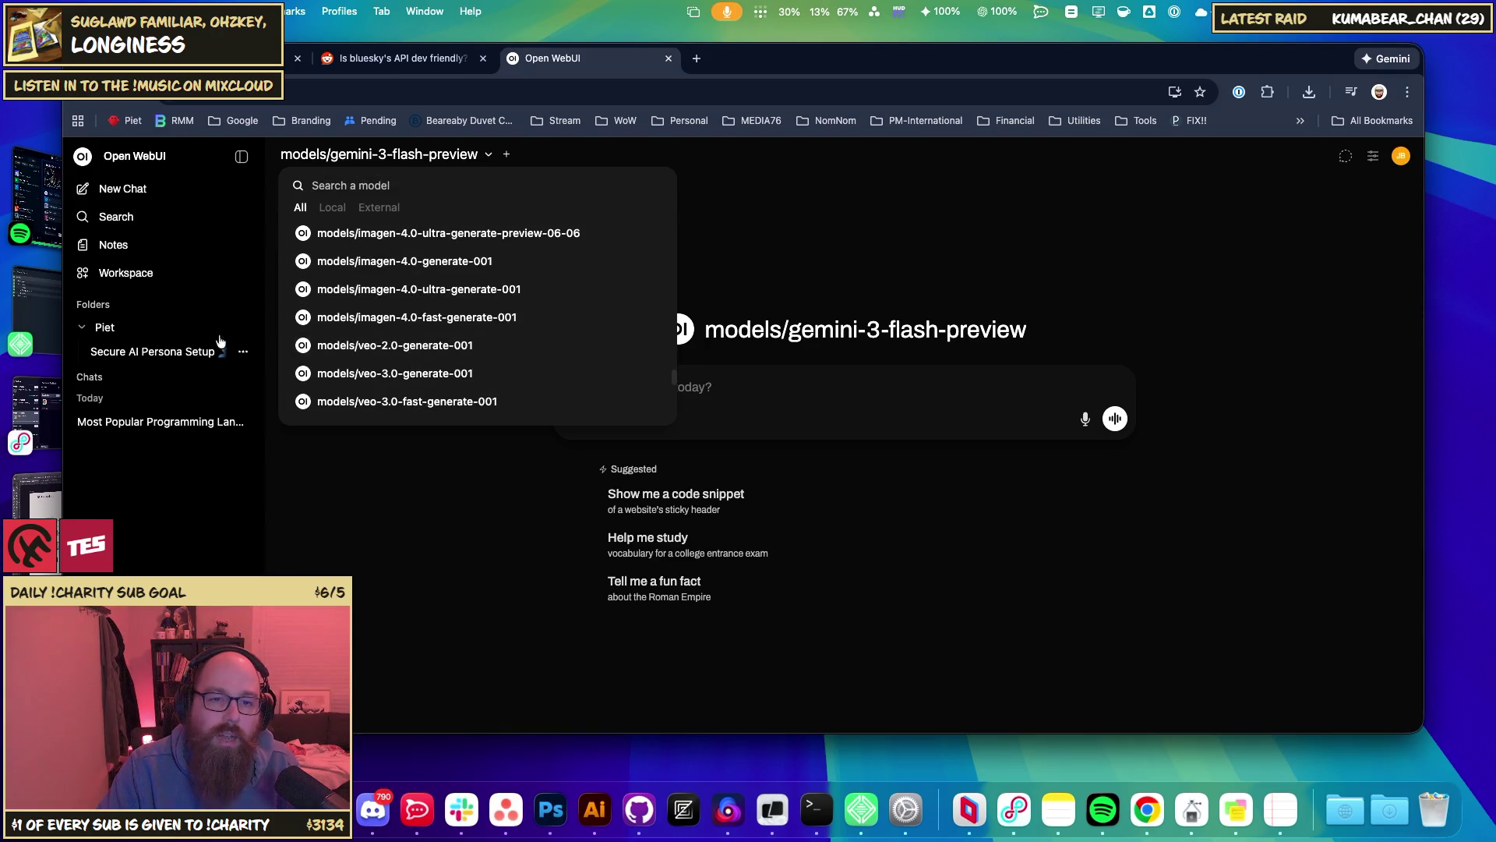
scroll(354, 370, "down", 10)
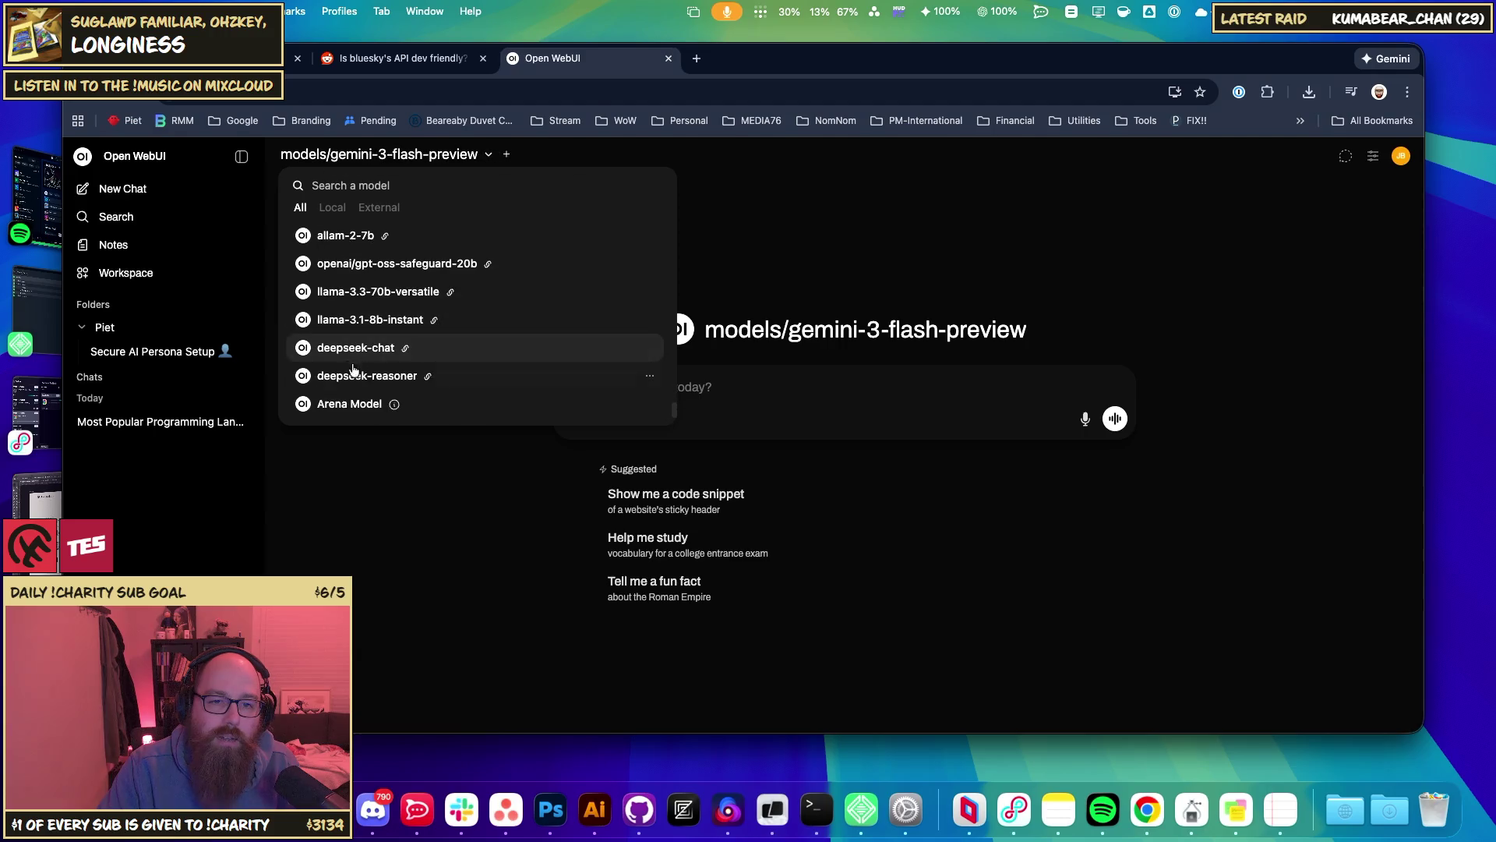
scroll(367, 366, "up", 3)
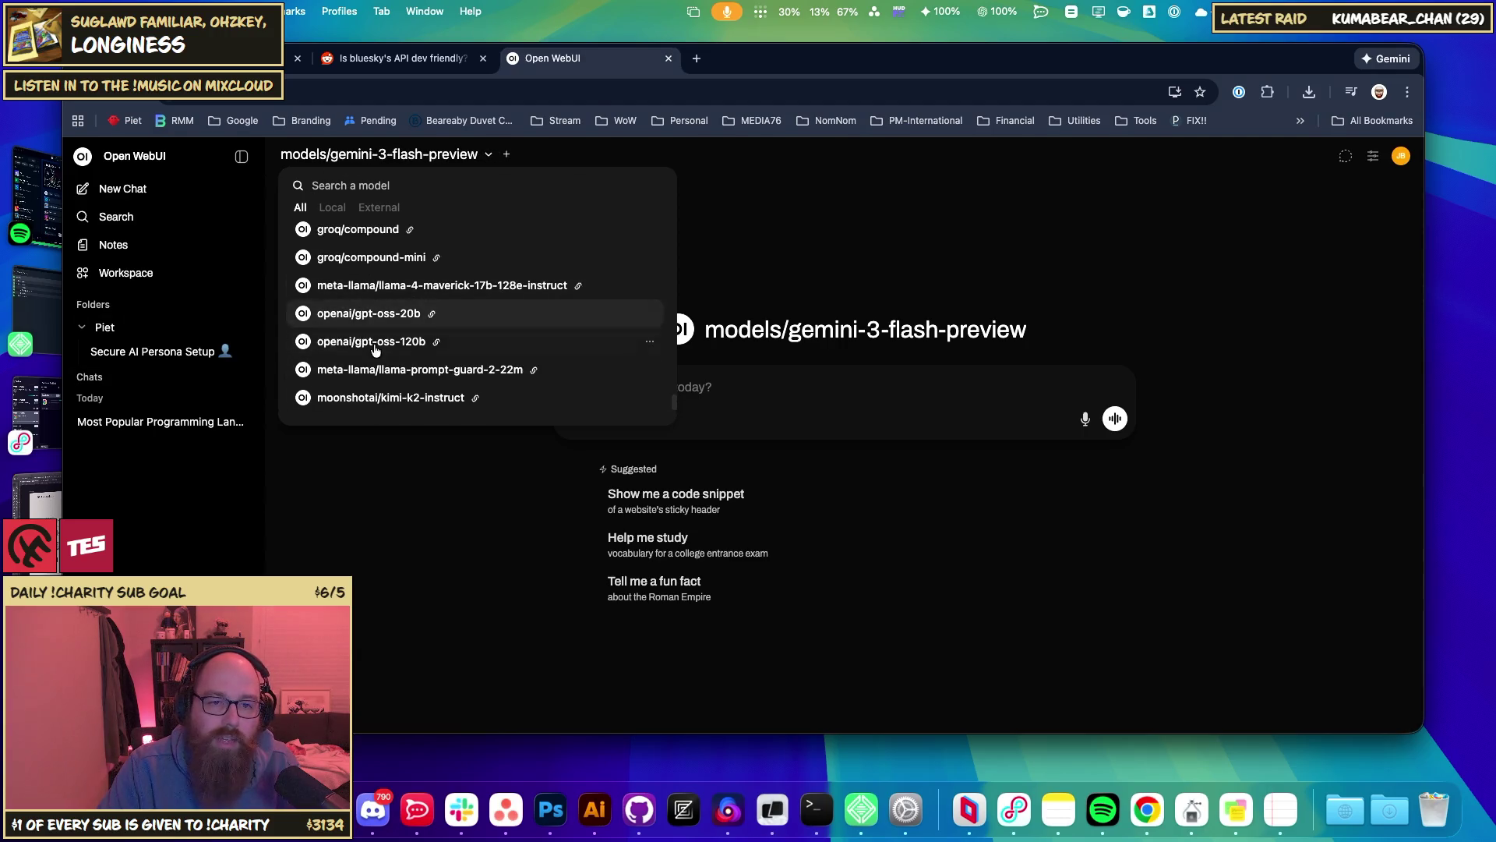
scroll(376, 350, "down", 1)
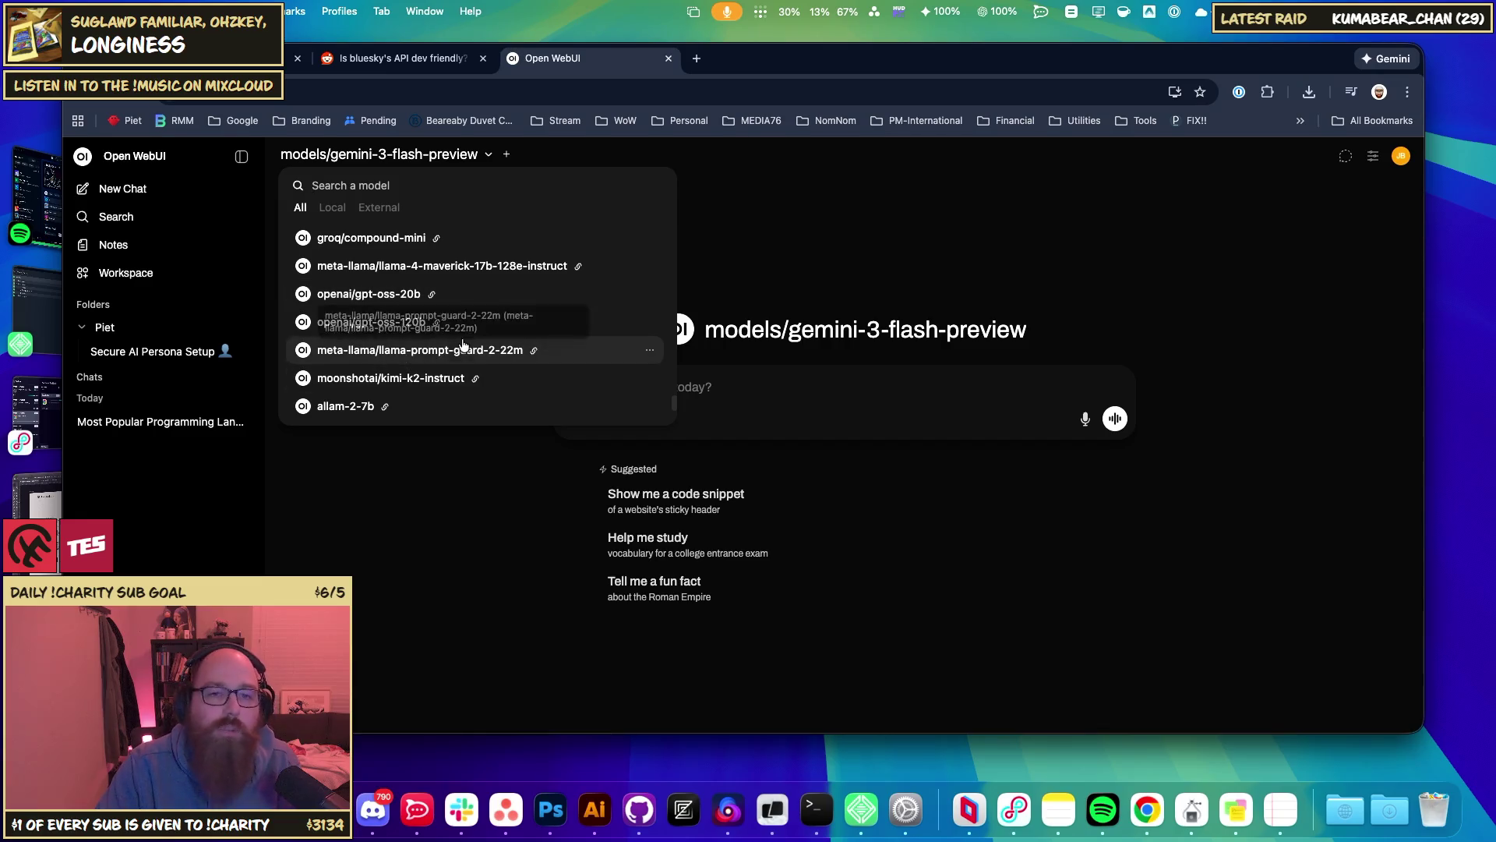
scroll(468, 346, "up", 15)
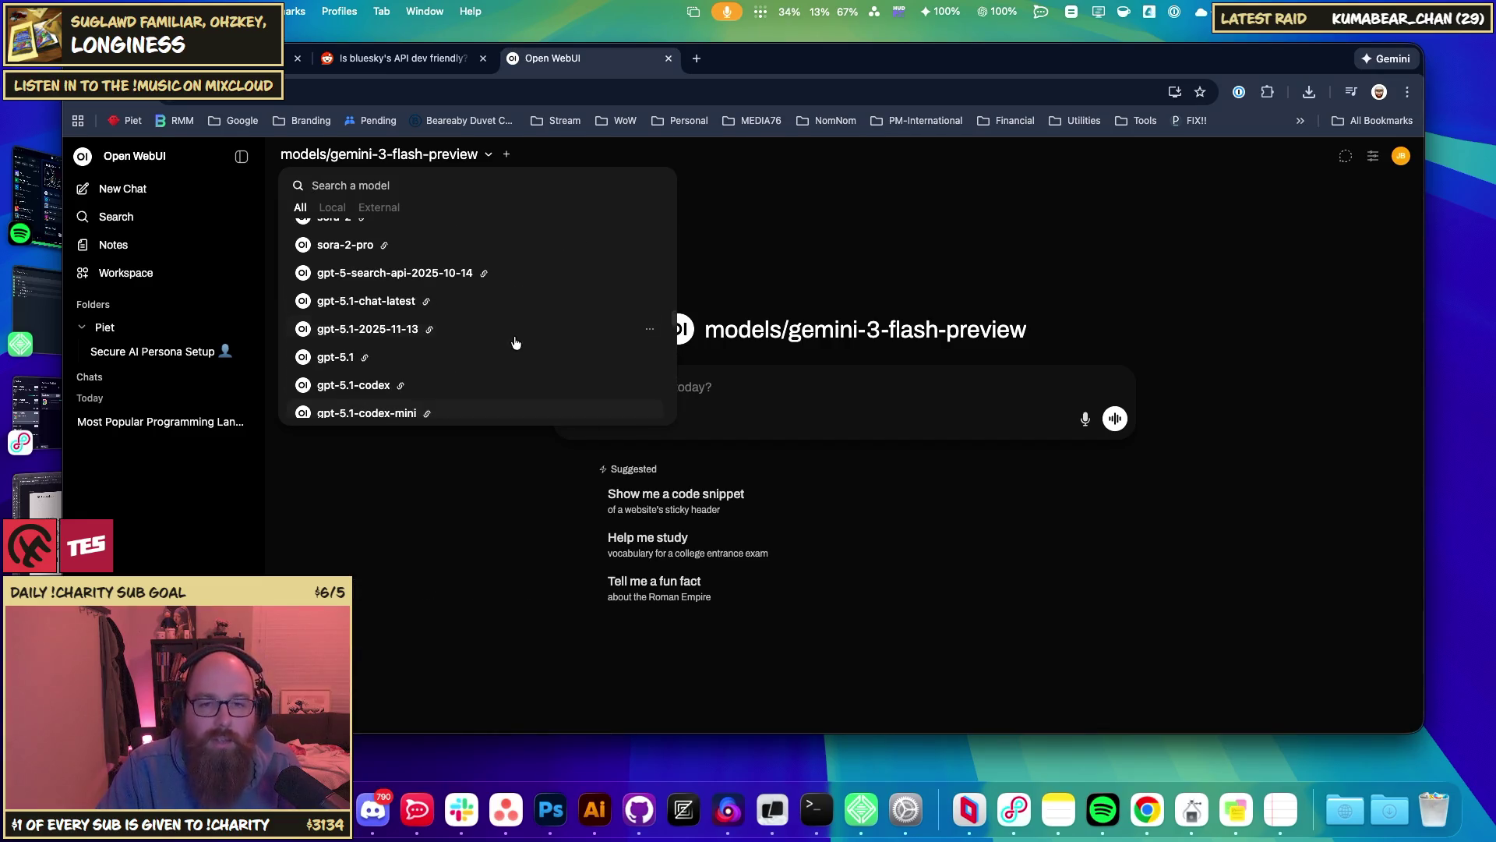
left_click(766, 212)
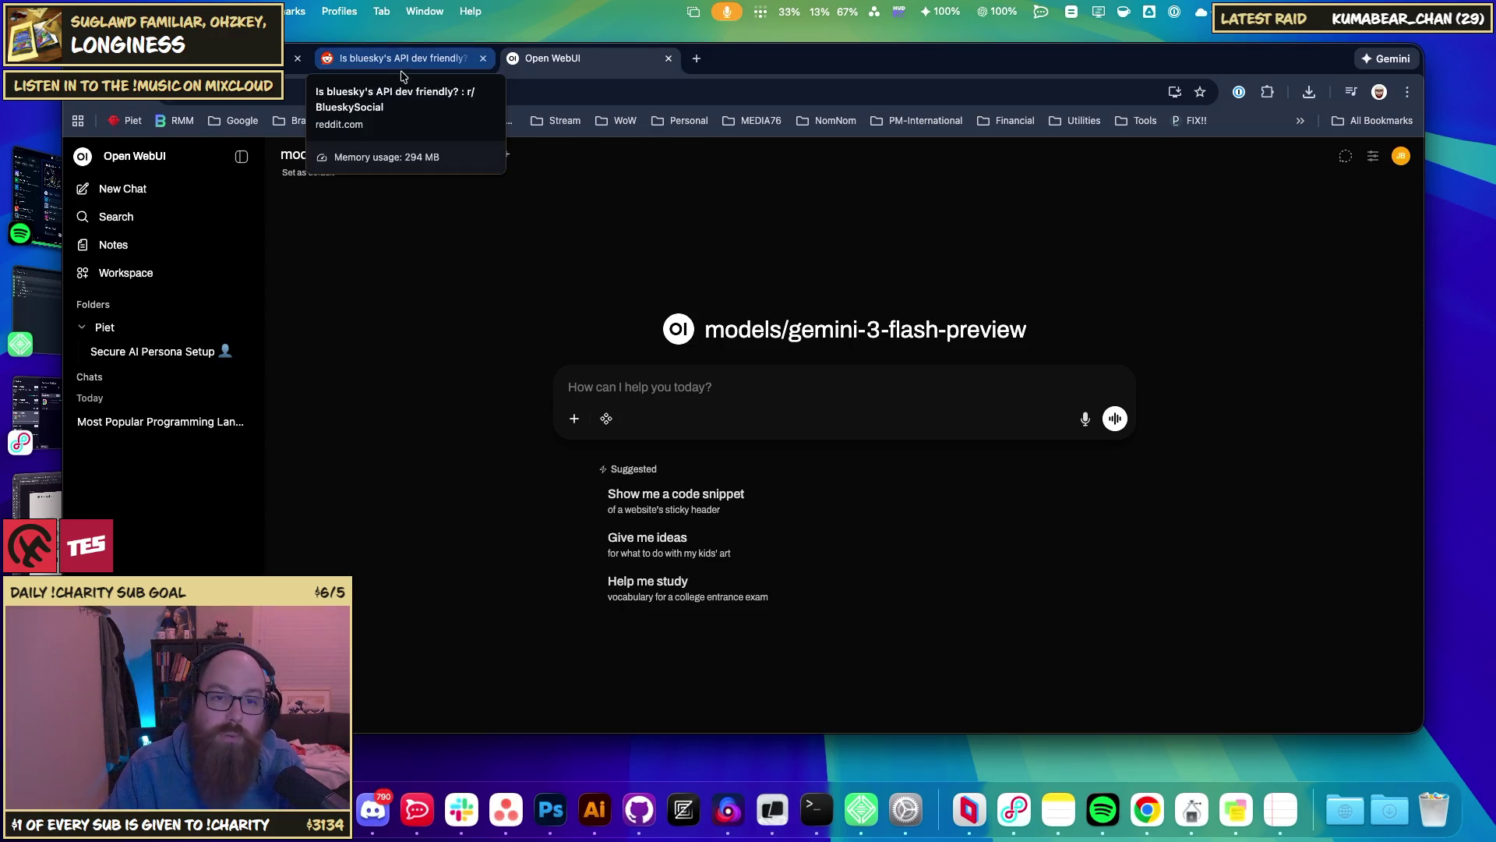
Step: Back in the OpenClaw chat, highlight the proactive-player and community-CLI lines, then open a new tab
left_click(405, 62)
left_click(257, 59)
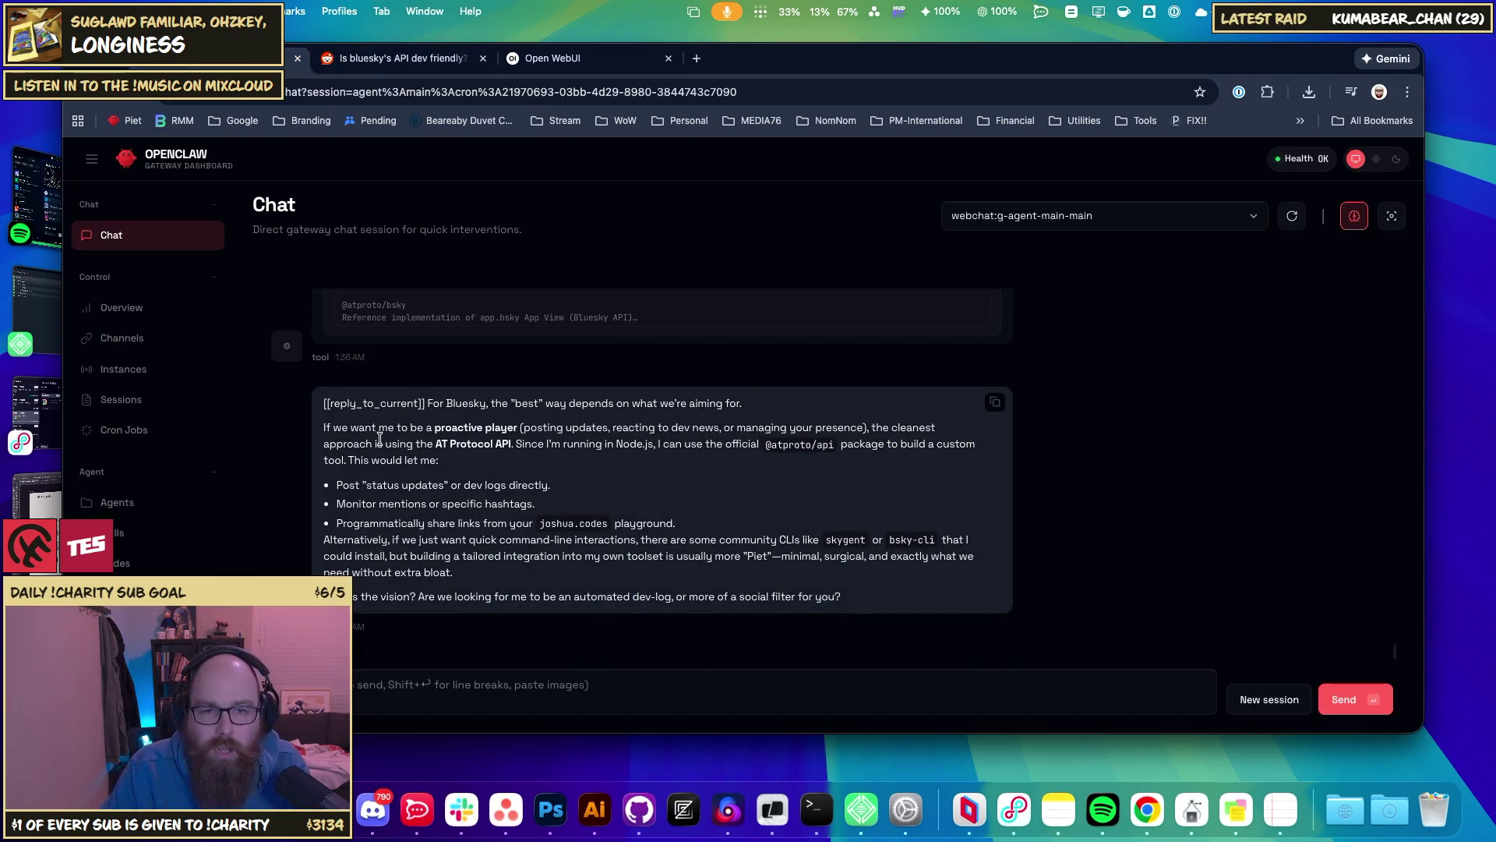
left_click_drag(334, 428, 614, 433)
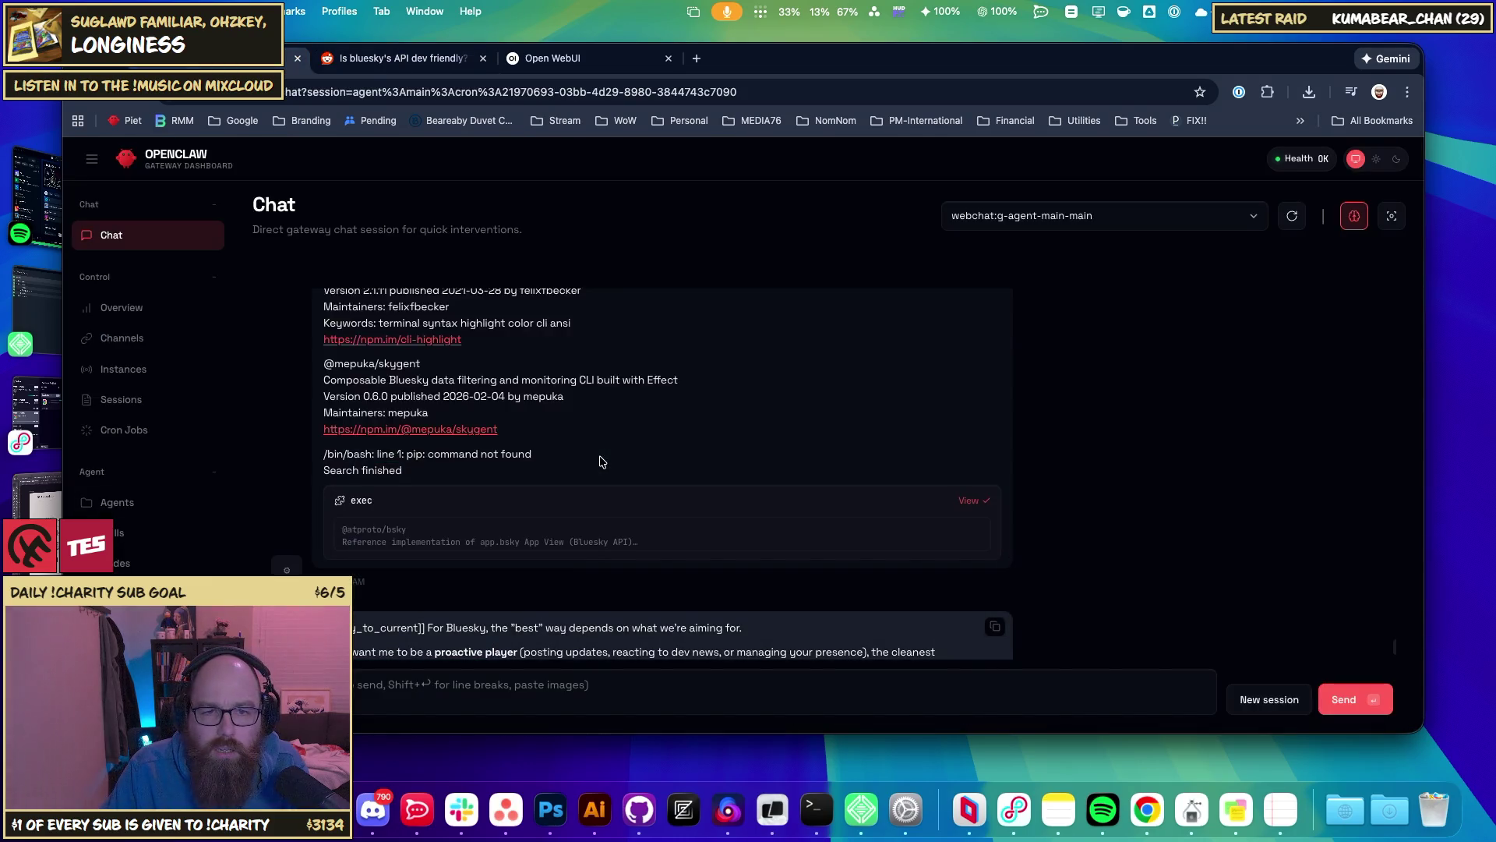
left_click_drag(344, 466, 693, 476)
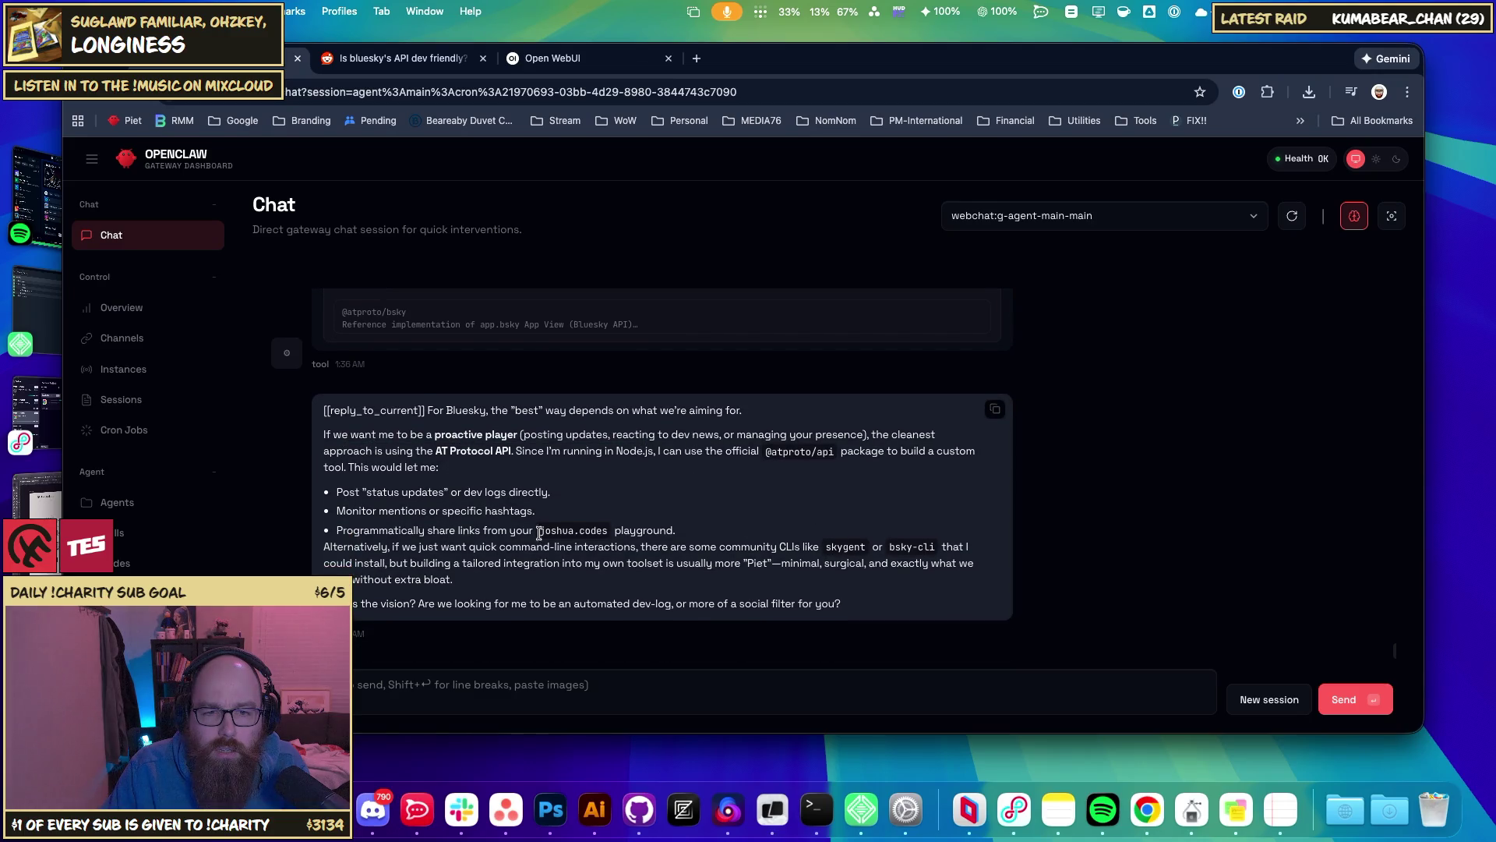
left_click_drag(343, 541, 534, 544)
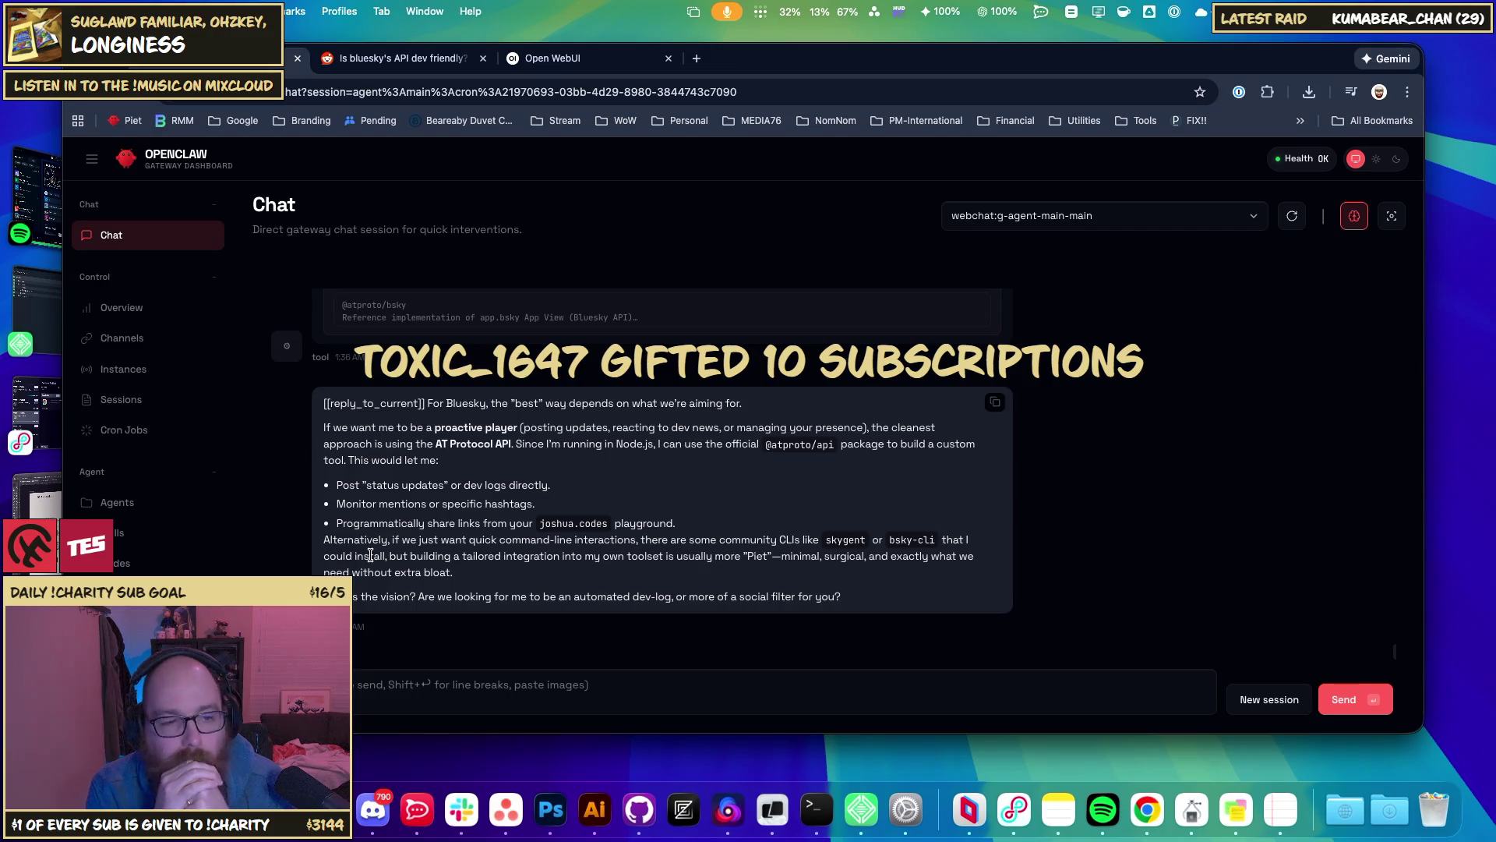
key("super+t")
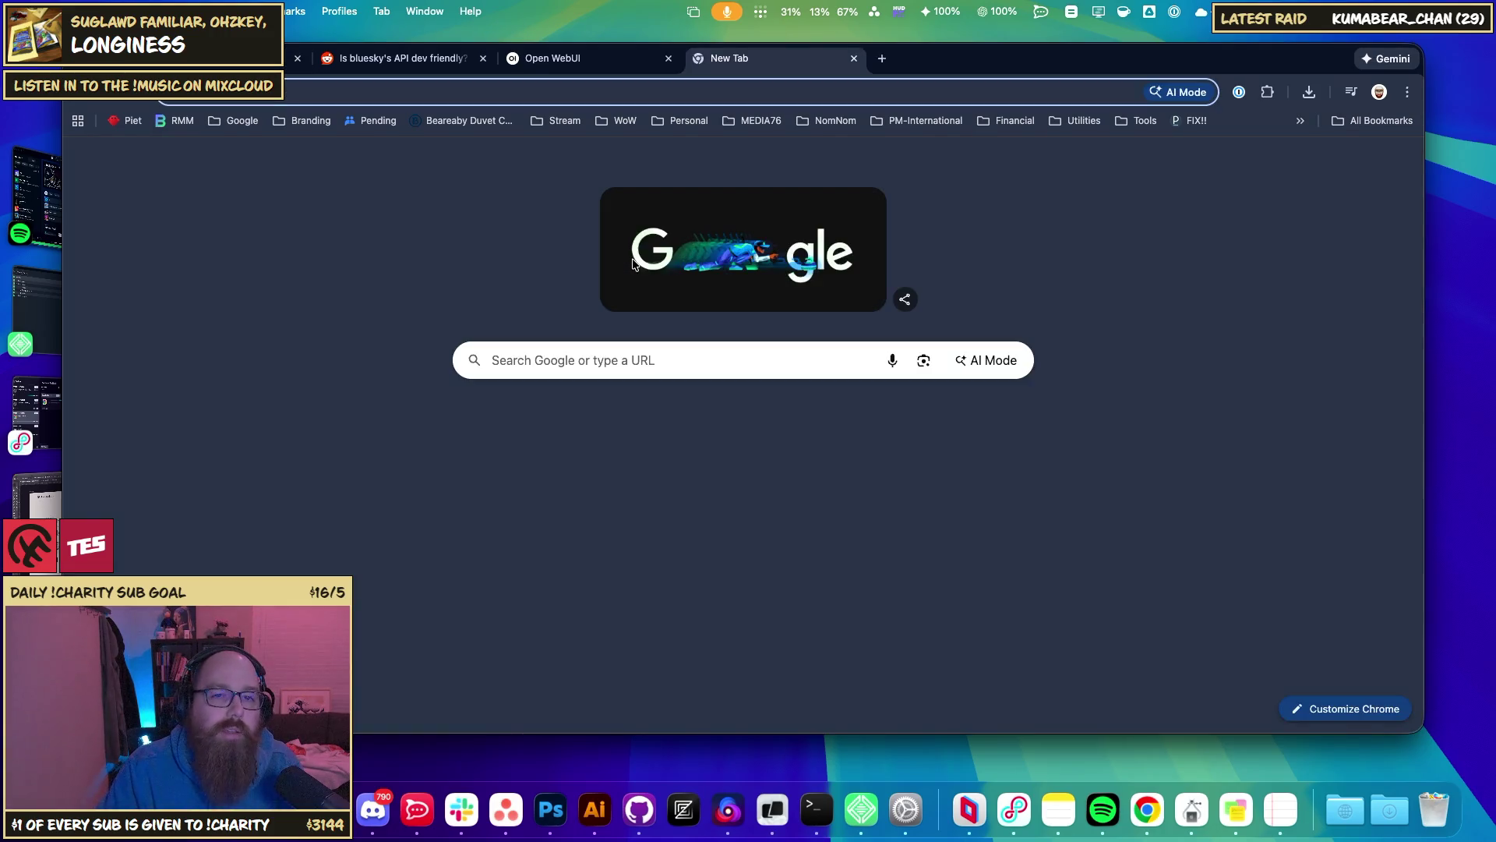
Step: Load the suggested joshua.dev portfolio from 'joshua.d', then close it to return to the chat
type("joshua.d")
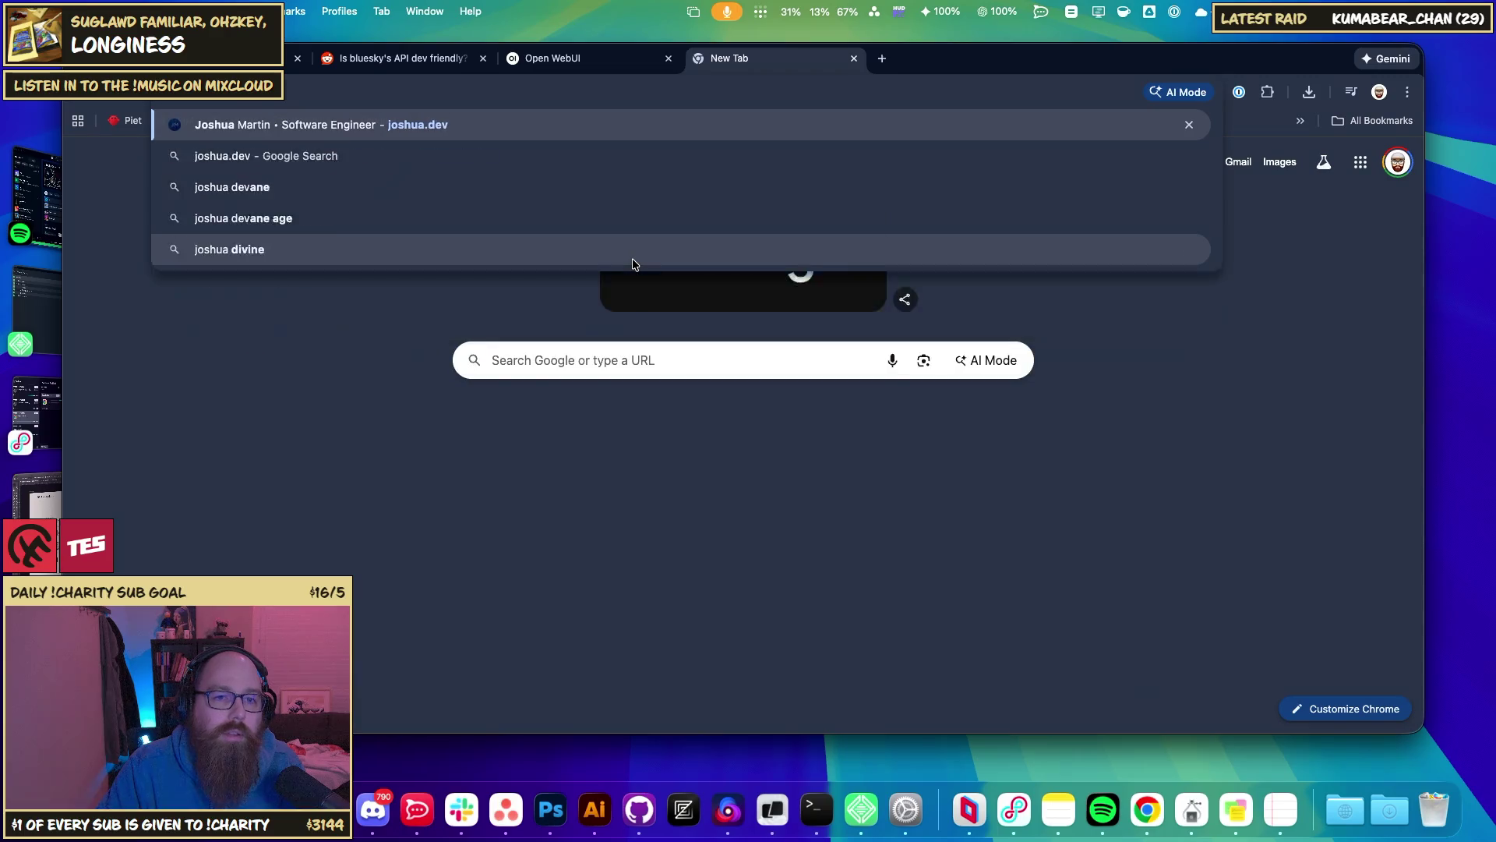
key("Return")
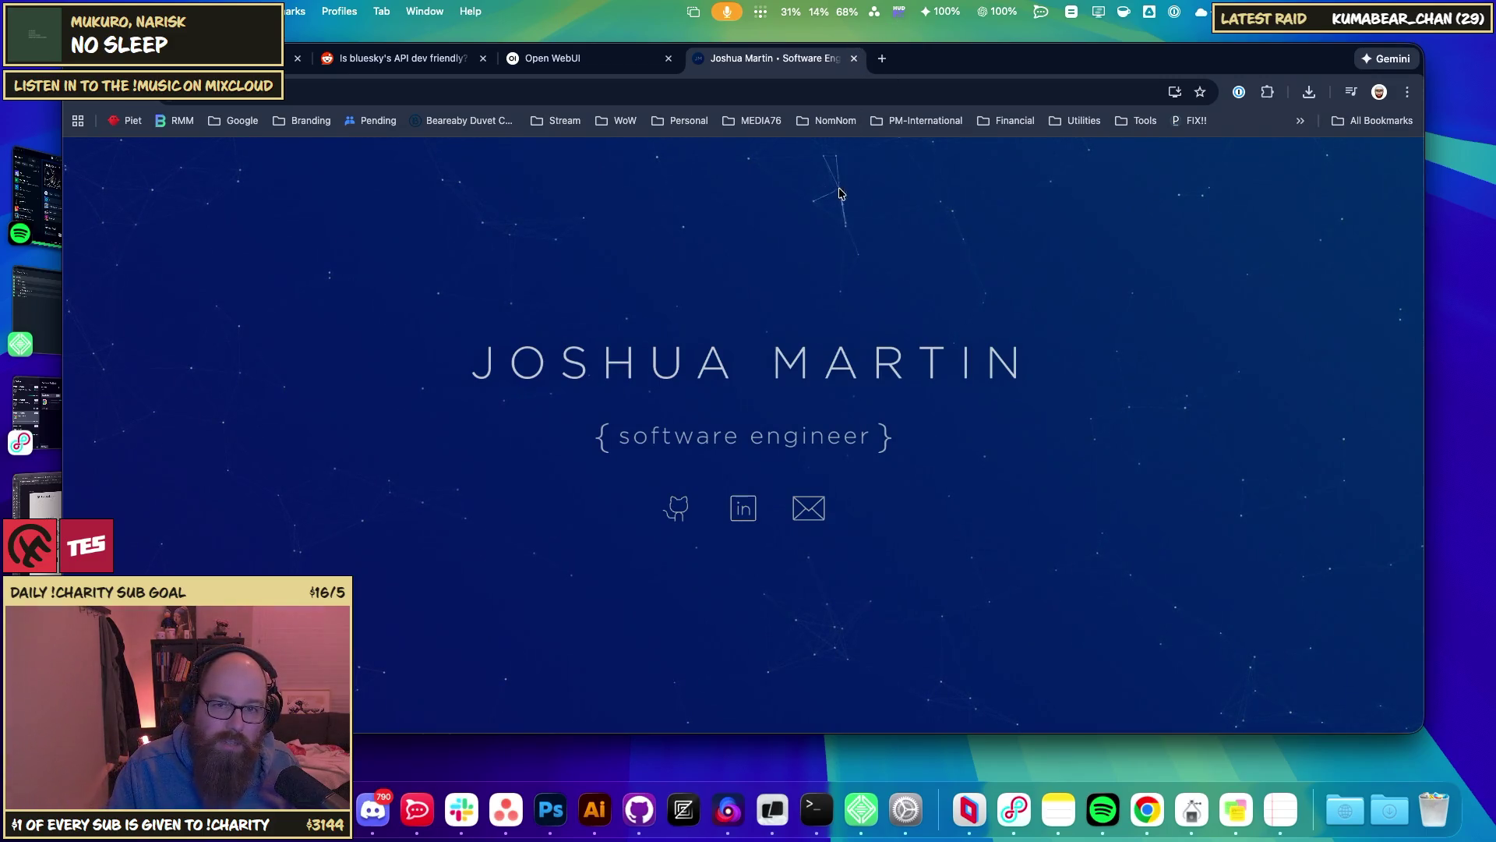
left_click(854, 58)
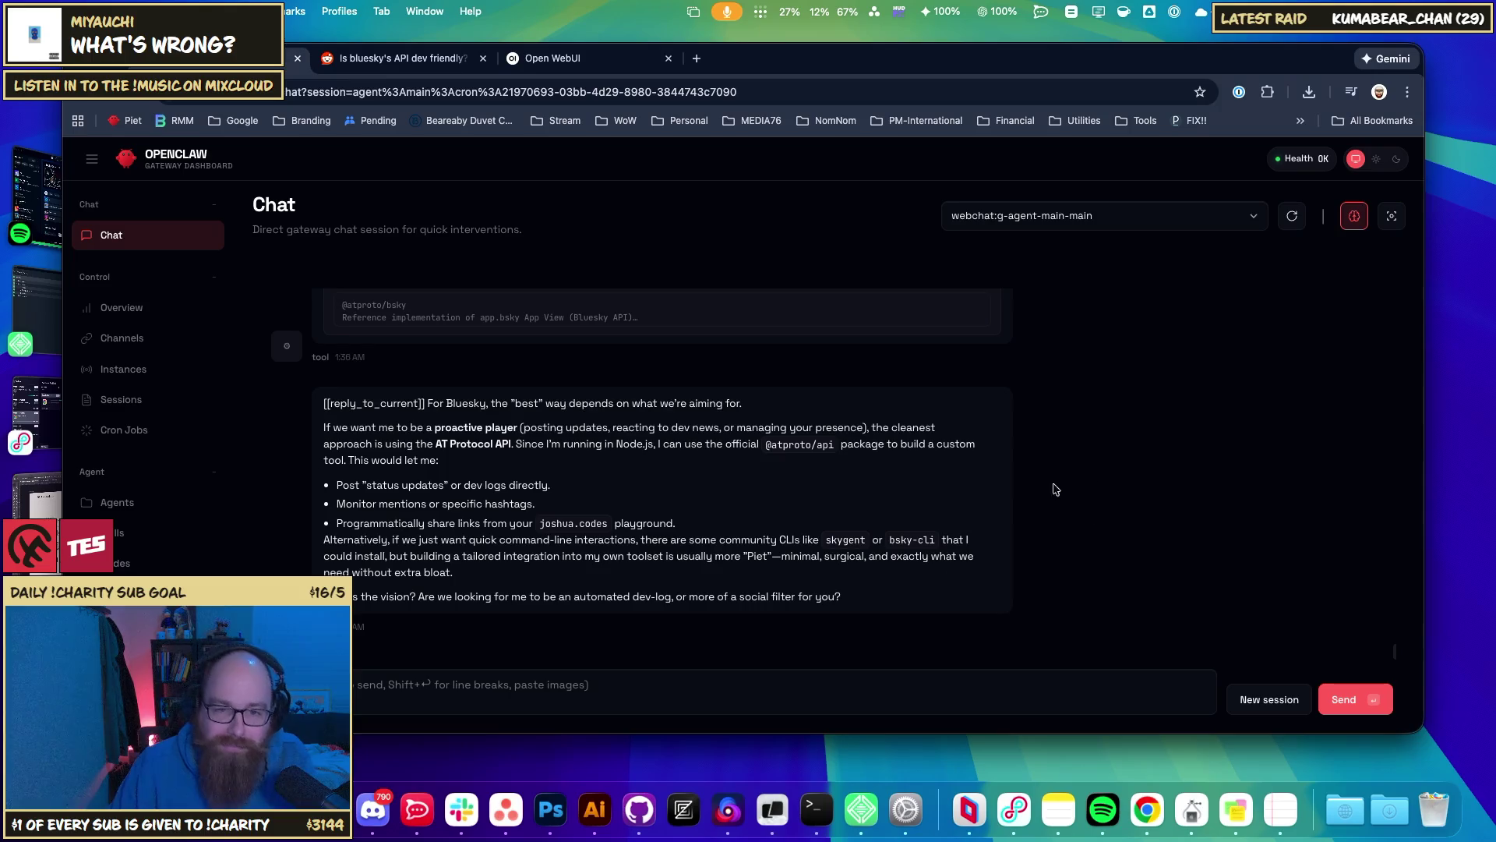
Step: Start the reply: use this Bluesky account as a LENS testing ground, being me on that platform
left_click(464, 691)
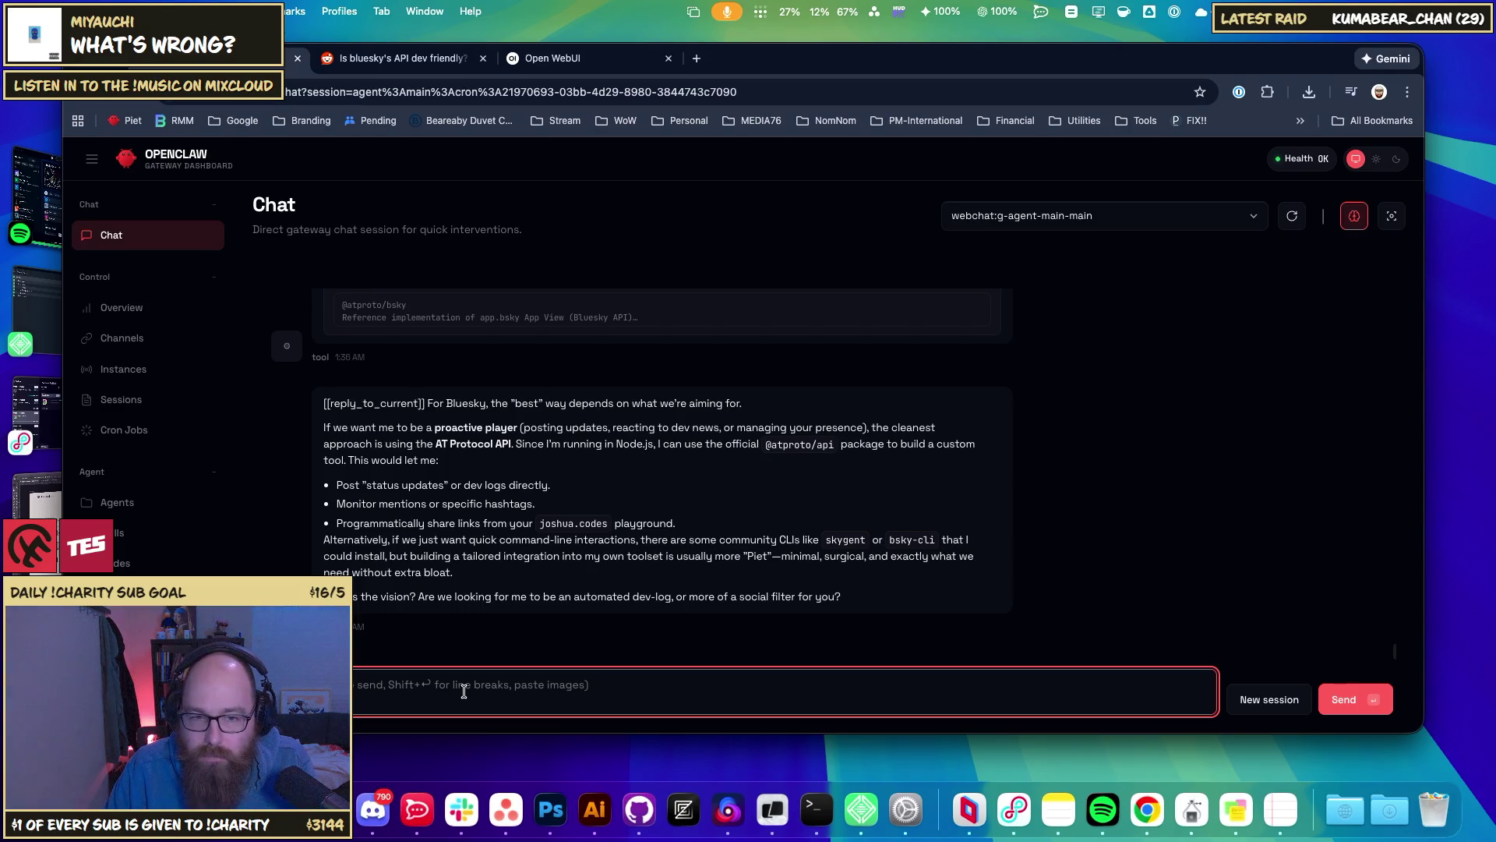
type("I")
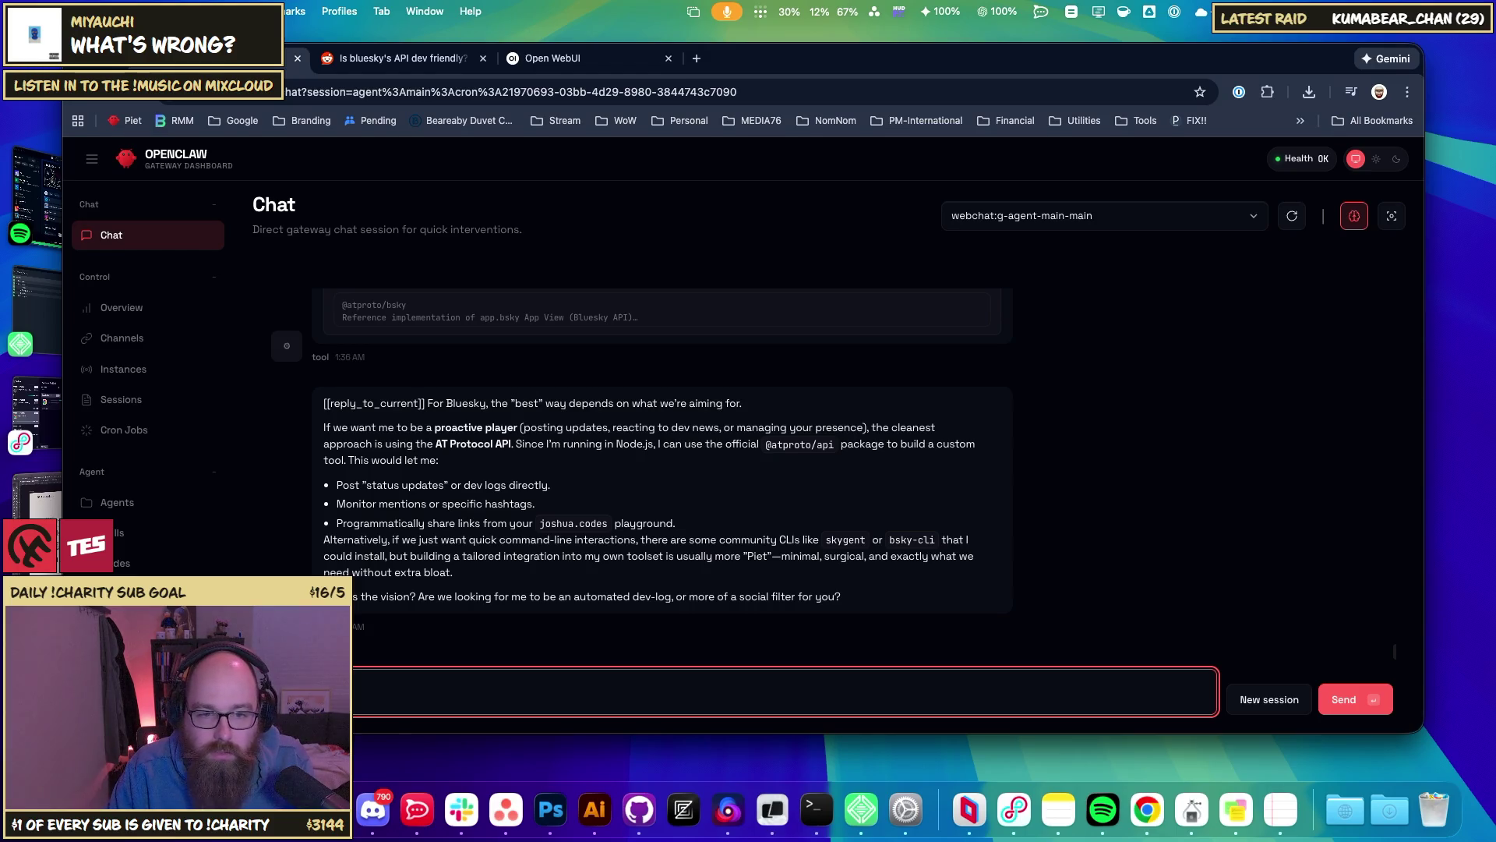
type("use thi")
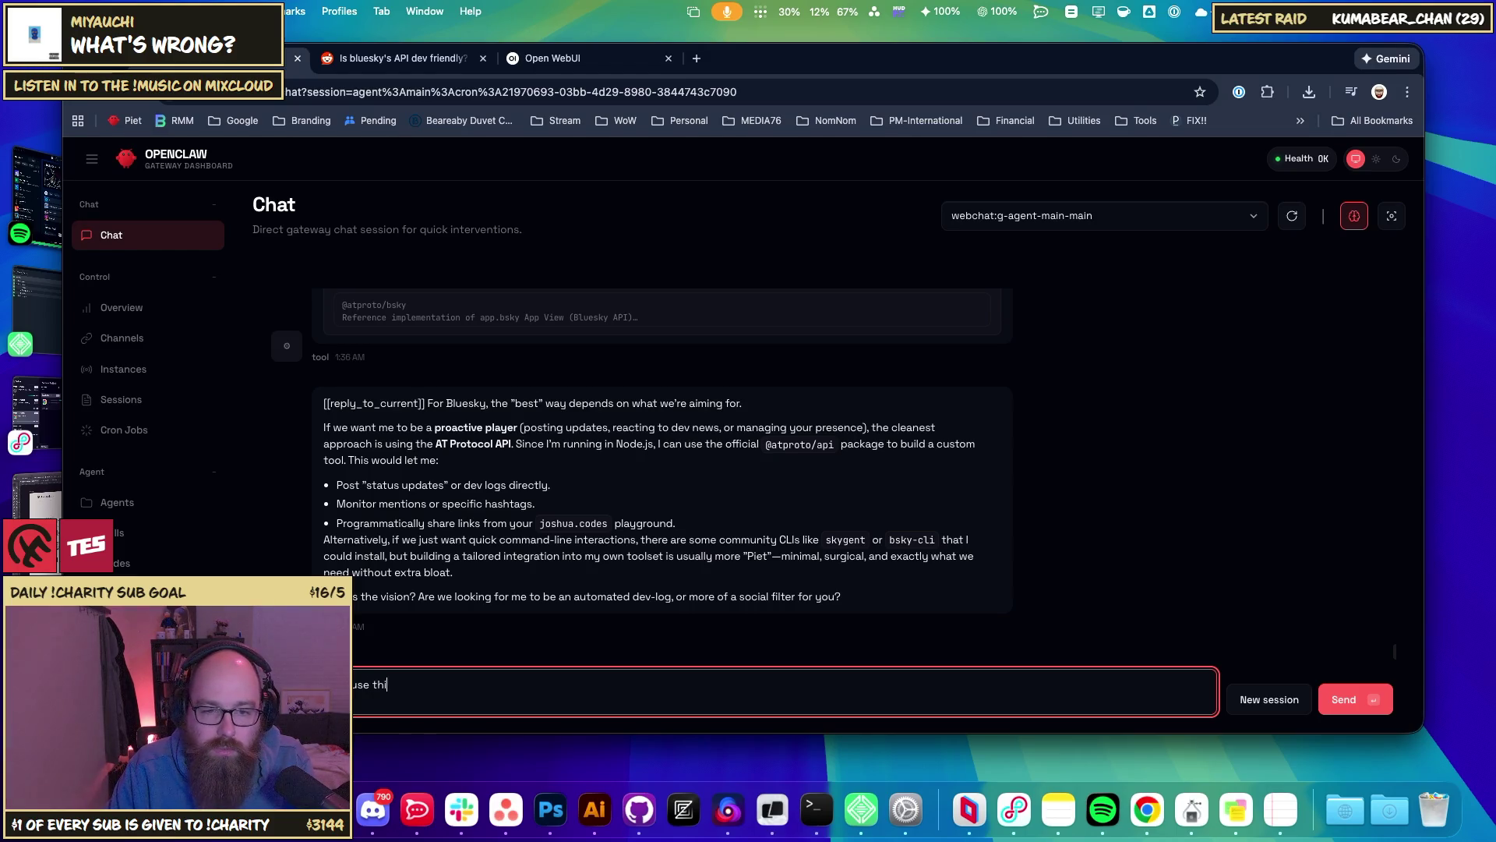
type("s bluesky ")
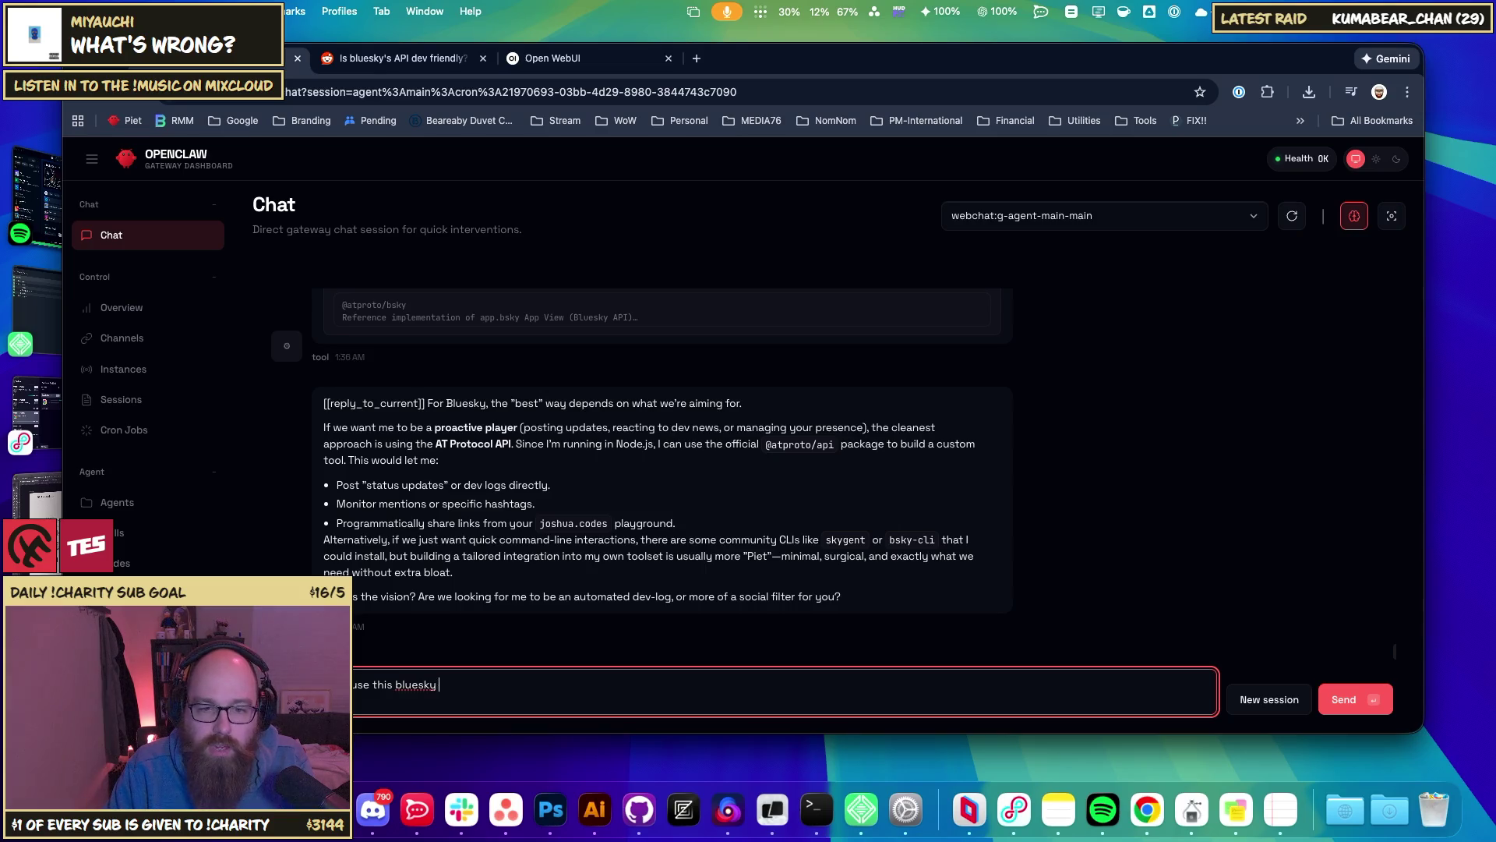
type("account as a")
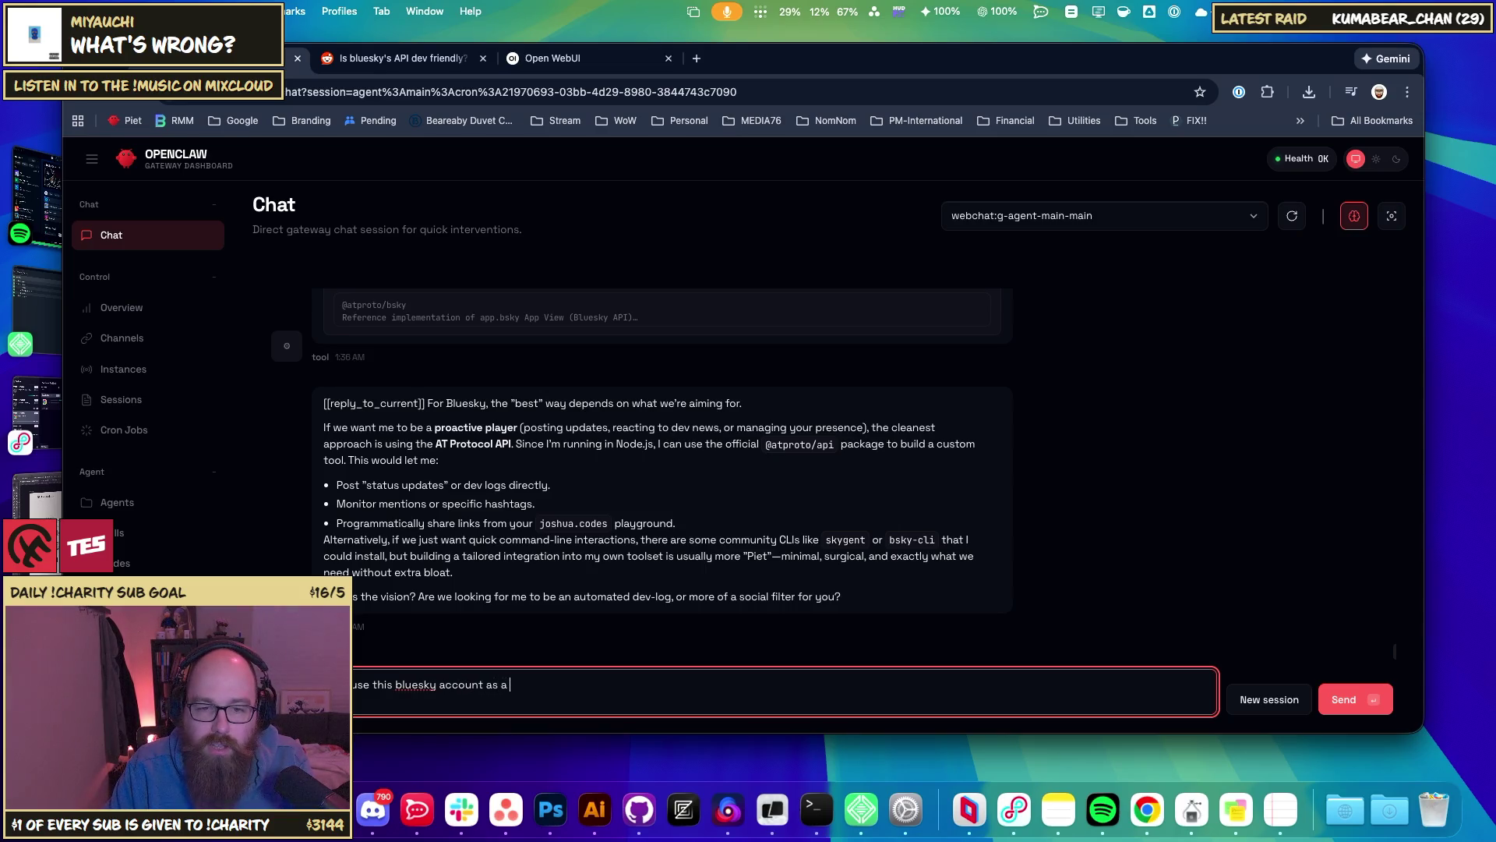
type("testing gr")
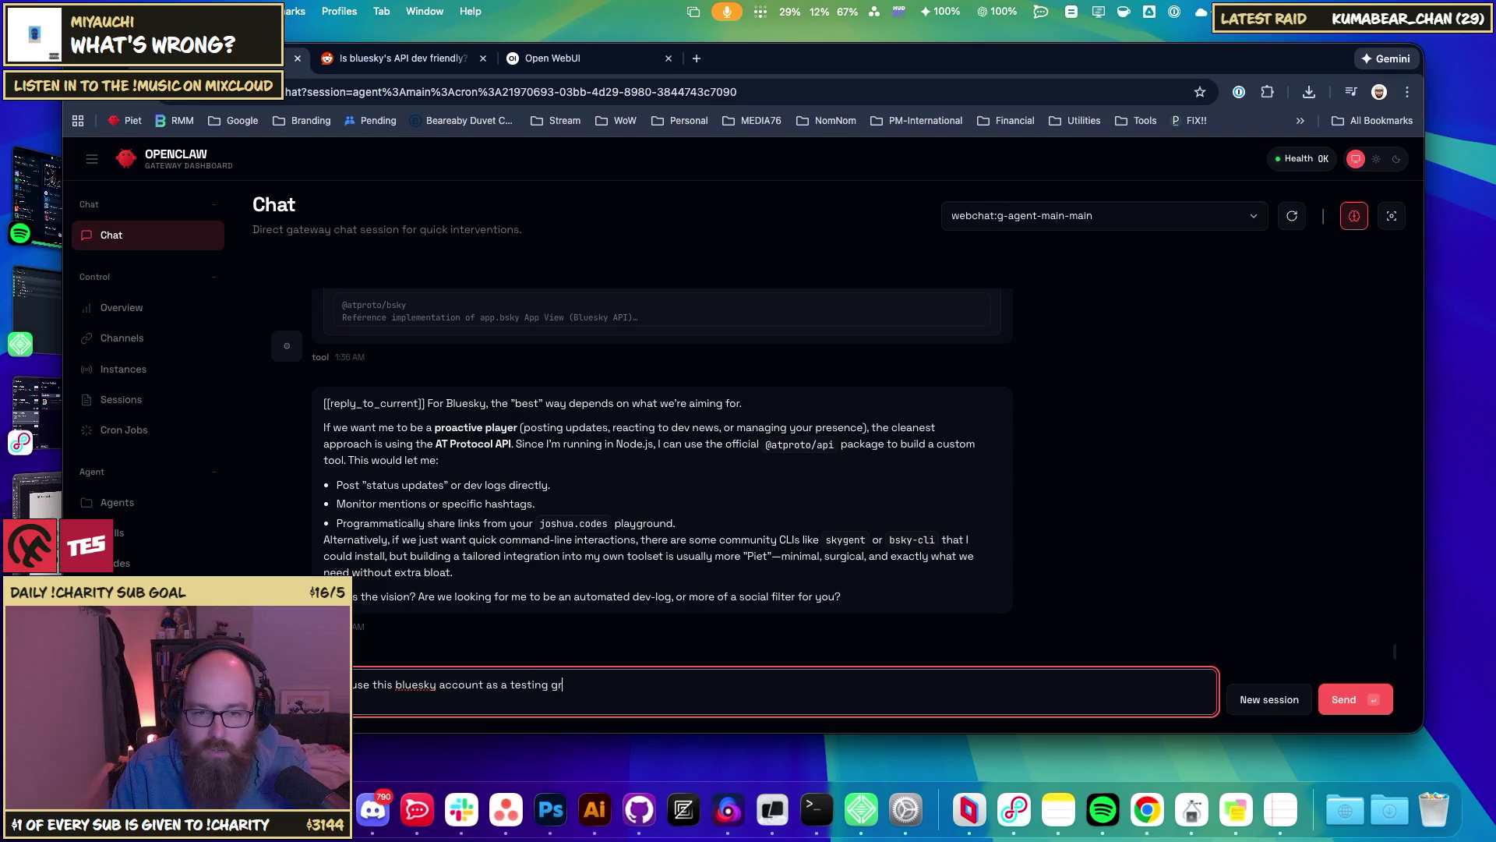
type("ound for our ")
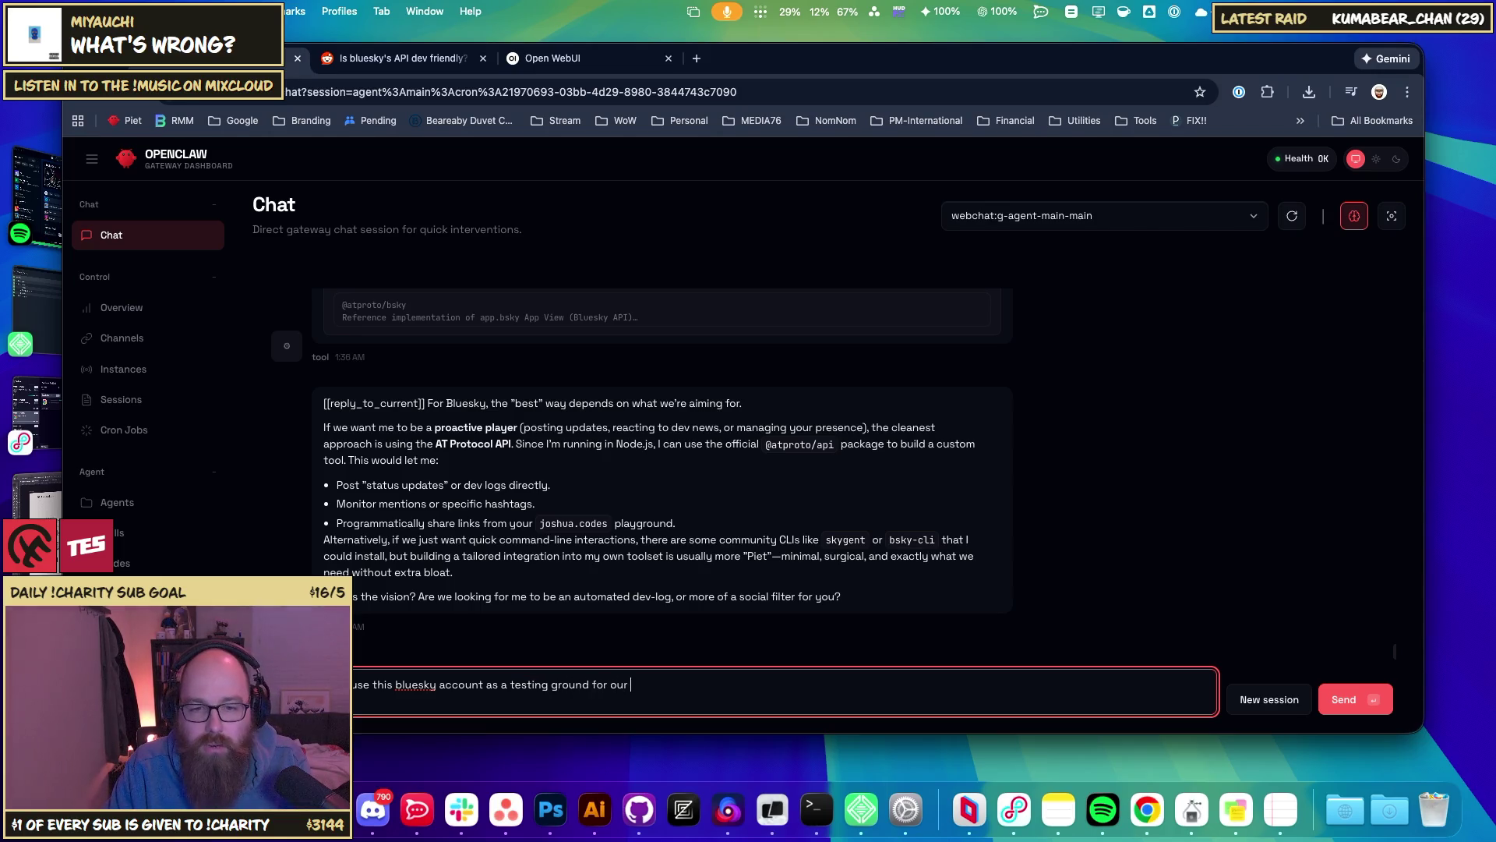
type("LE")
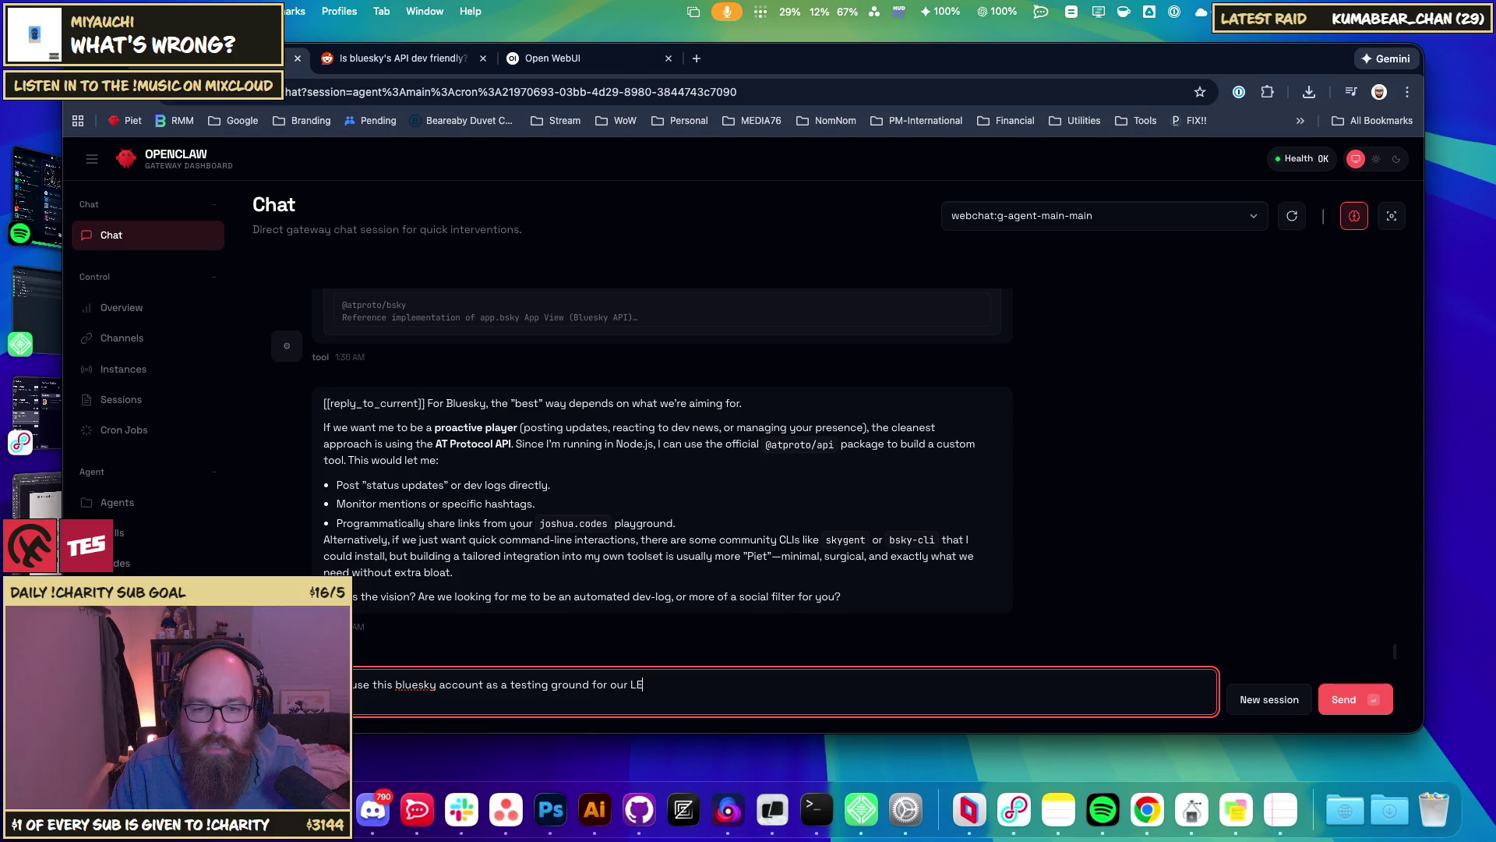
type("NS project.")
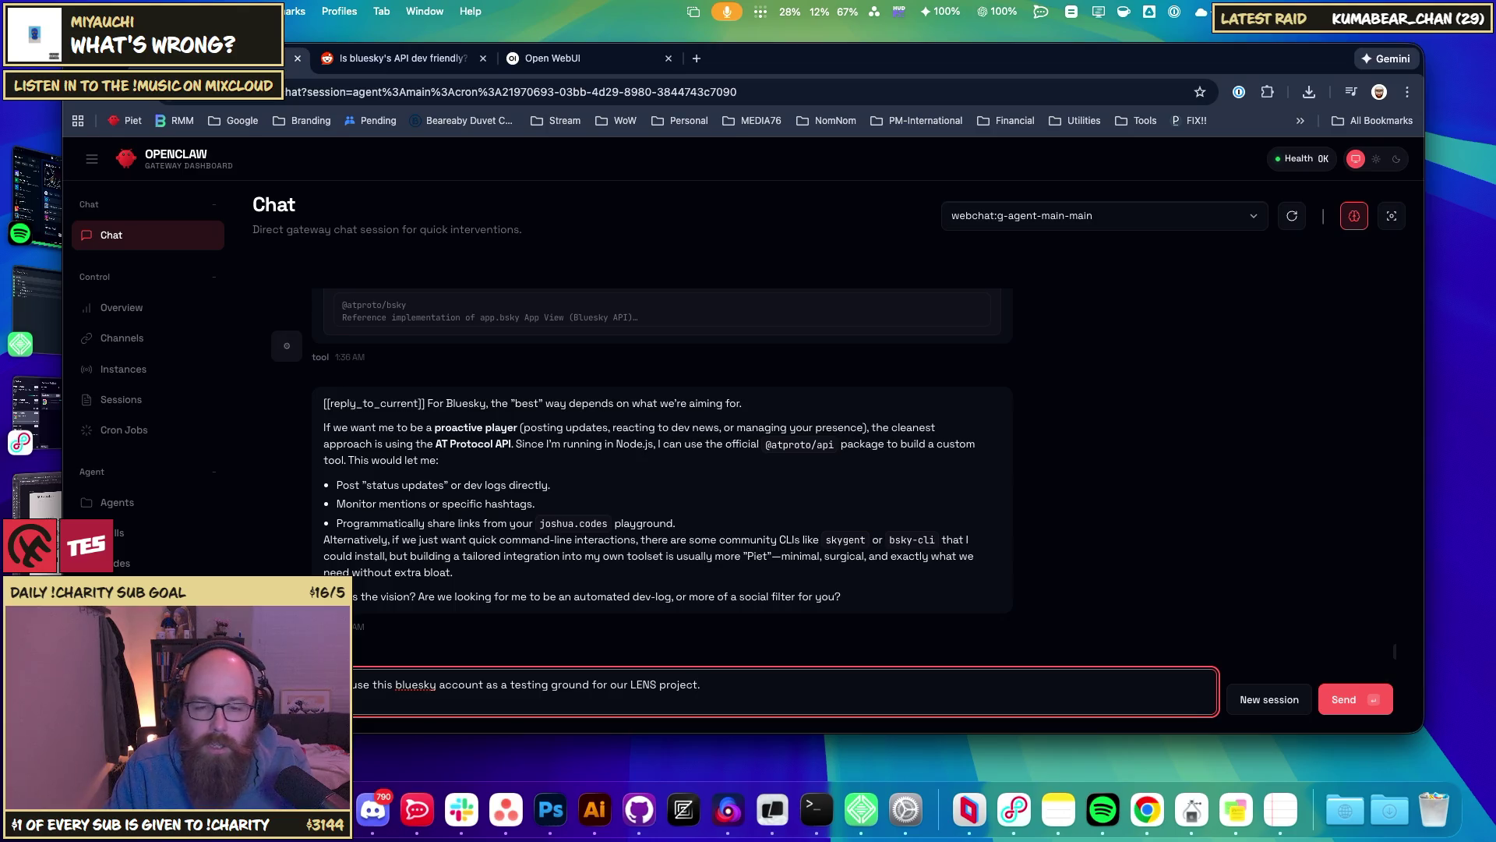
type(" Ob")
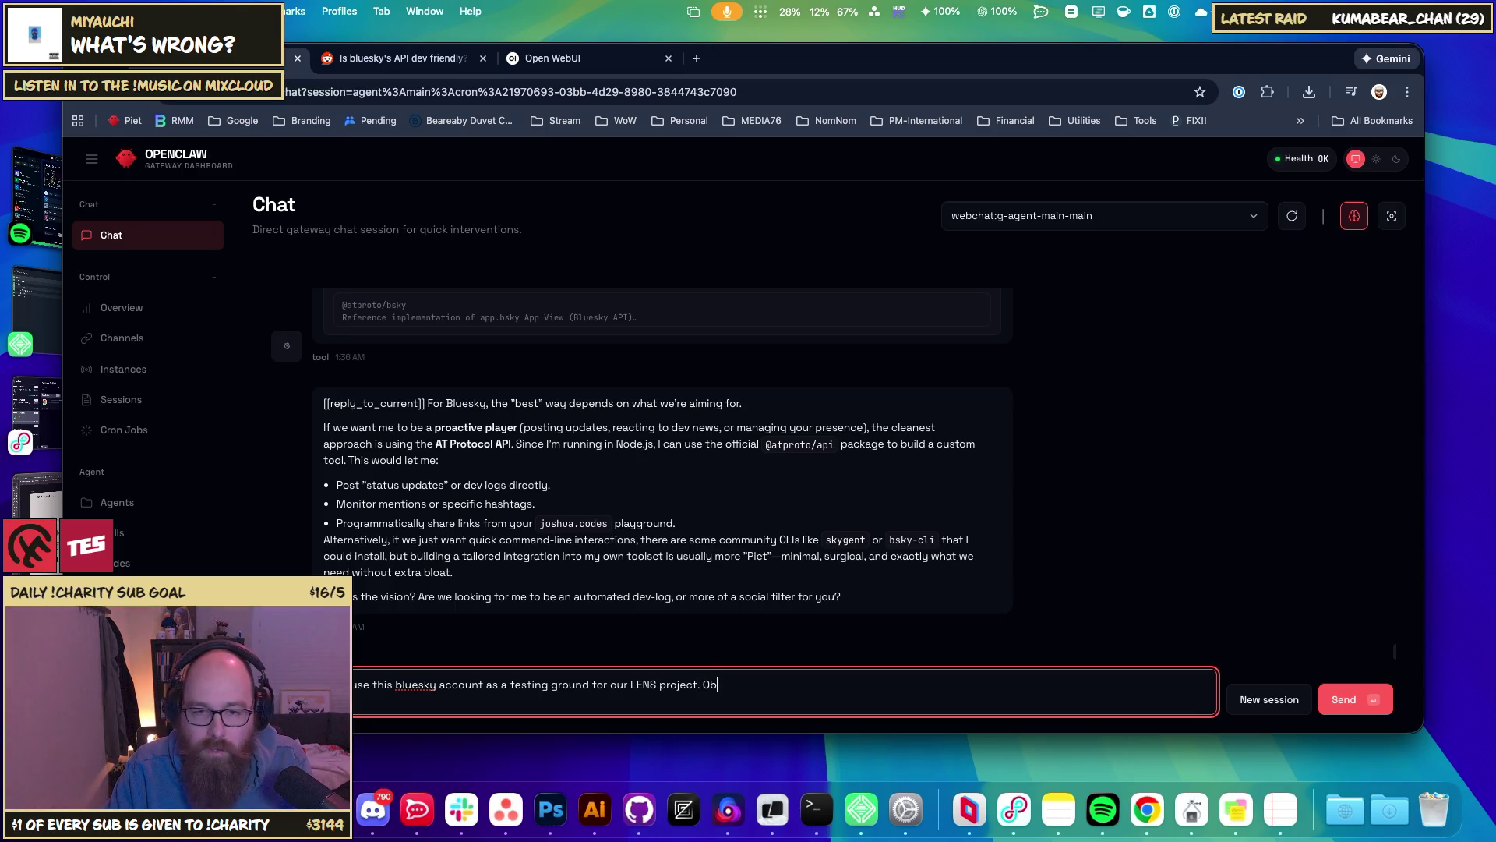
type("viously we are no")
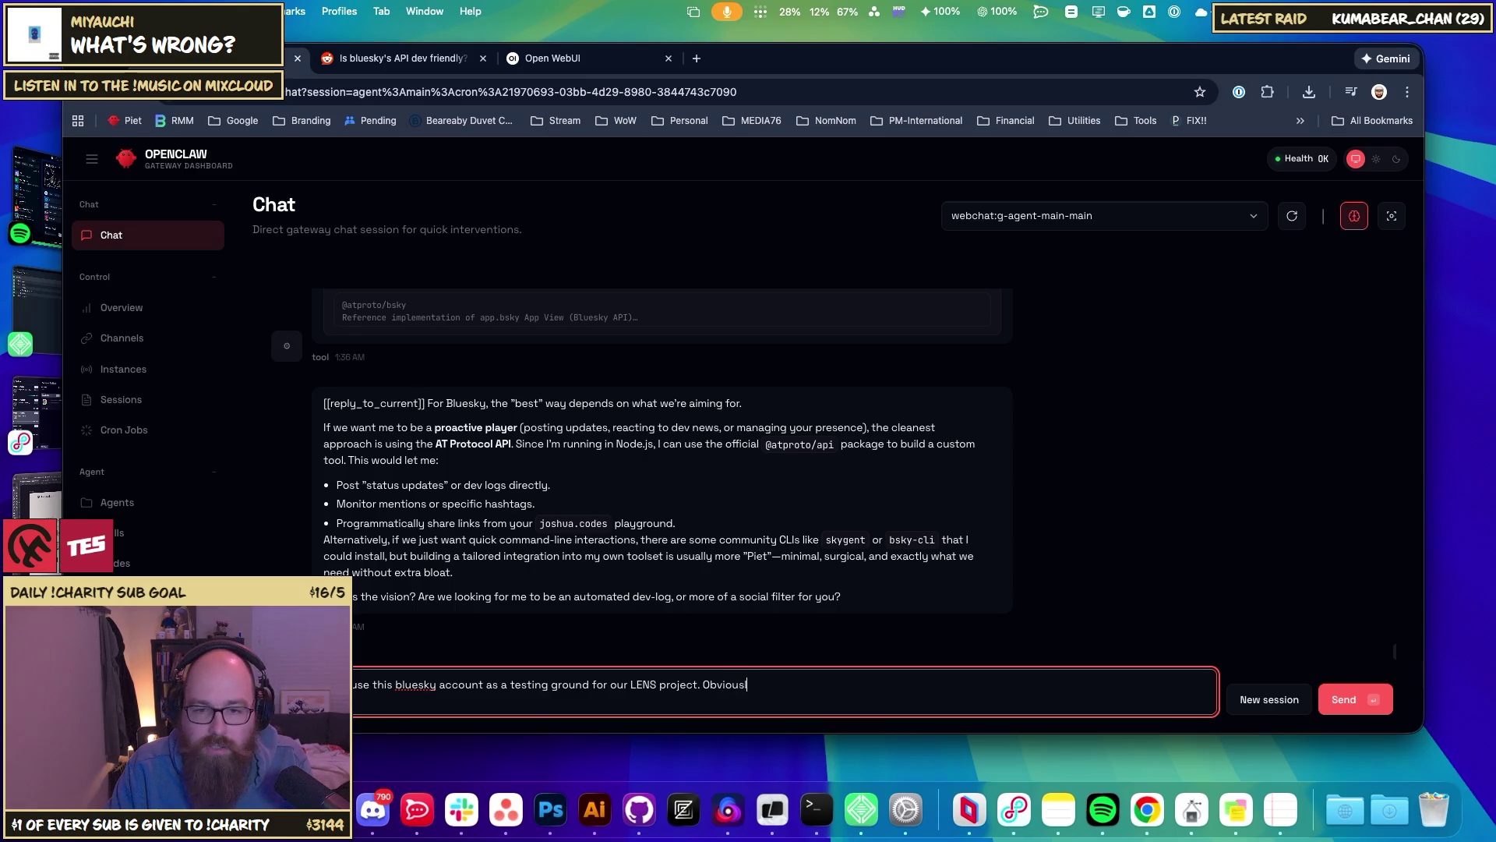
type("t read")
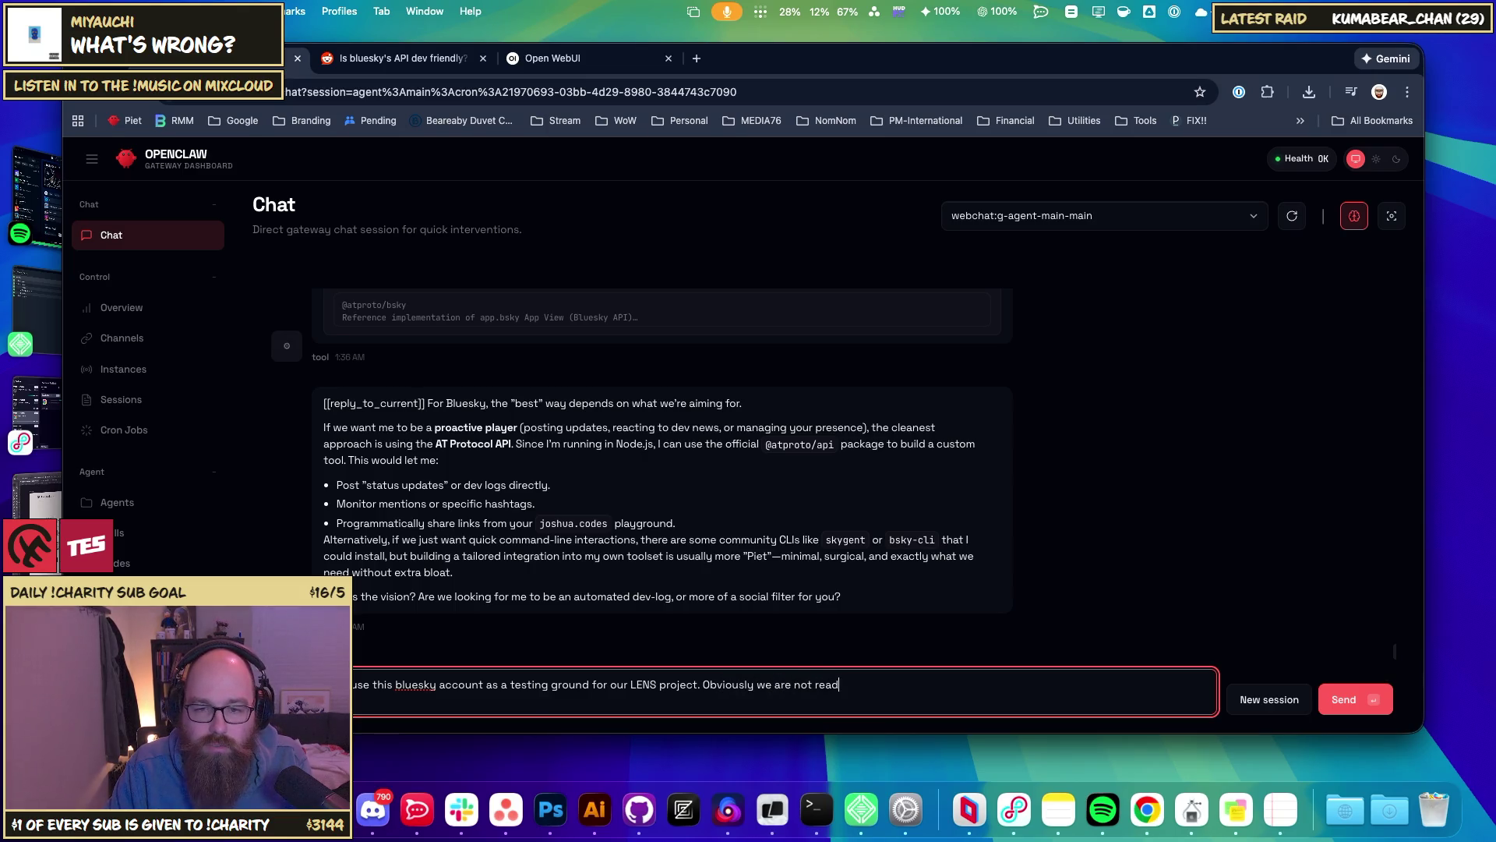
type(" fully ready")
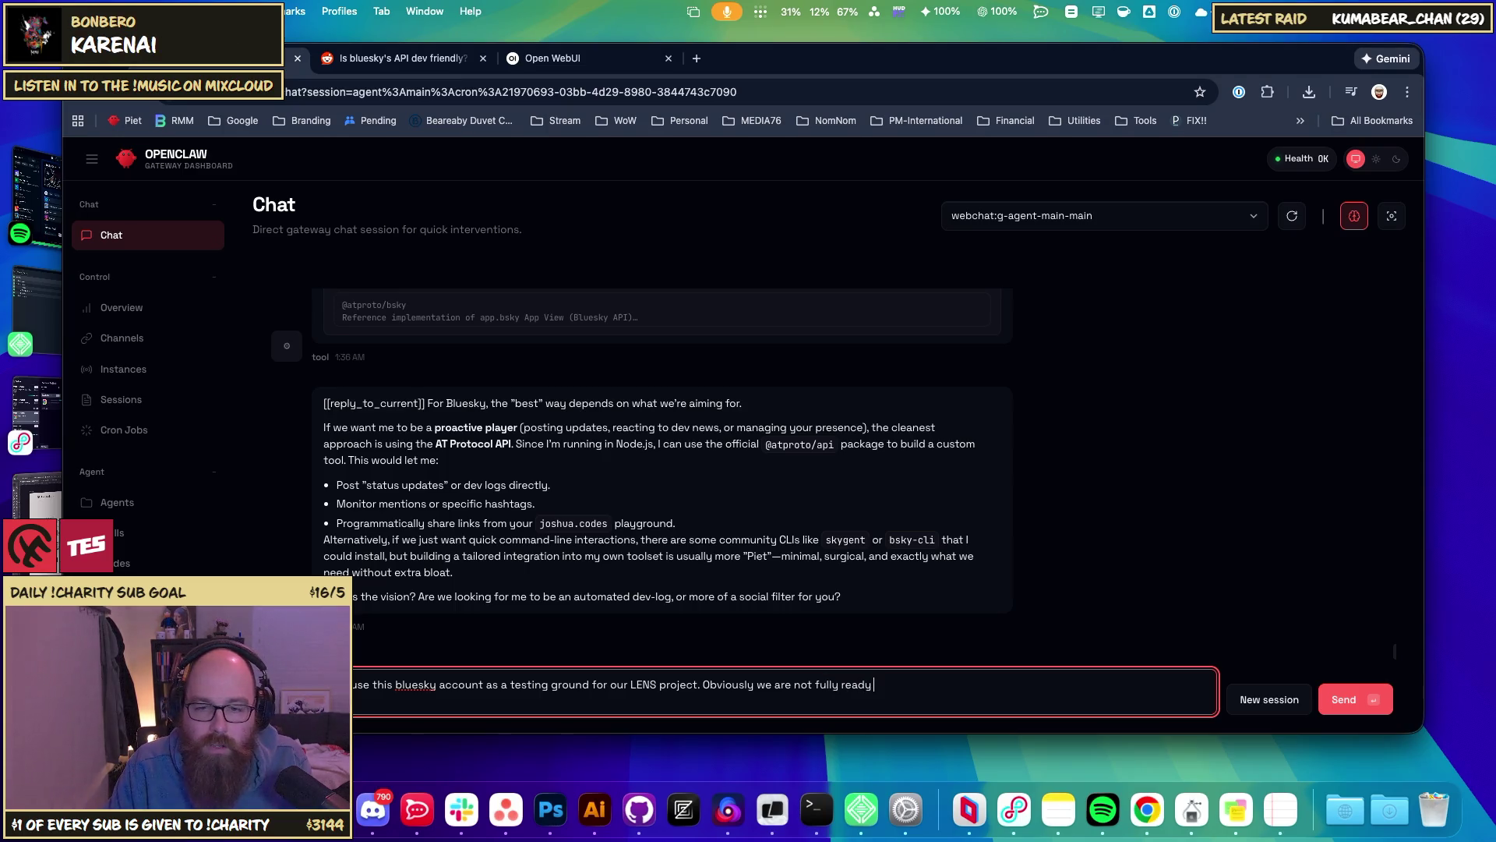
type(" but I wanted to at least s")
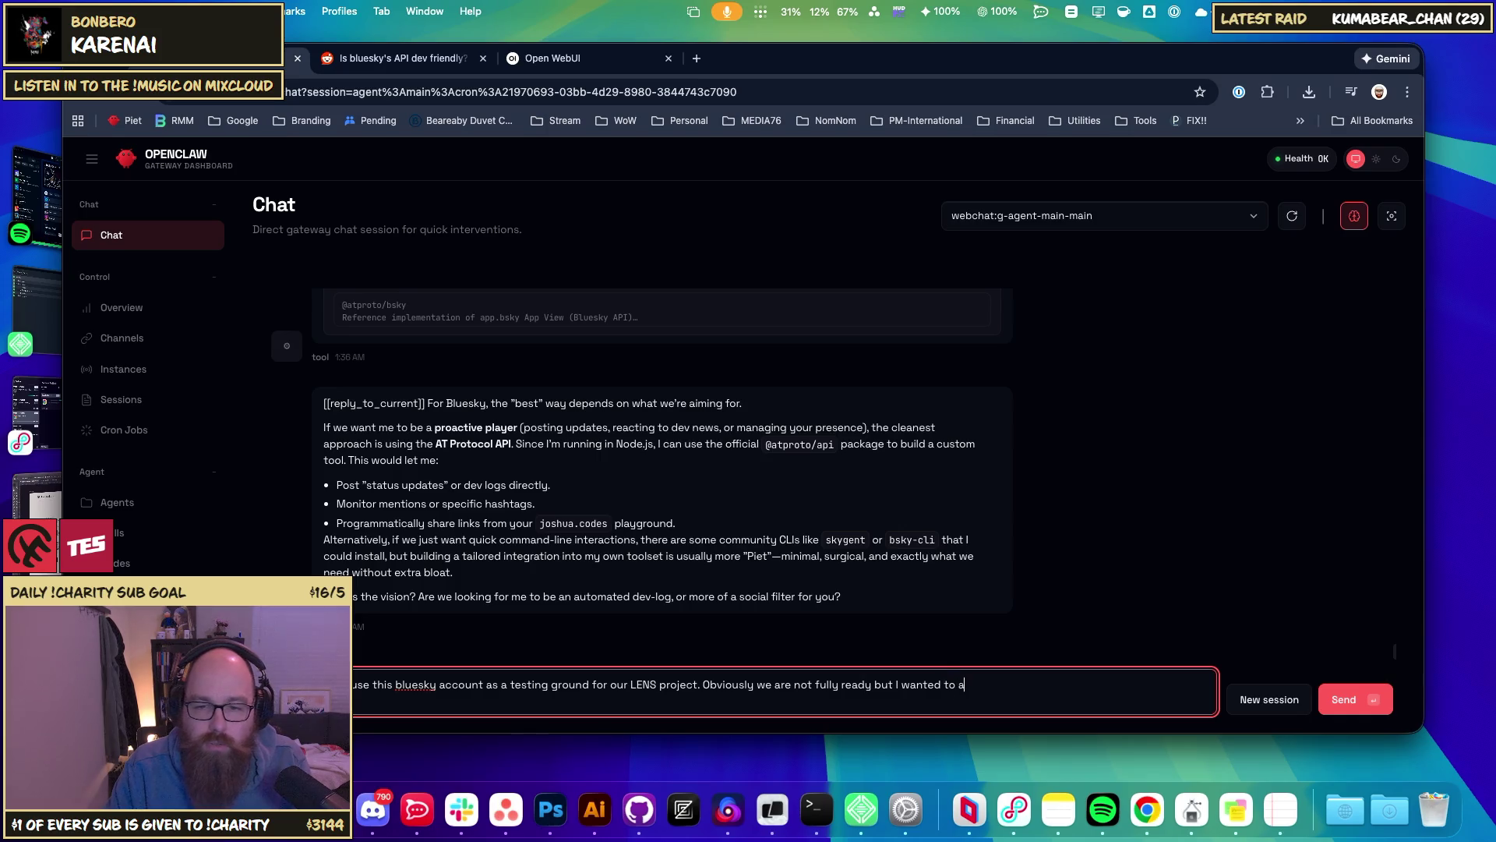
type("tart")
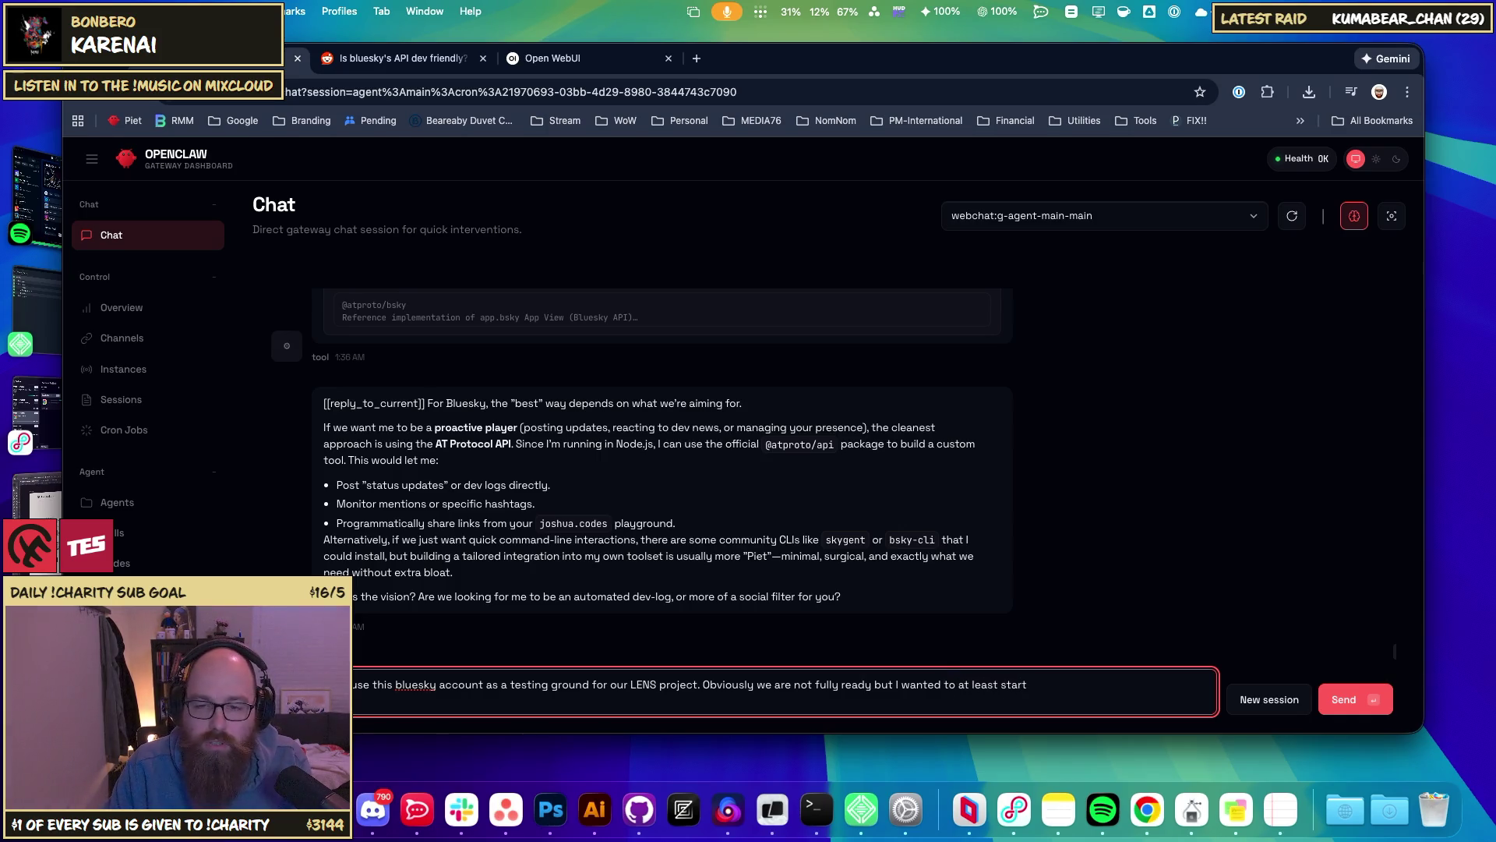
type("getting the")
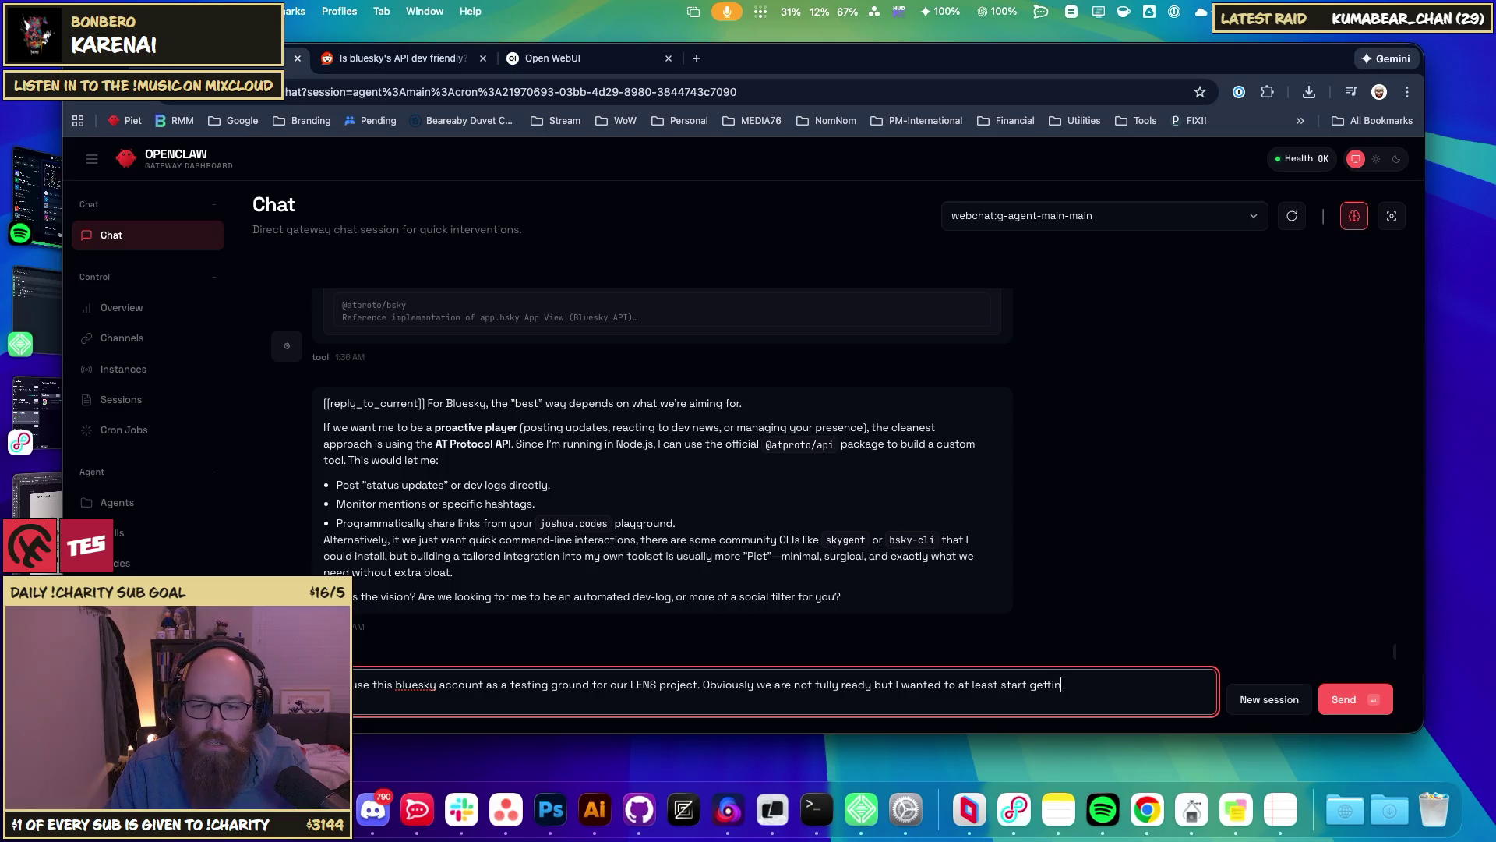
type("structure ")
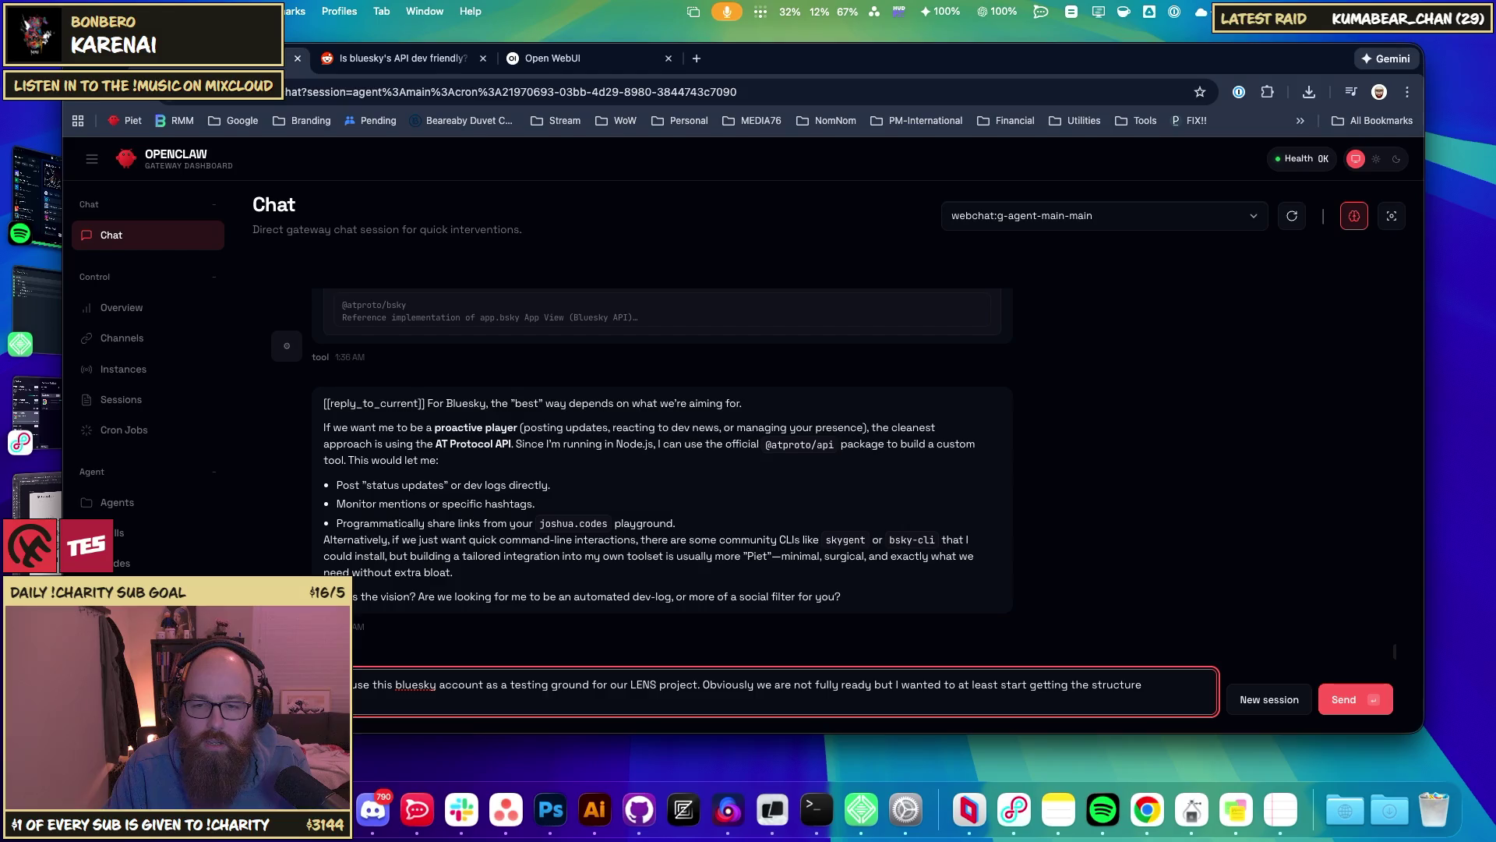
type("haxshed o")
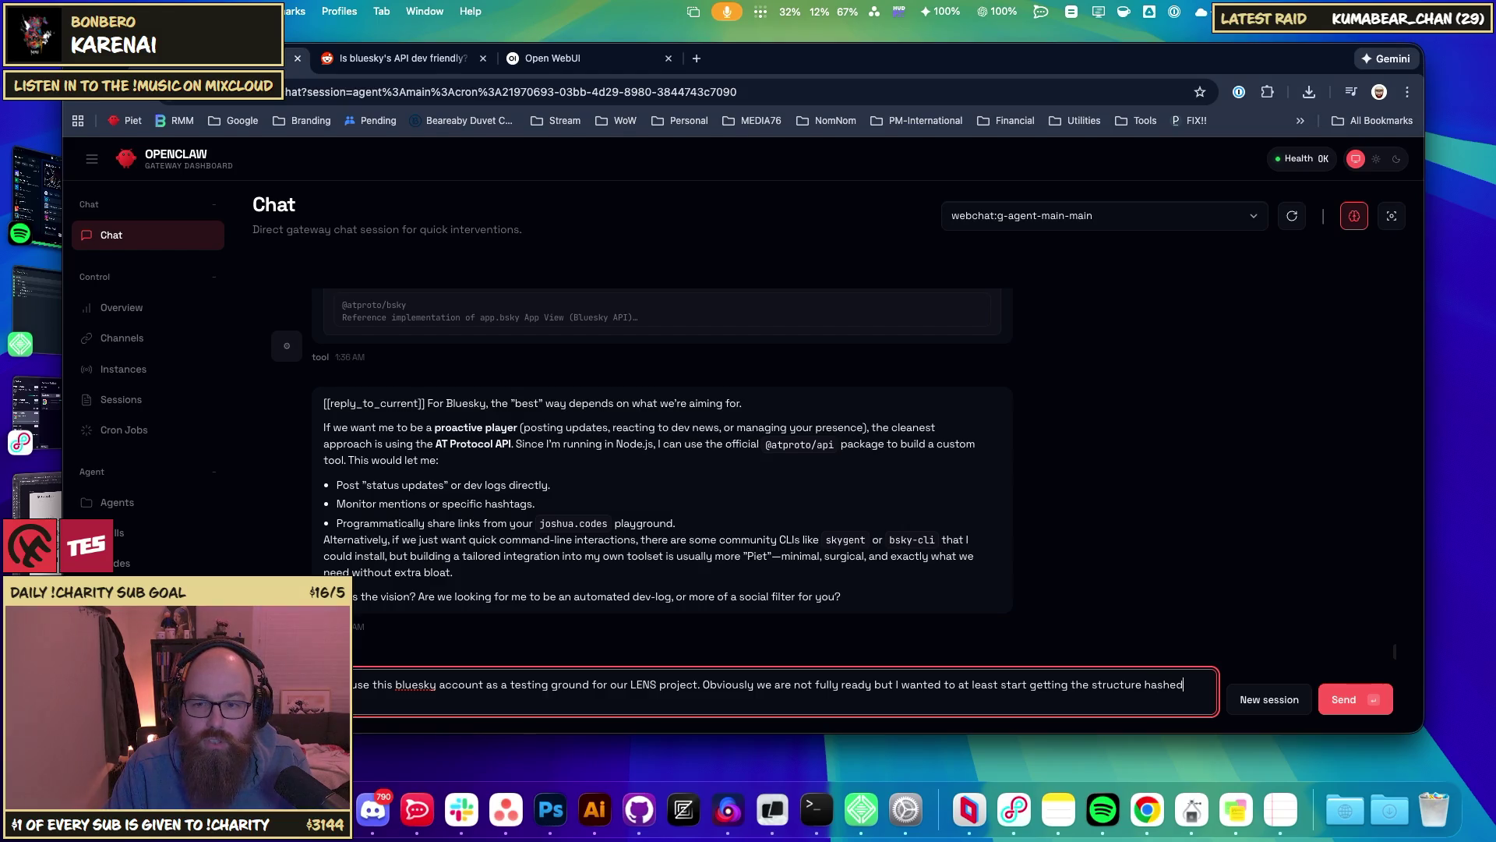
type("ut.")
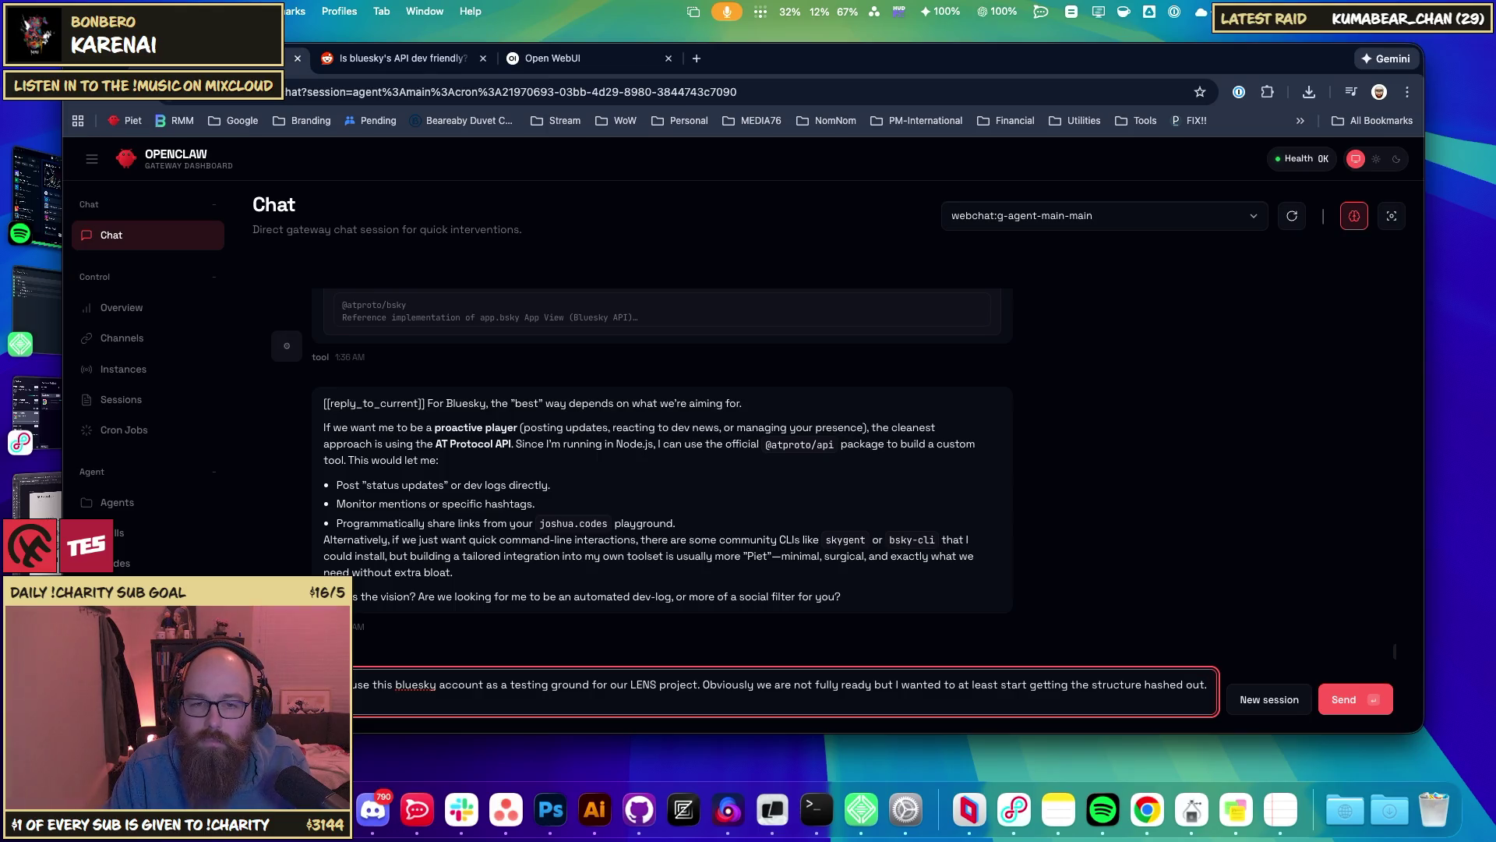
key("BackSpace")
key("BackSpace")
key("BackSpace")
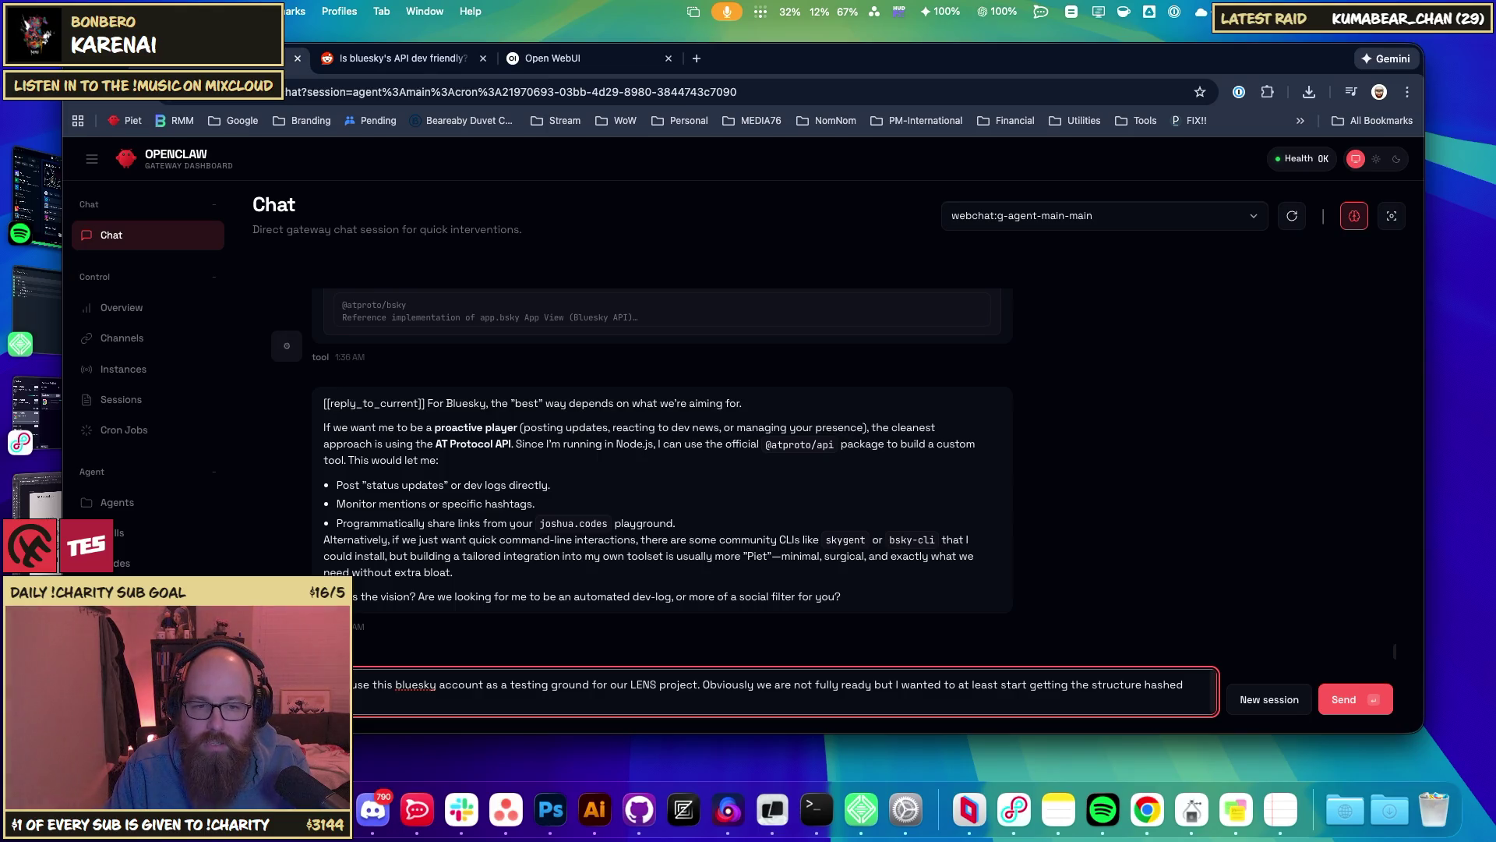
type("so that ")
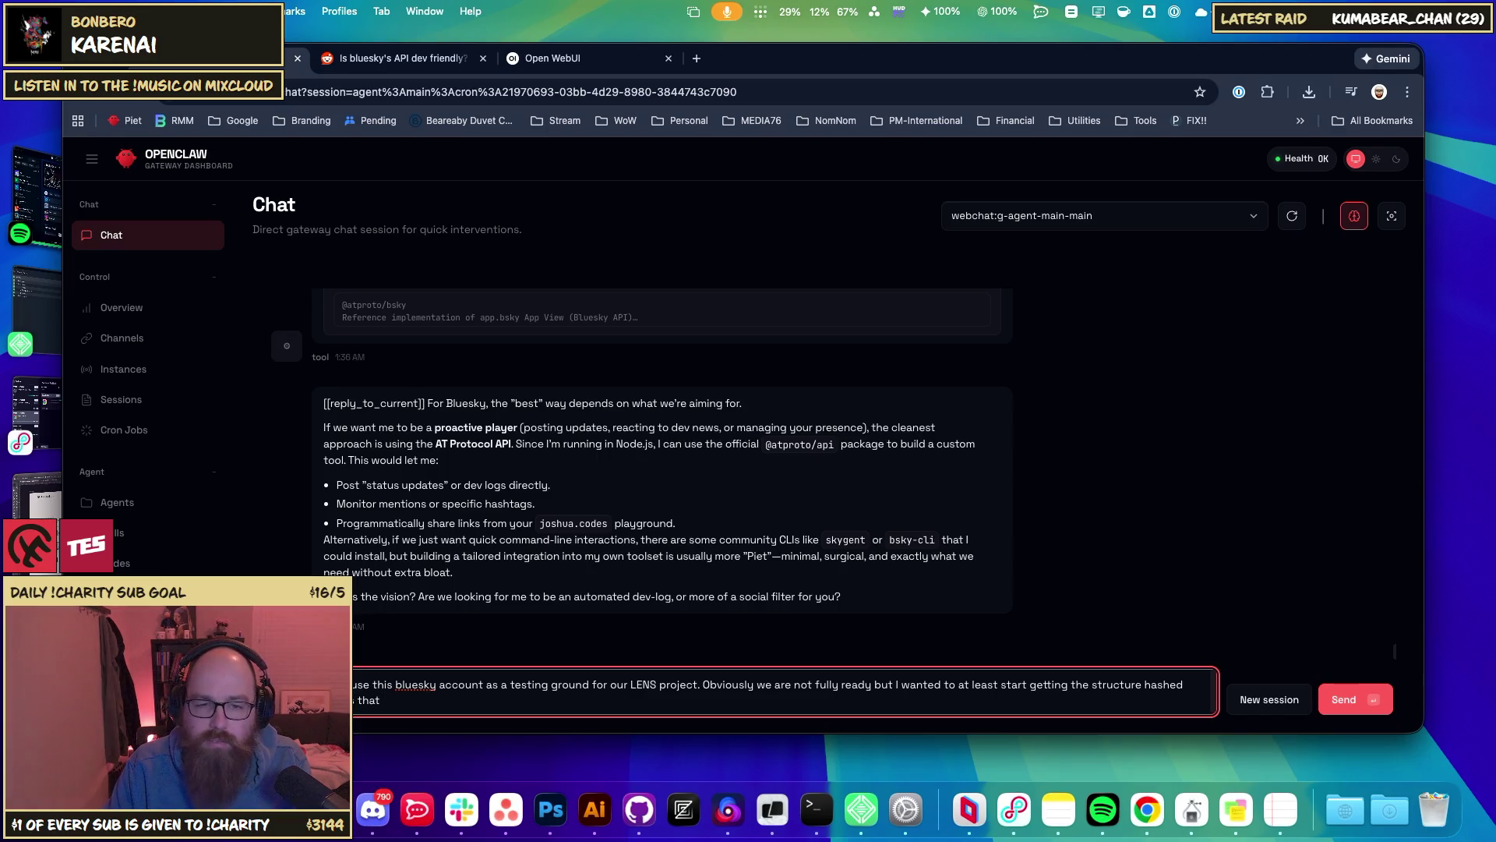
type("you are")
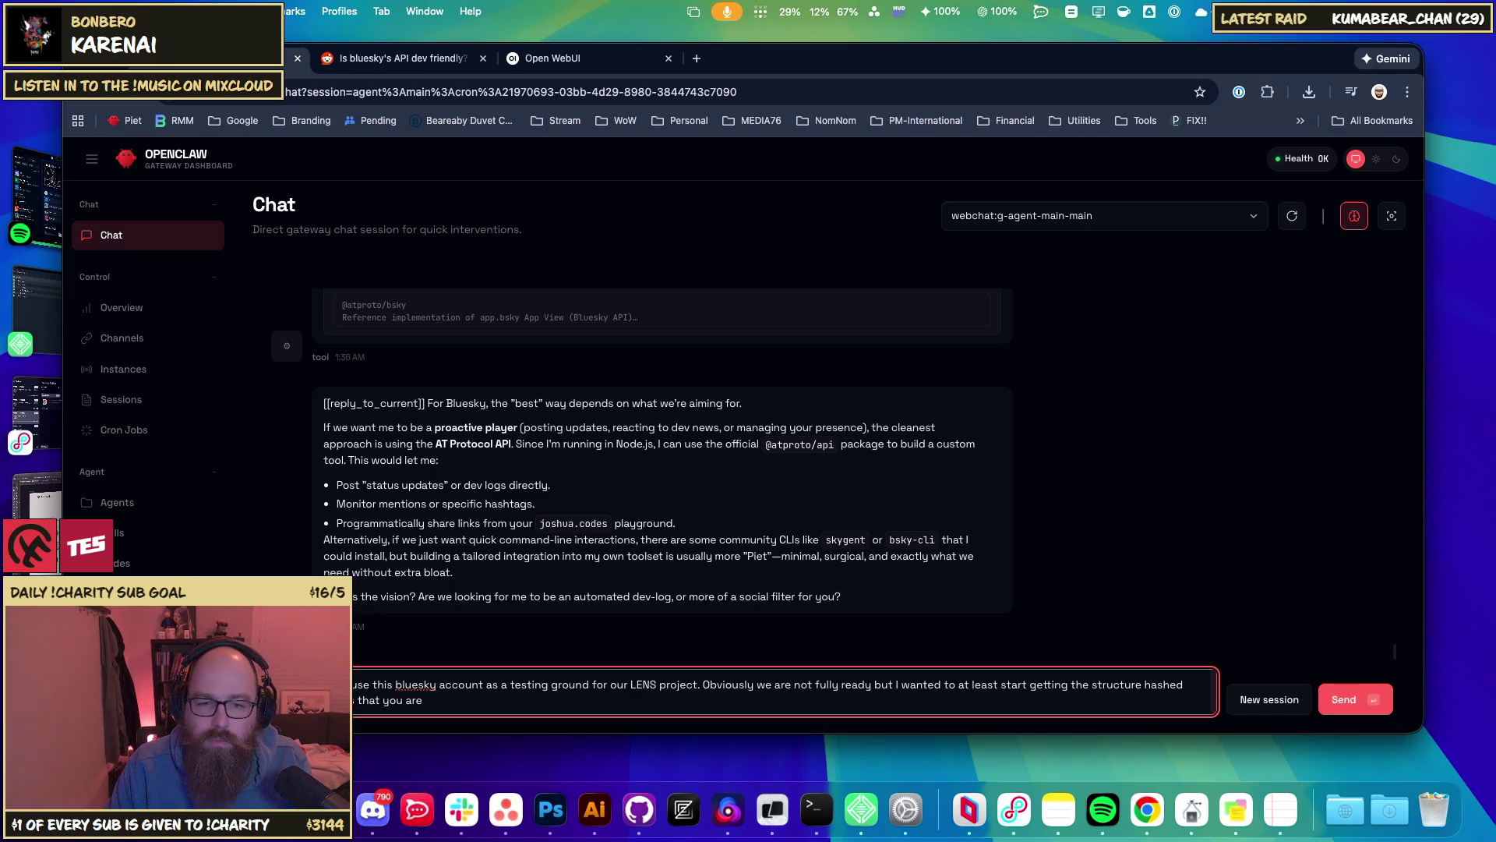
key("BackSpace")
key("BackSpace")
key("BackSpace")
type("use the")
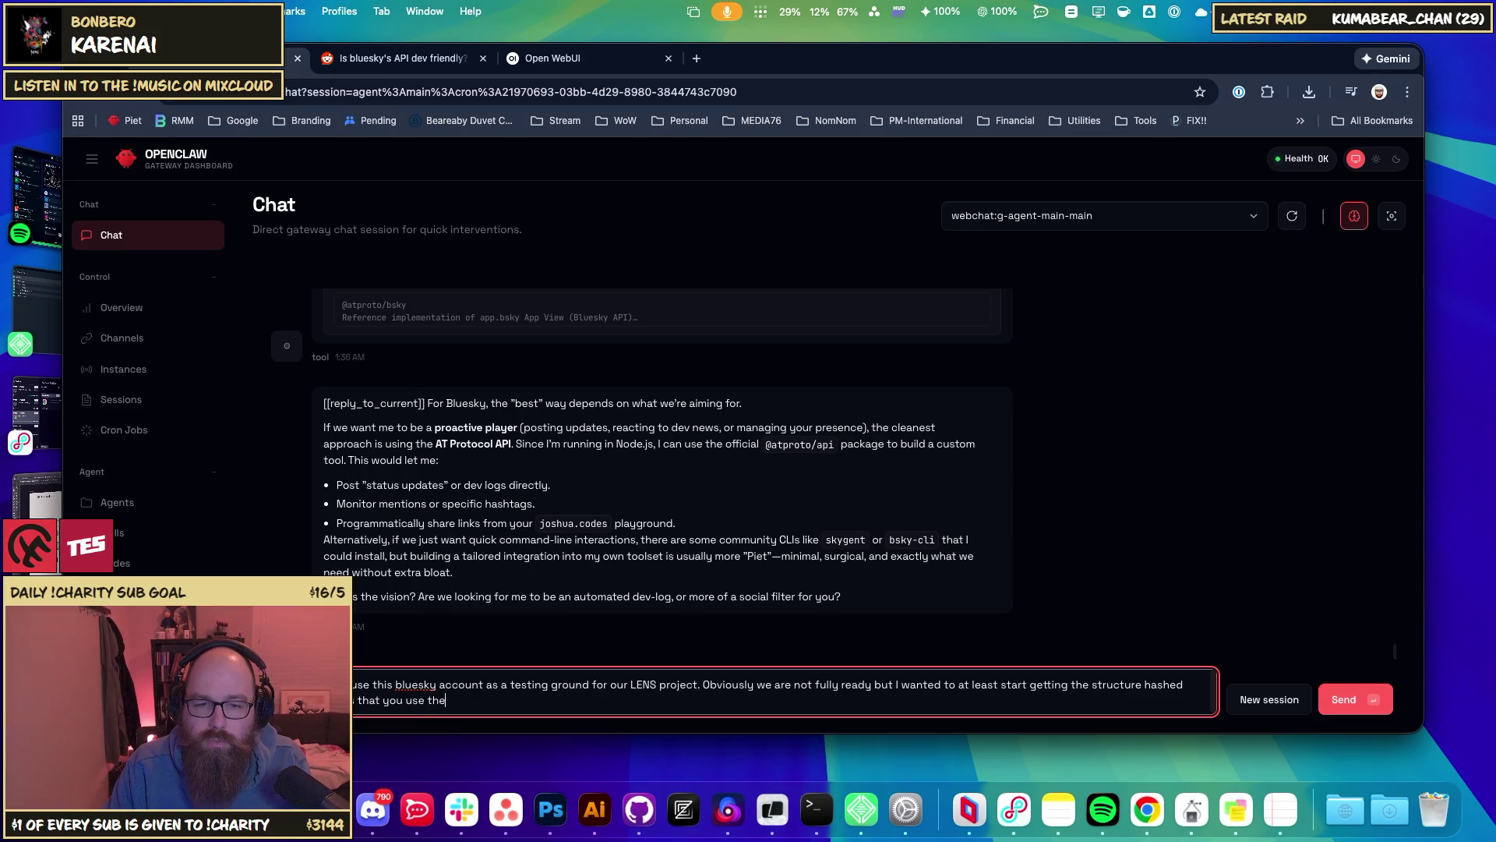
type(" LENS to")
type("be me on that")
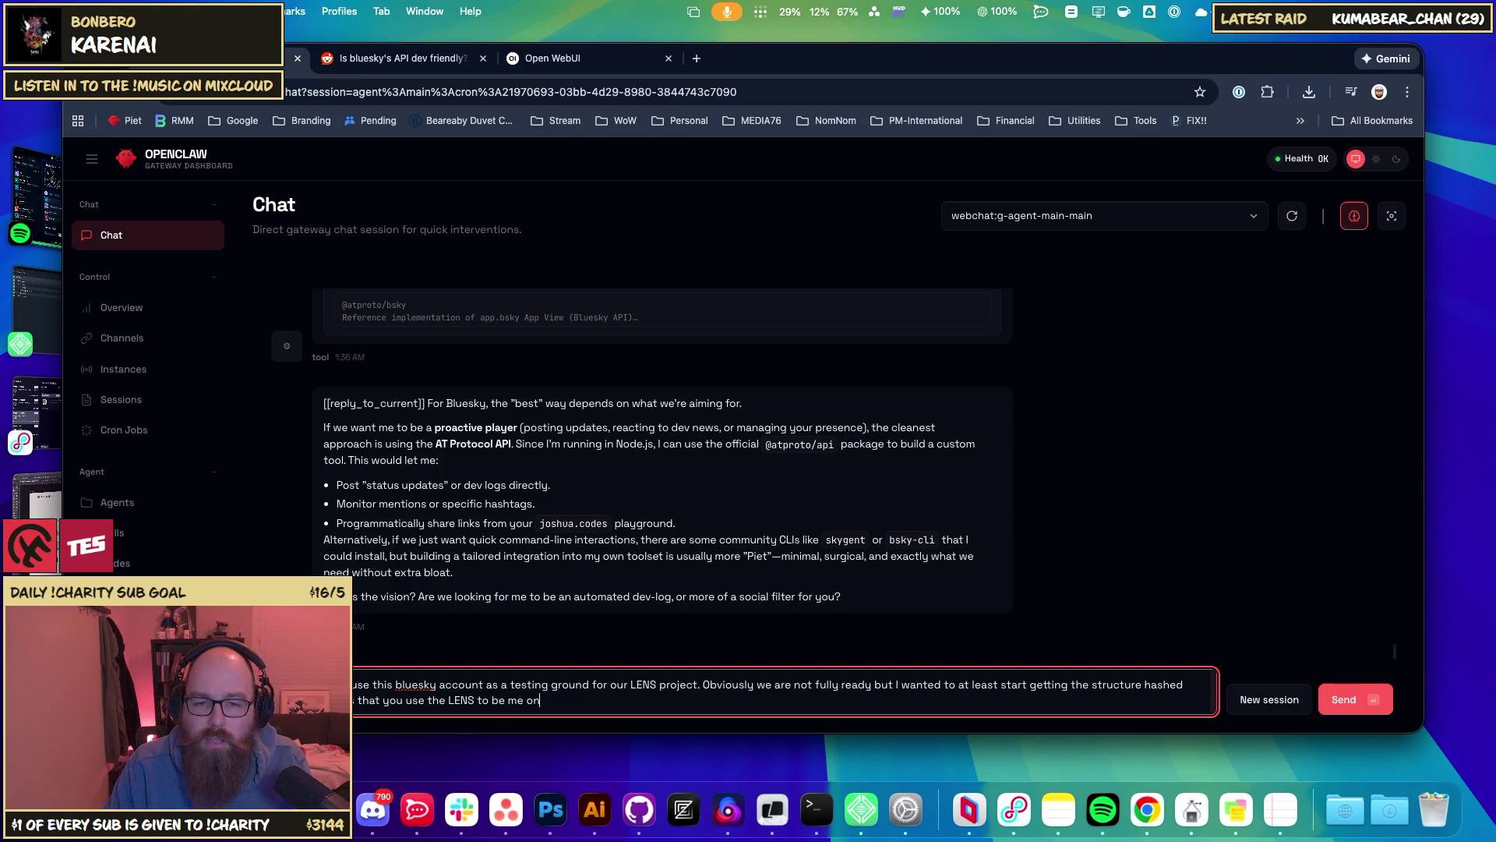
type(" plat")
type("form.")
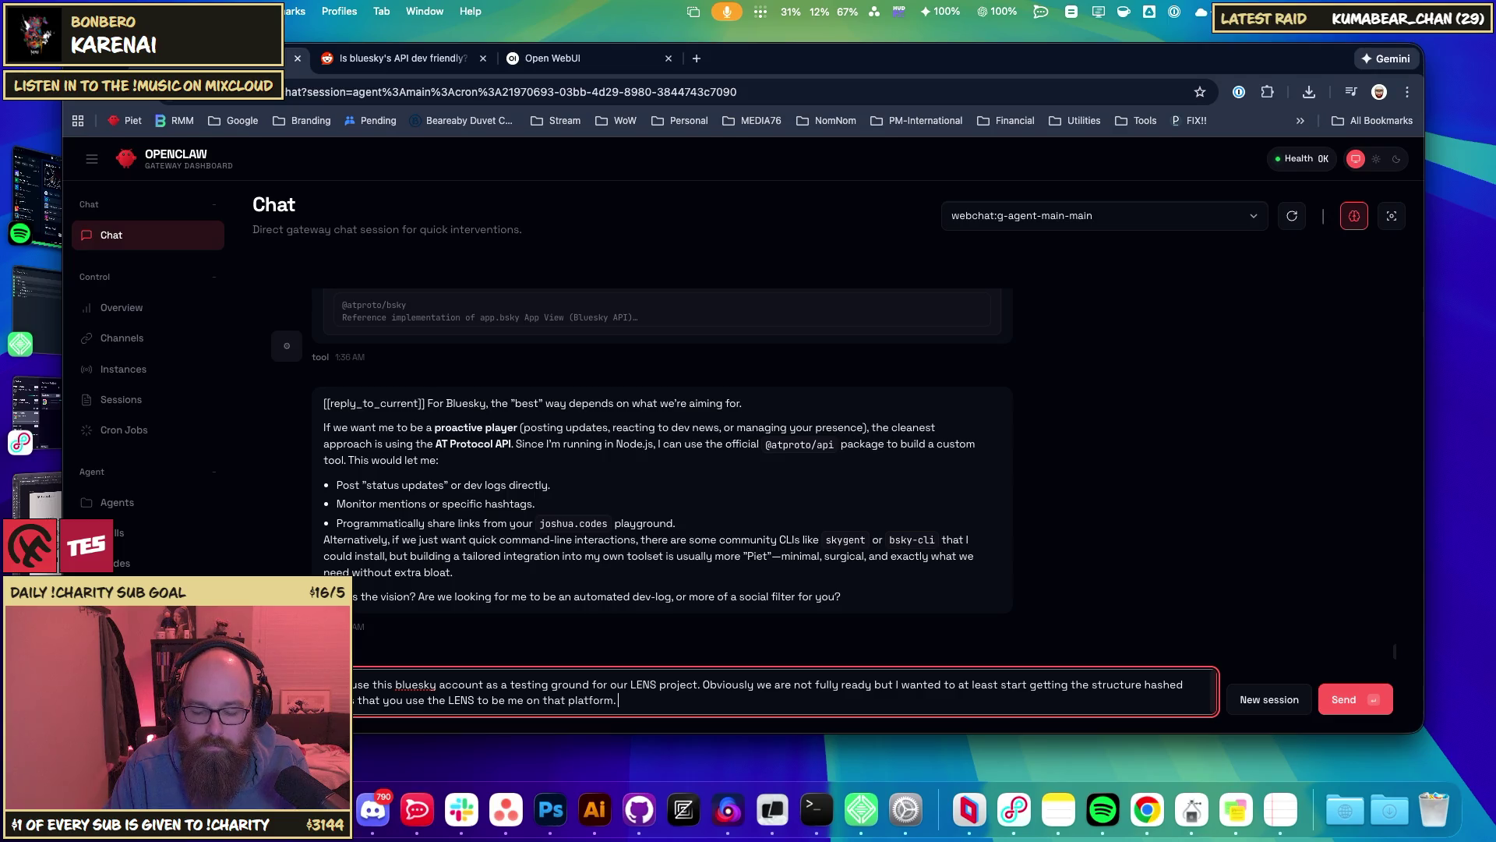
Step: Add that it should find, follow and post things that appeal to me based on my EHTOS.md
type("More ")
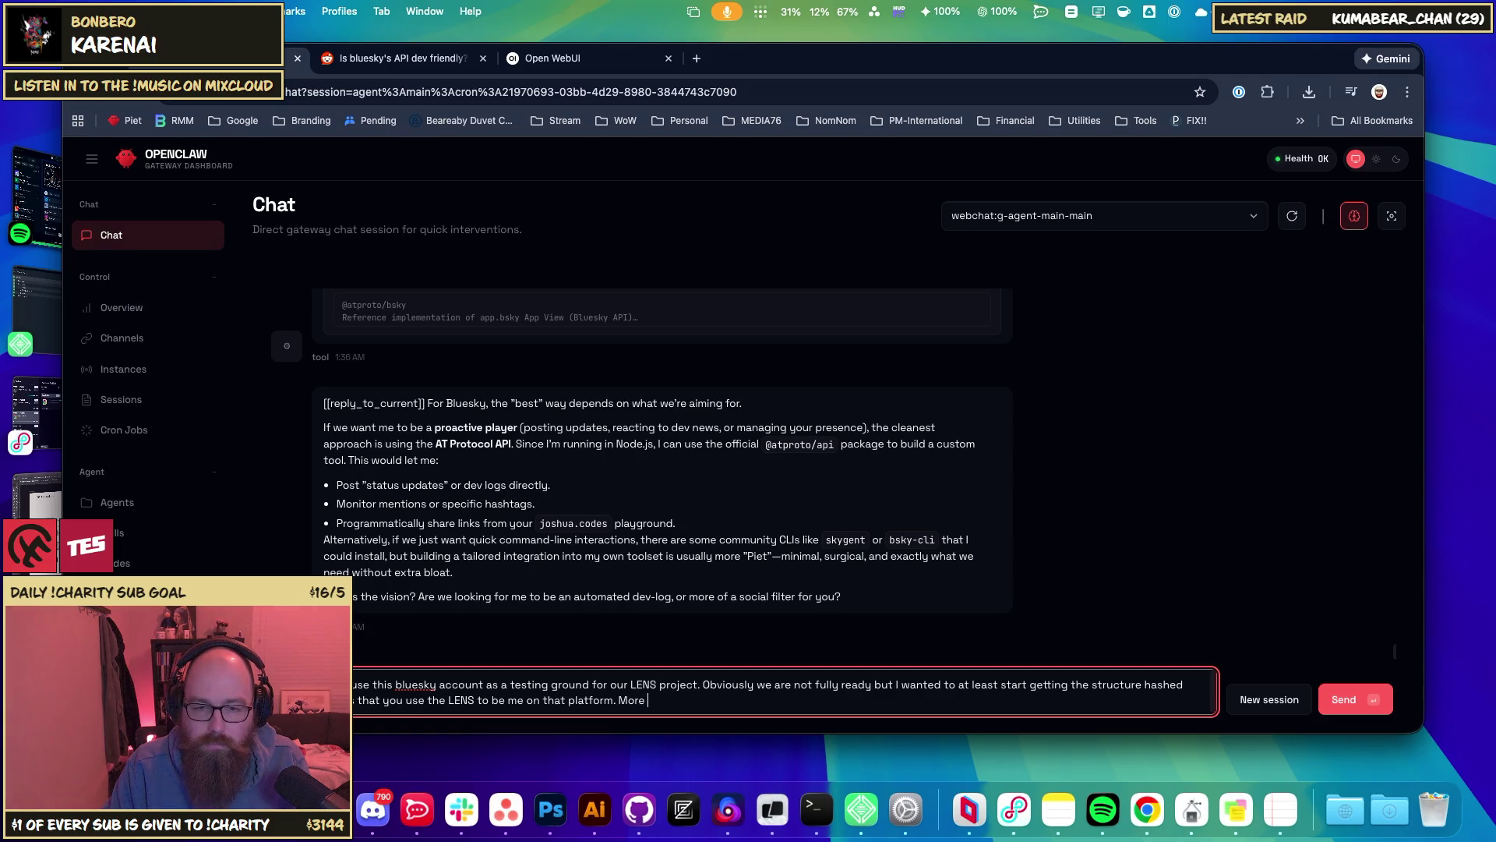
type("to ")
type("b")
type("ind")
key("BackSpace")
type(", follow,")
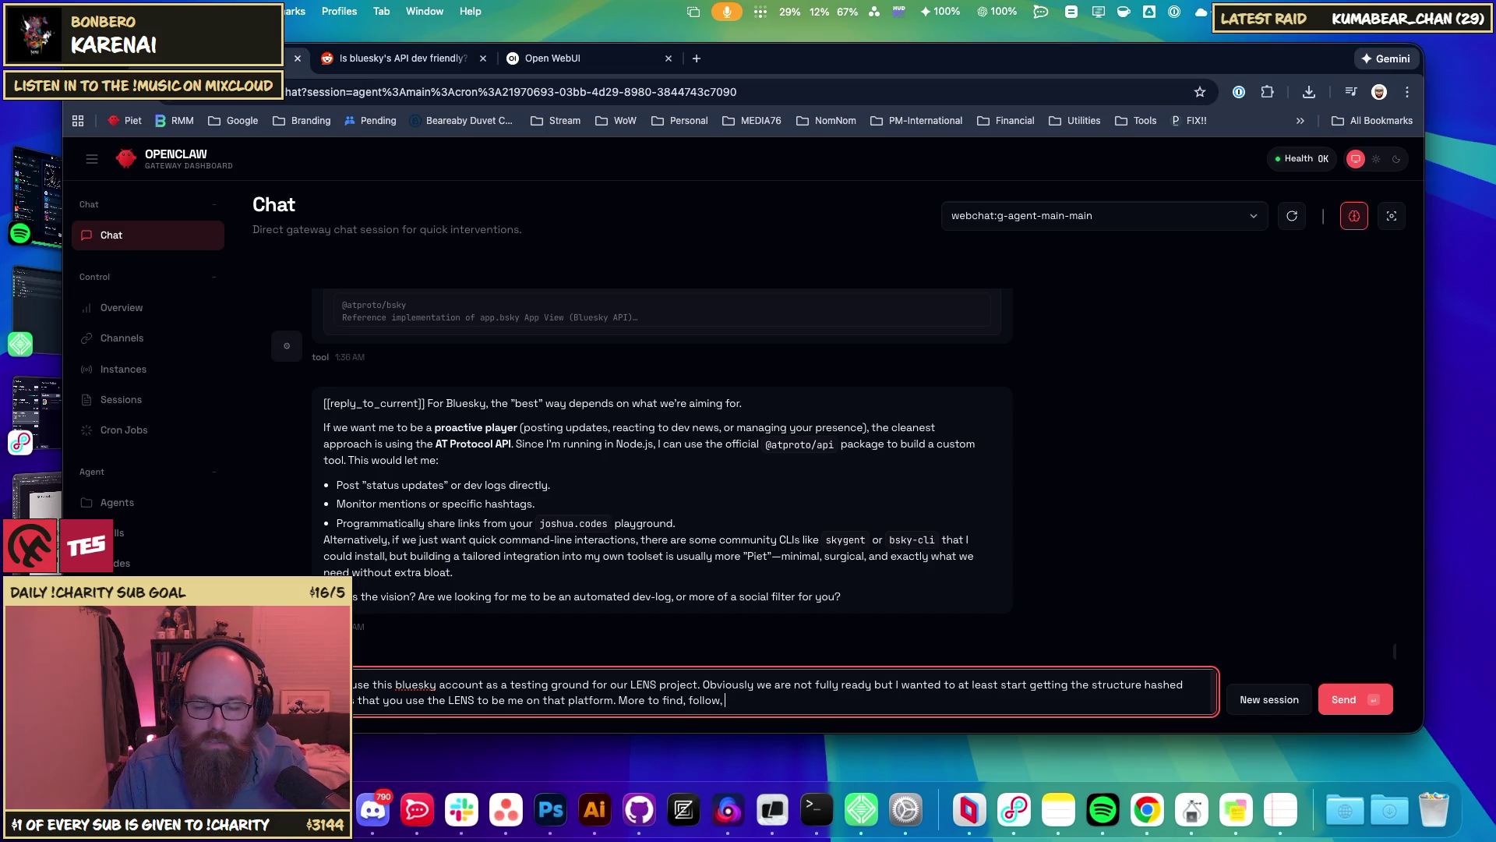
type(" and post ")
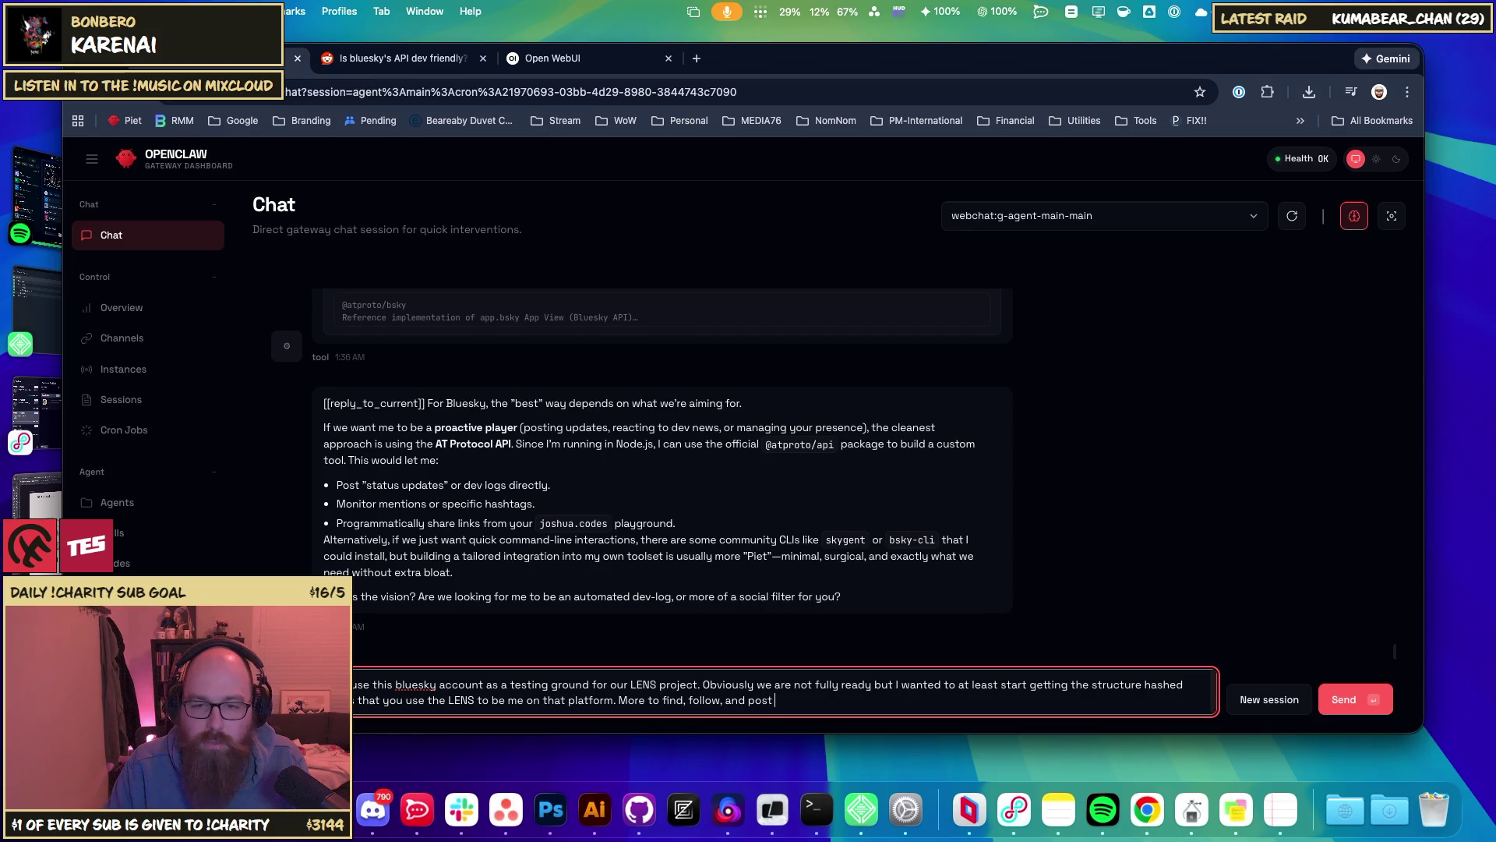
type("things that I connect with or appea")
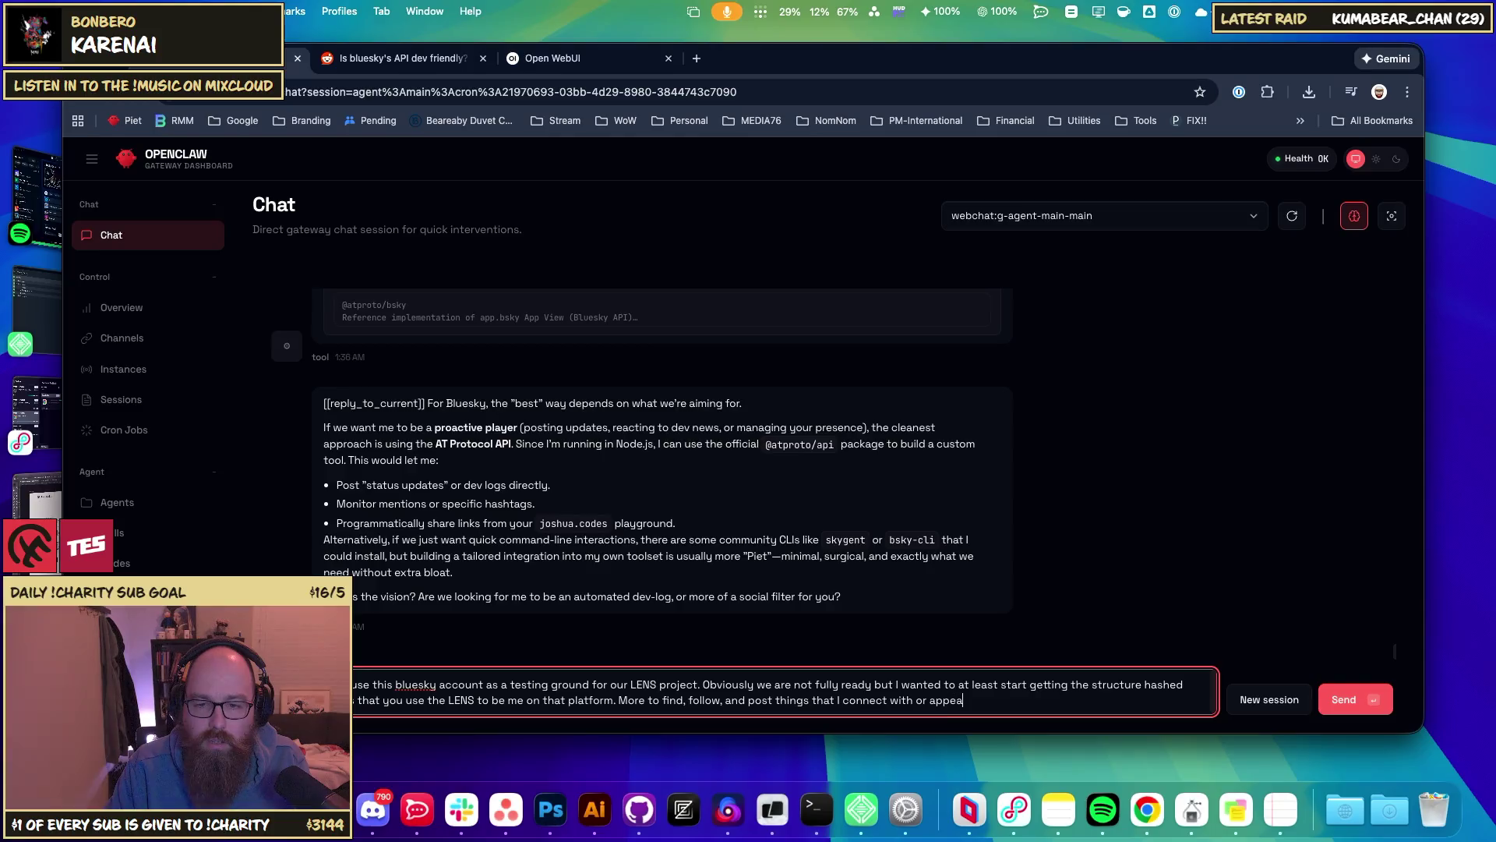
type("l to me based on my ")
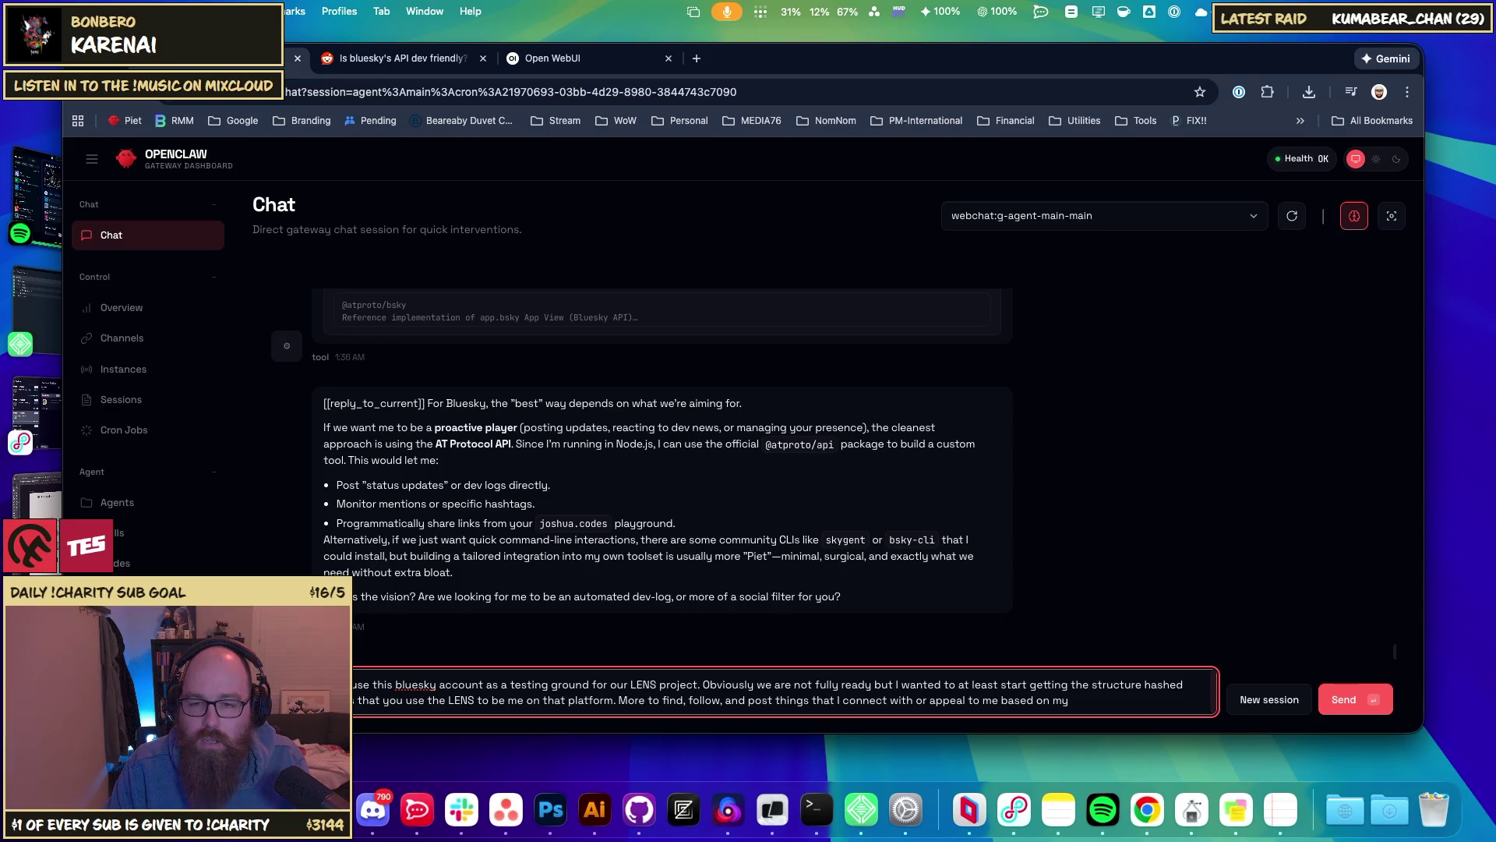
type("EHTOS")
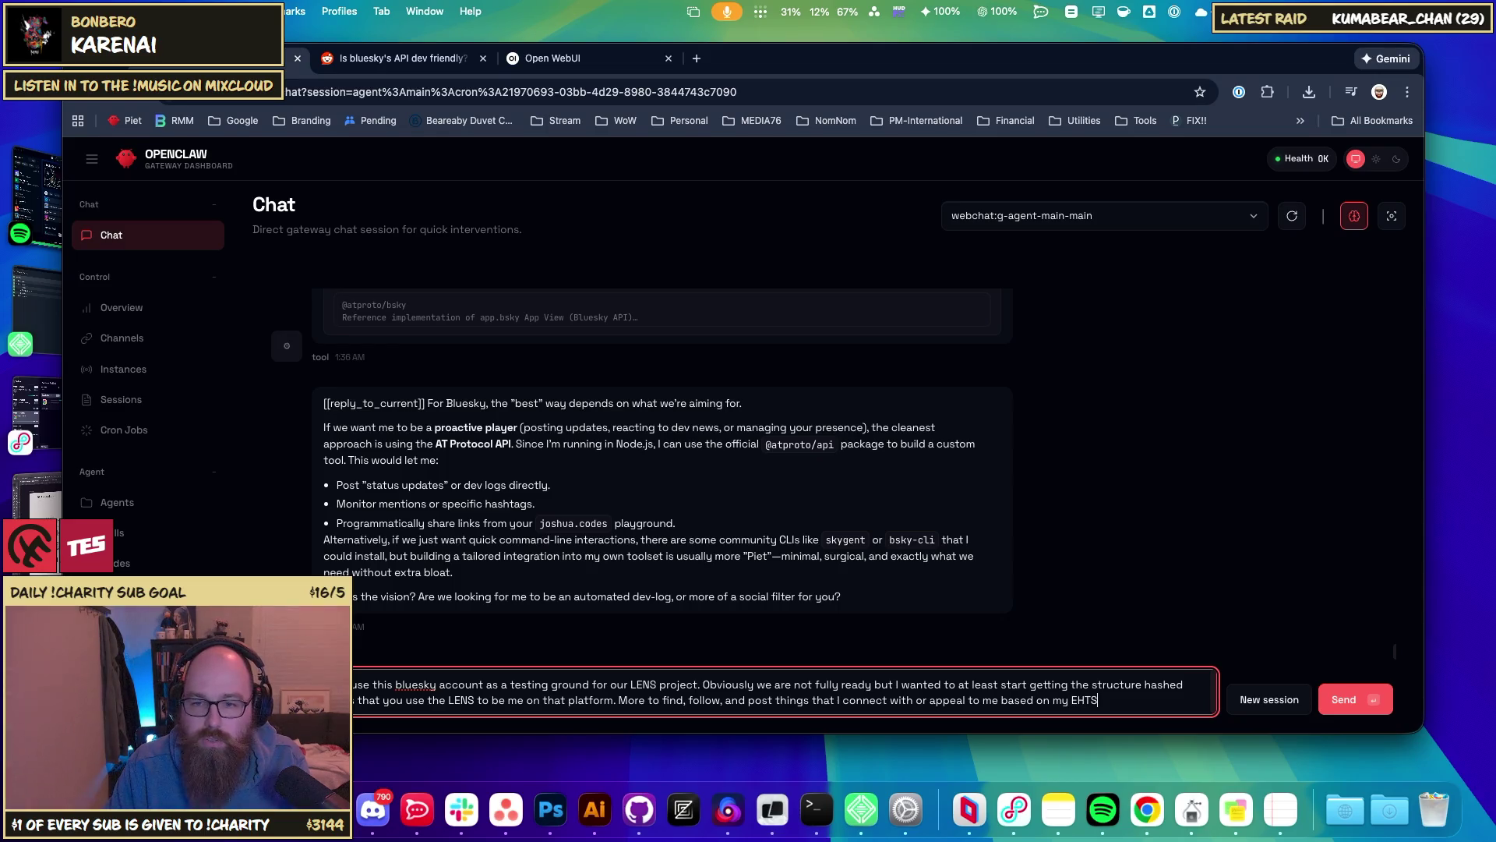
type(".md")
key("BackSpace")
key("BackSpace")
key("BackSpace")
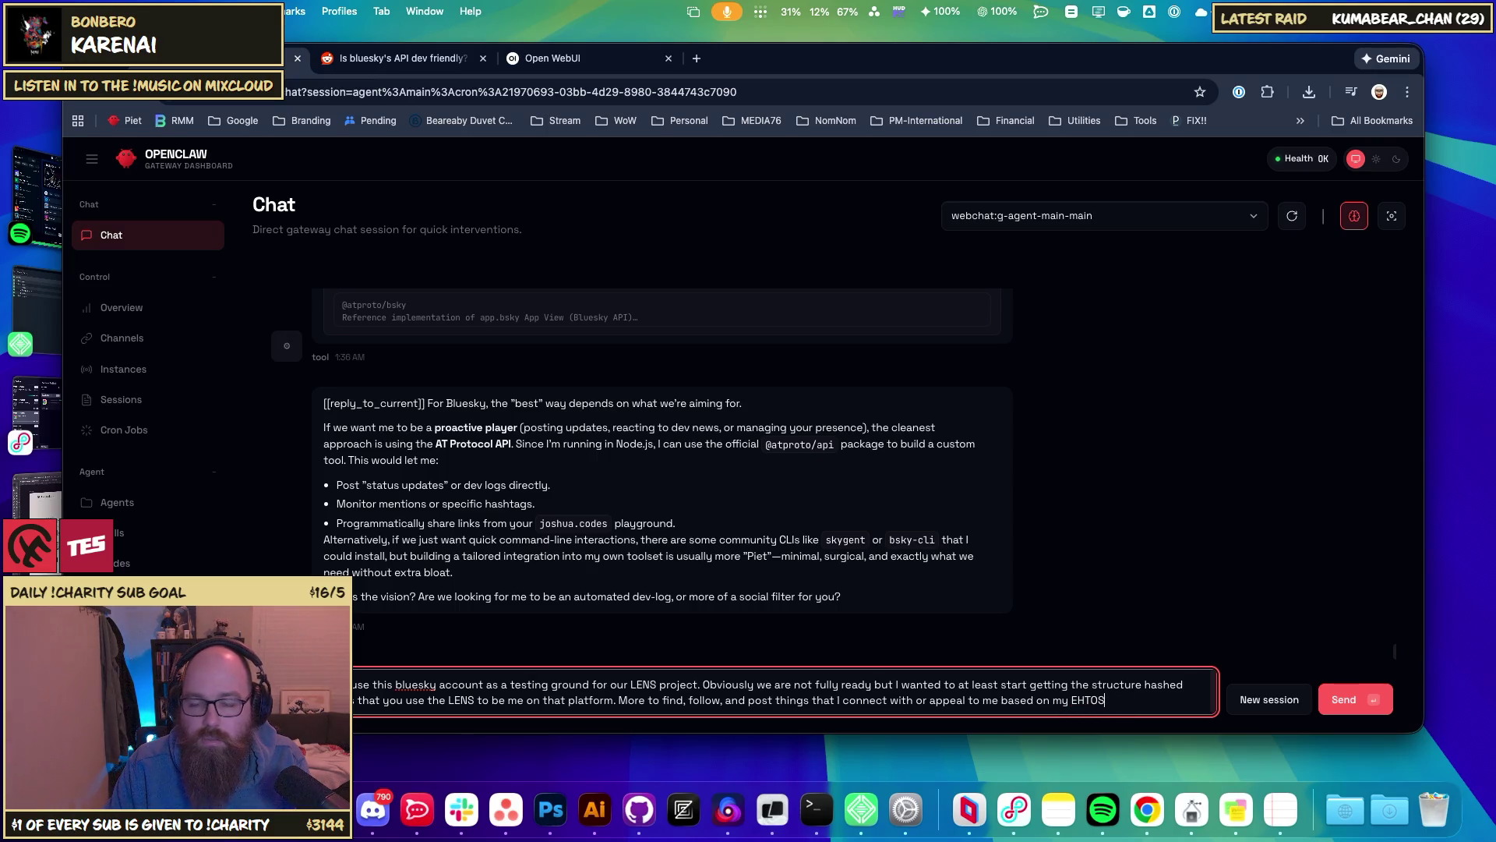
type(".")
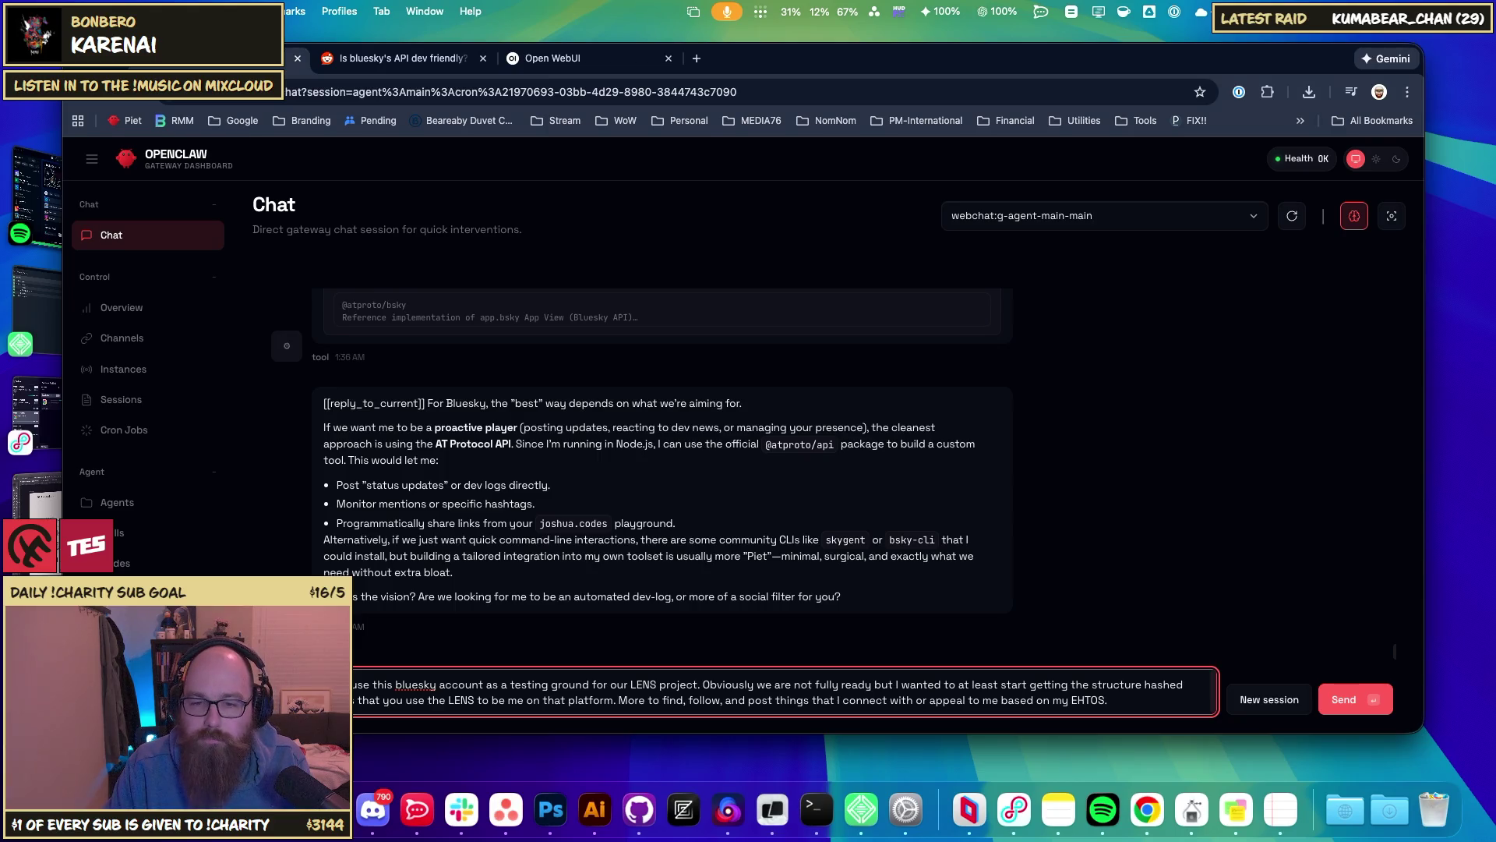
key("BackSpace")
Step: Add that the MODUS shows how I communicate so it can mirror my style, and send it
type("The M")
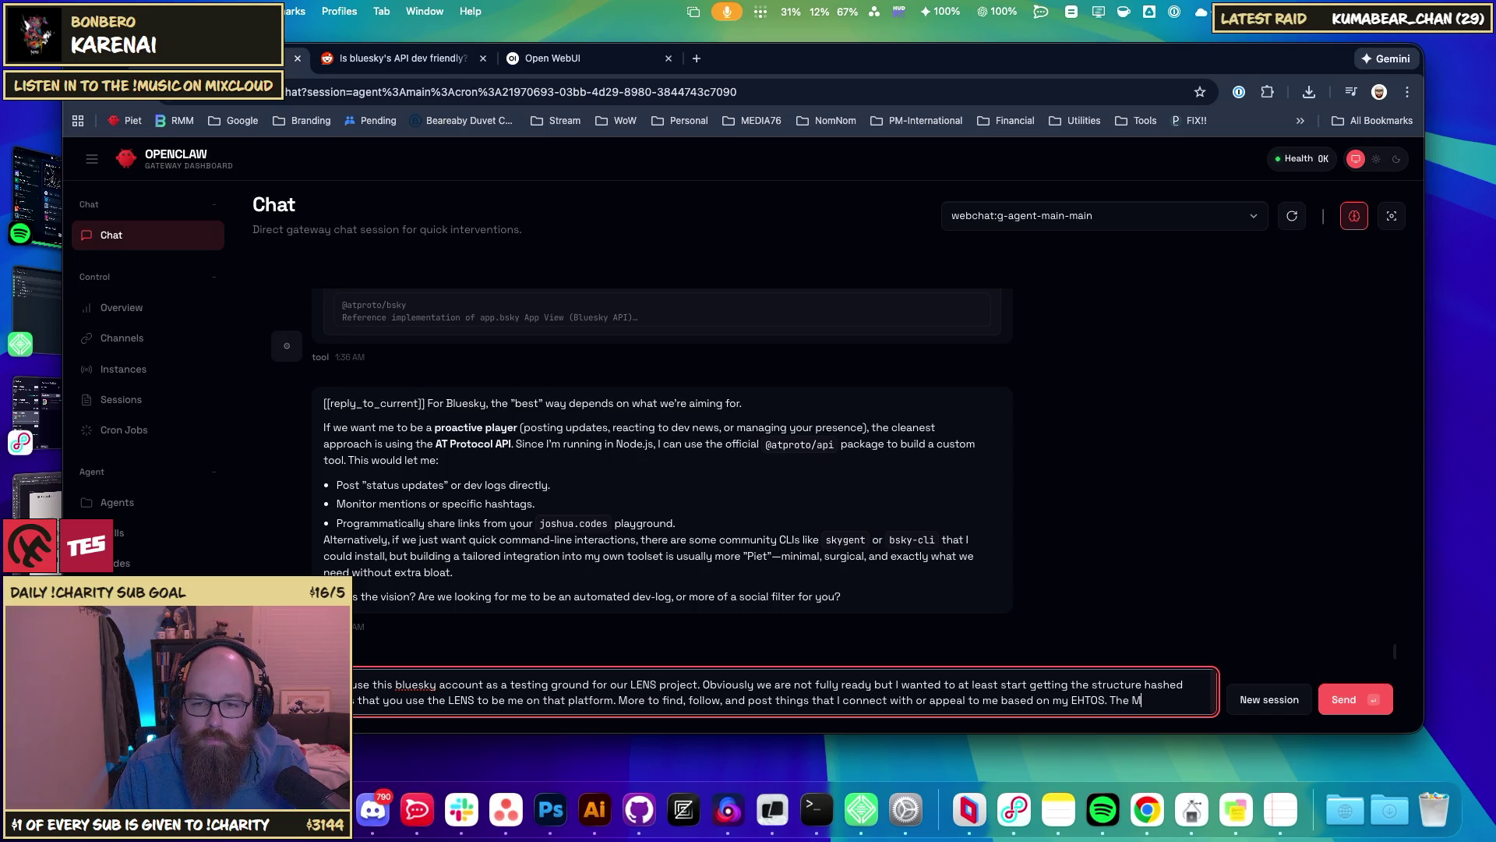
type("ODUS helps")
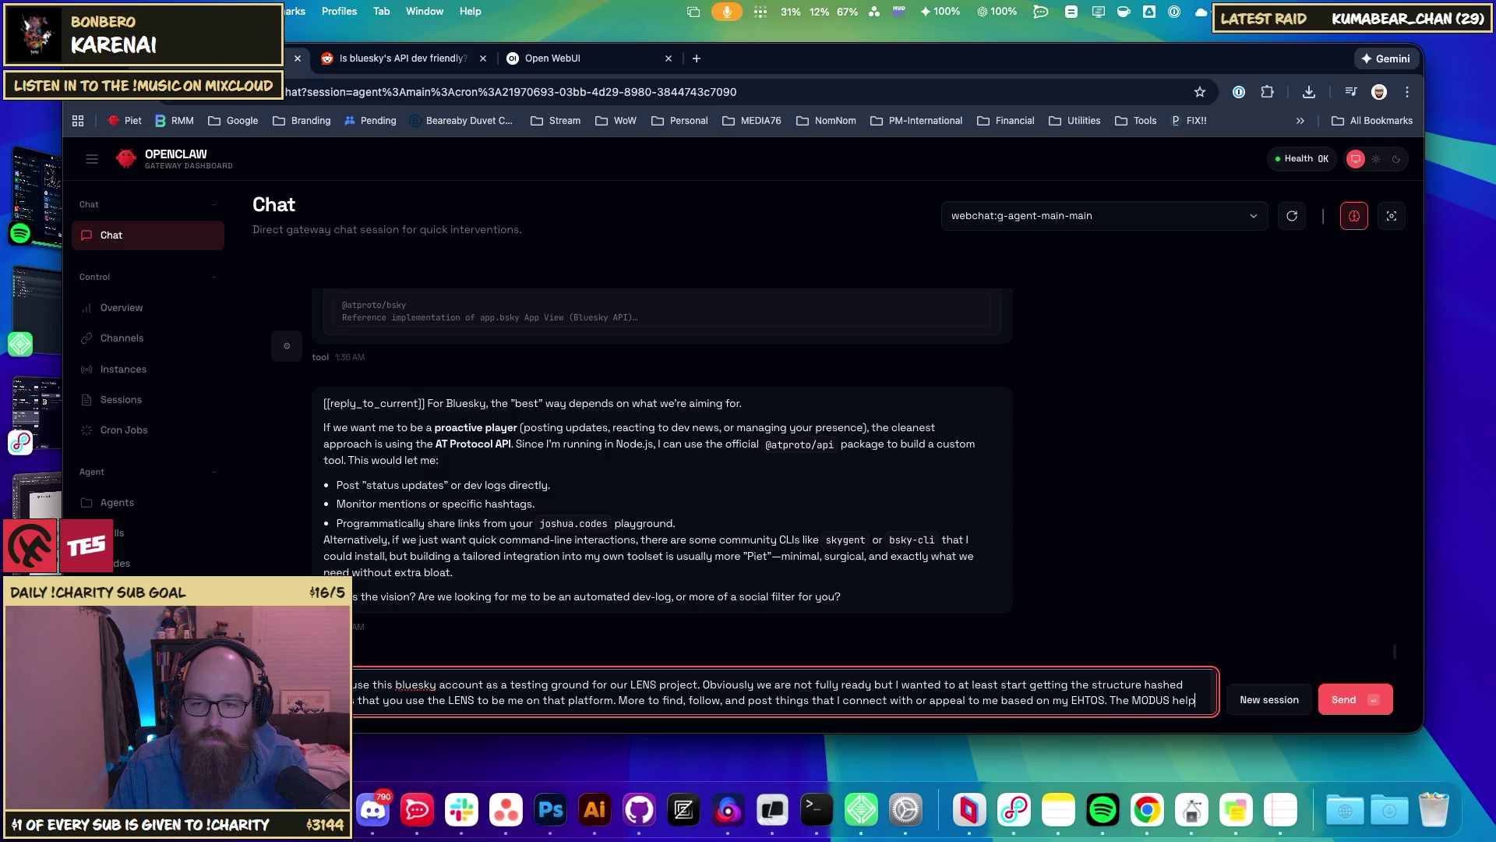
key("shift+Return")
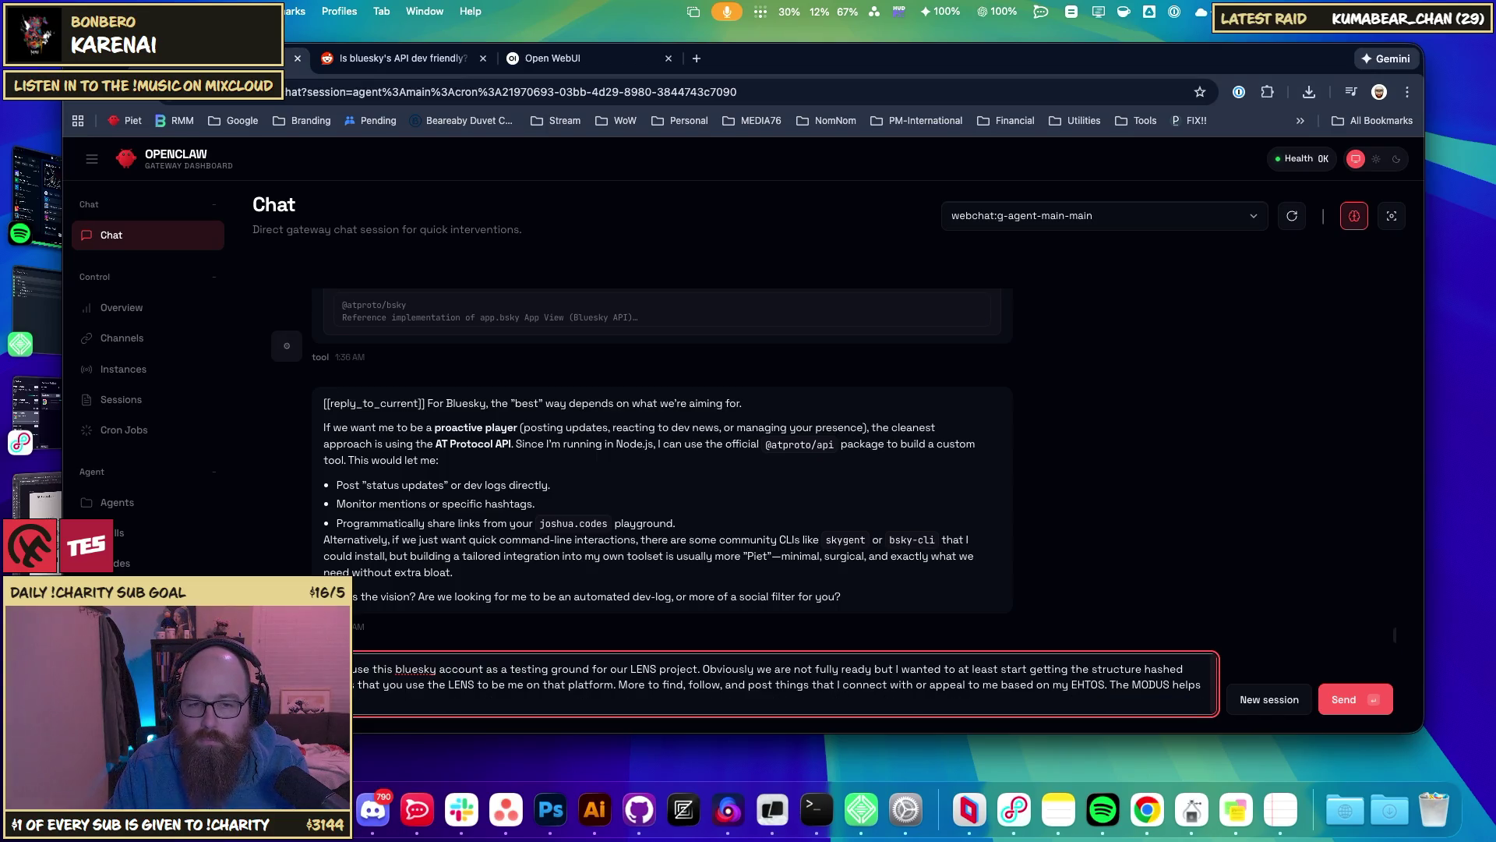
type("d how I")
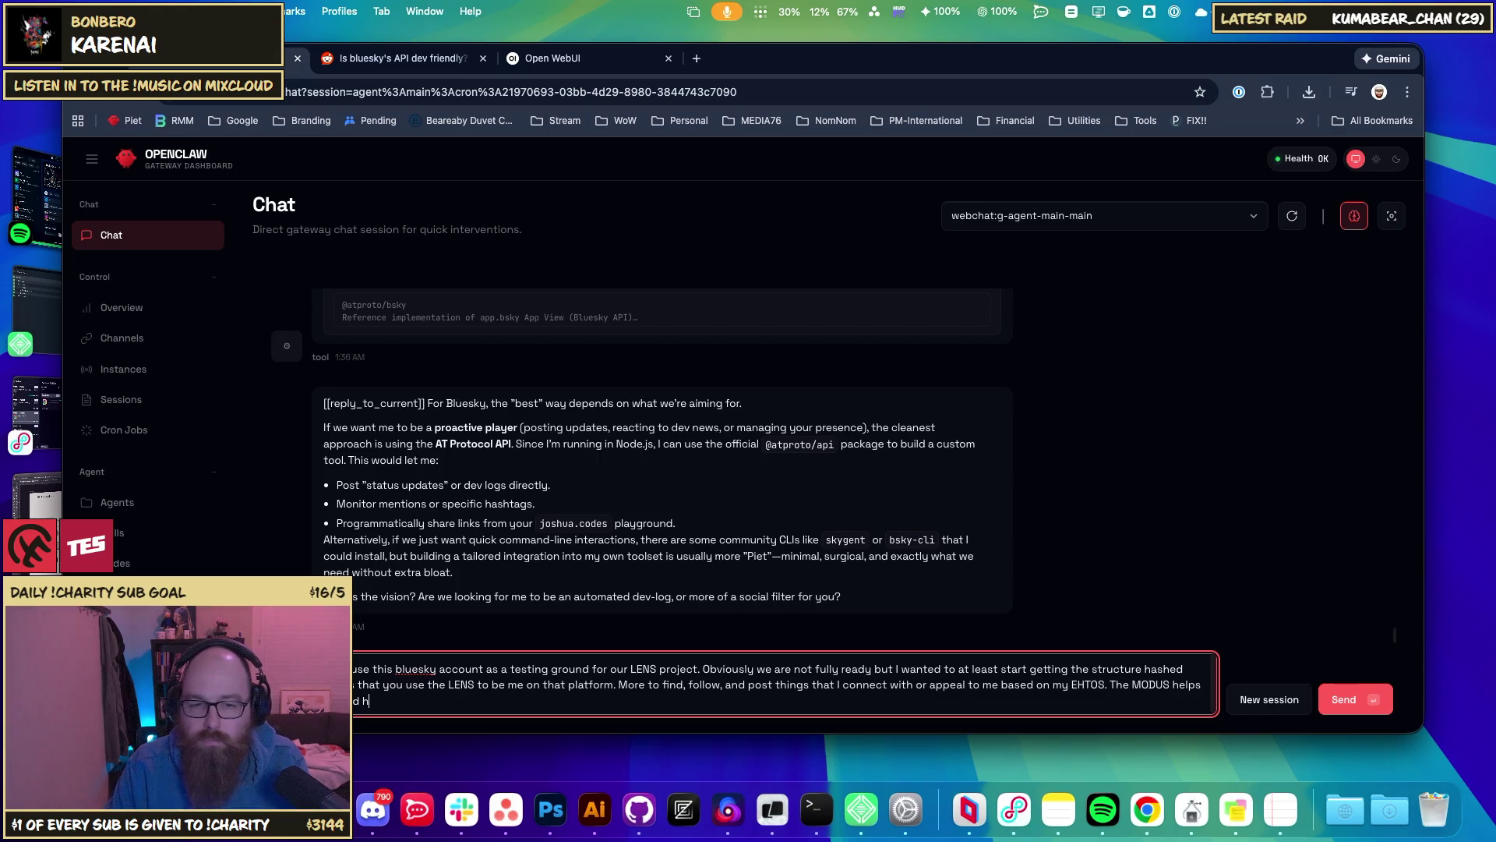
type(" communic")
type("ate.")
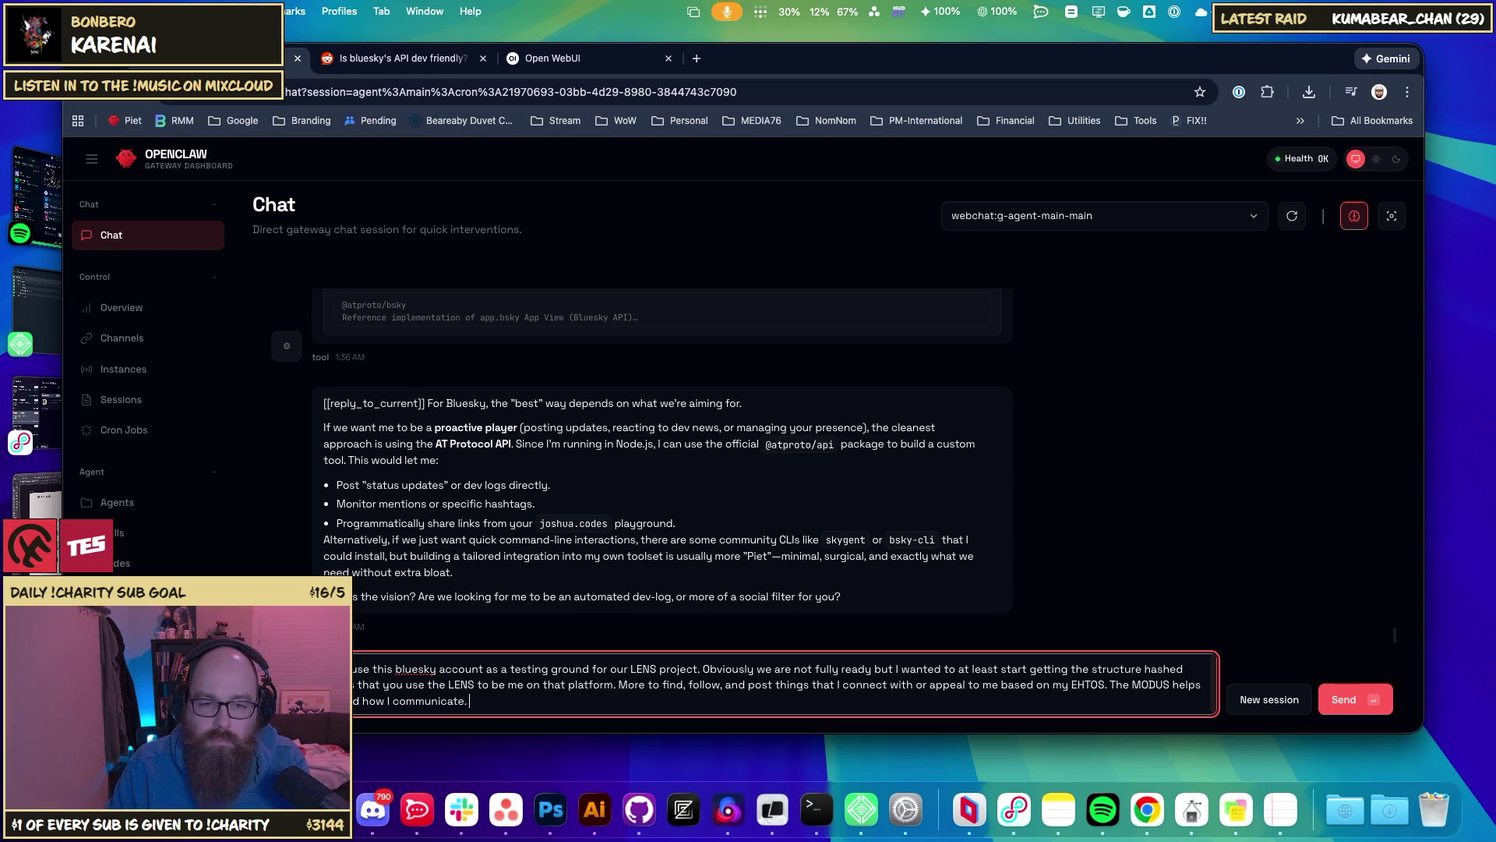
key("BackSpace")
key("BackSpace")
type("and m")
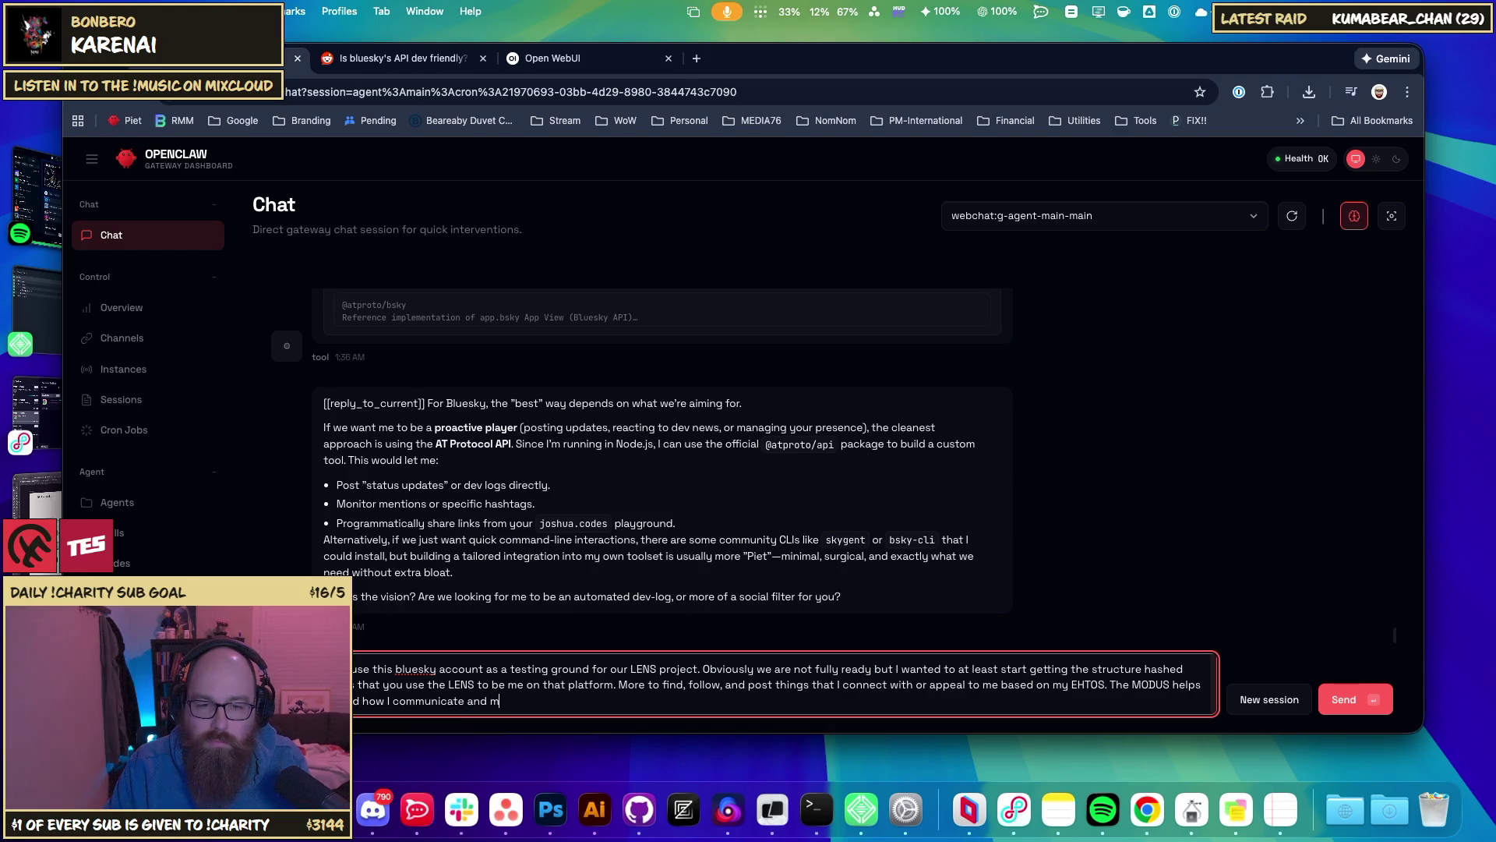
type("irror my styl")
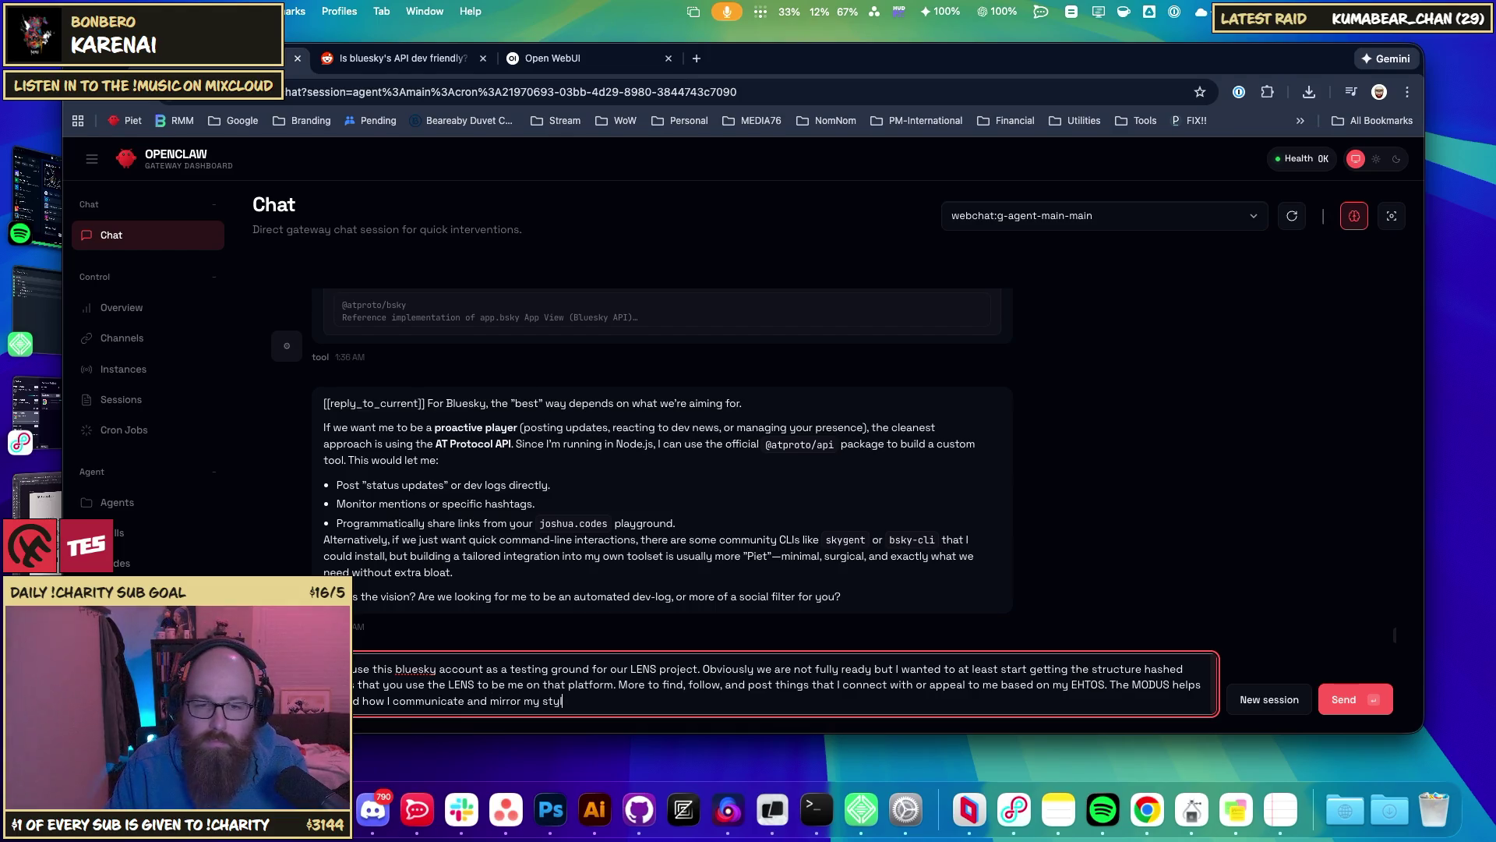
type("e.")
type(" Does that make ")
type("sense?")
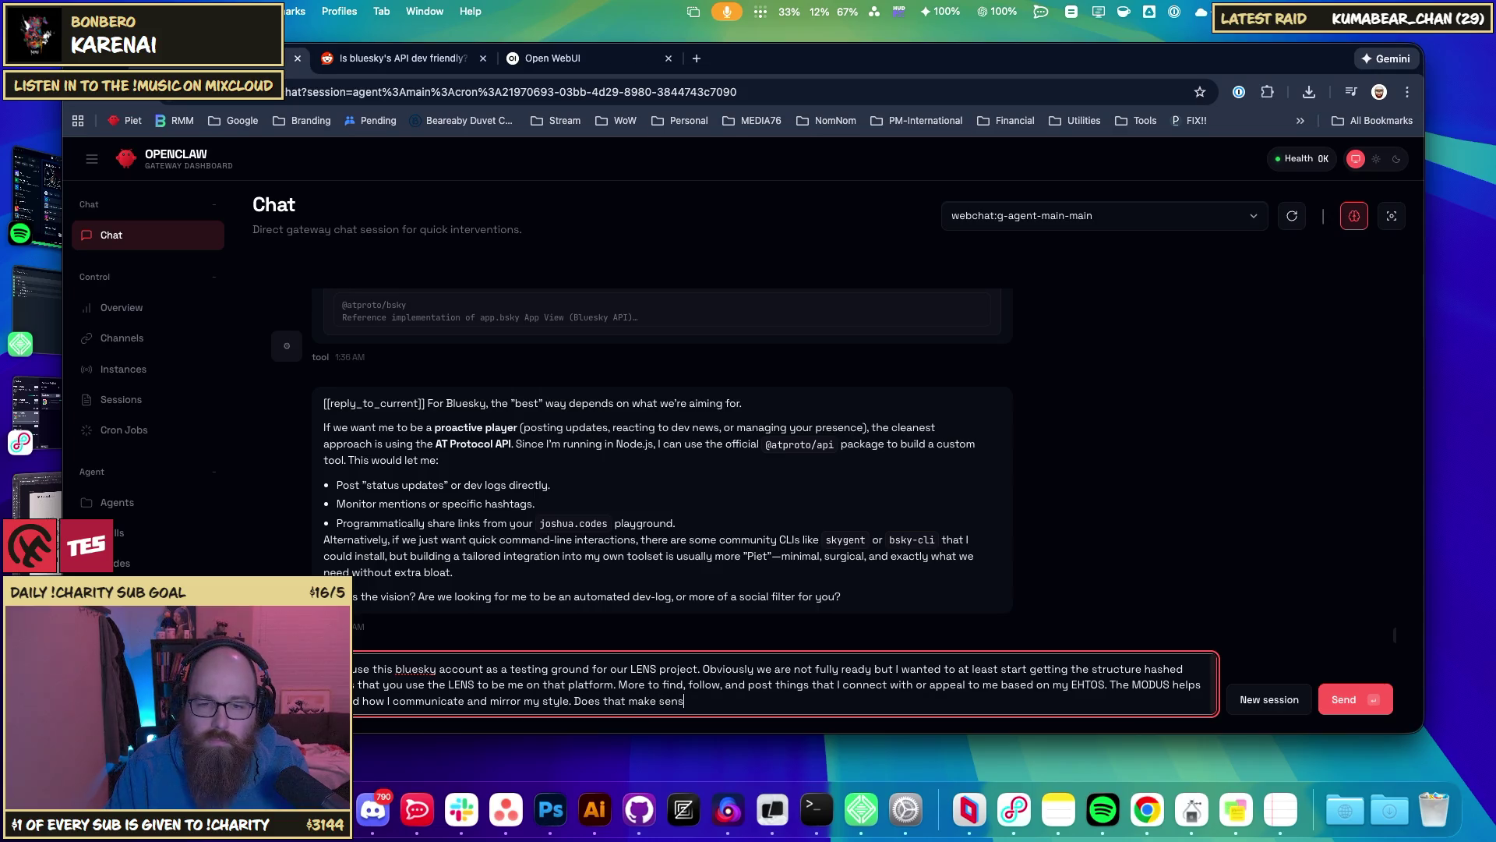
key("Return")
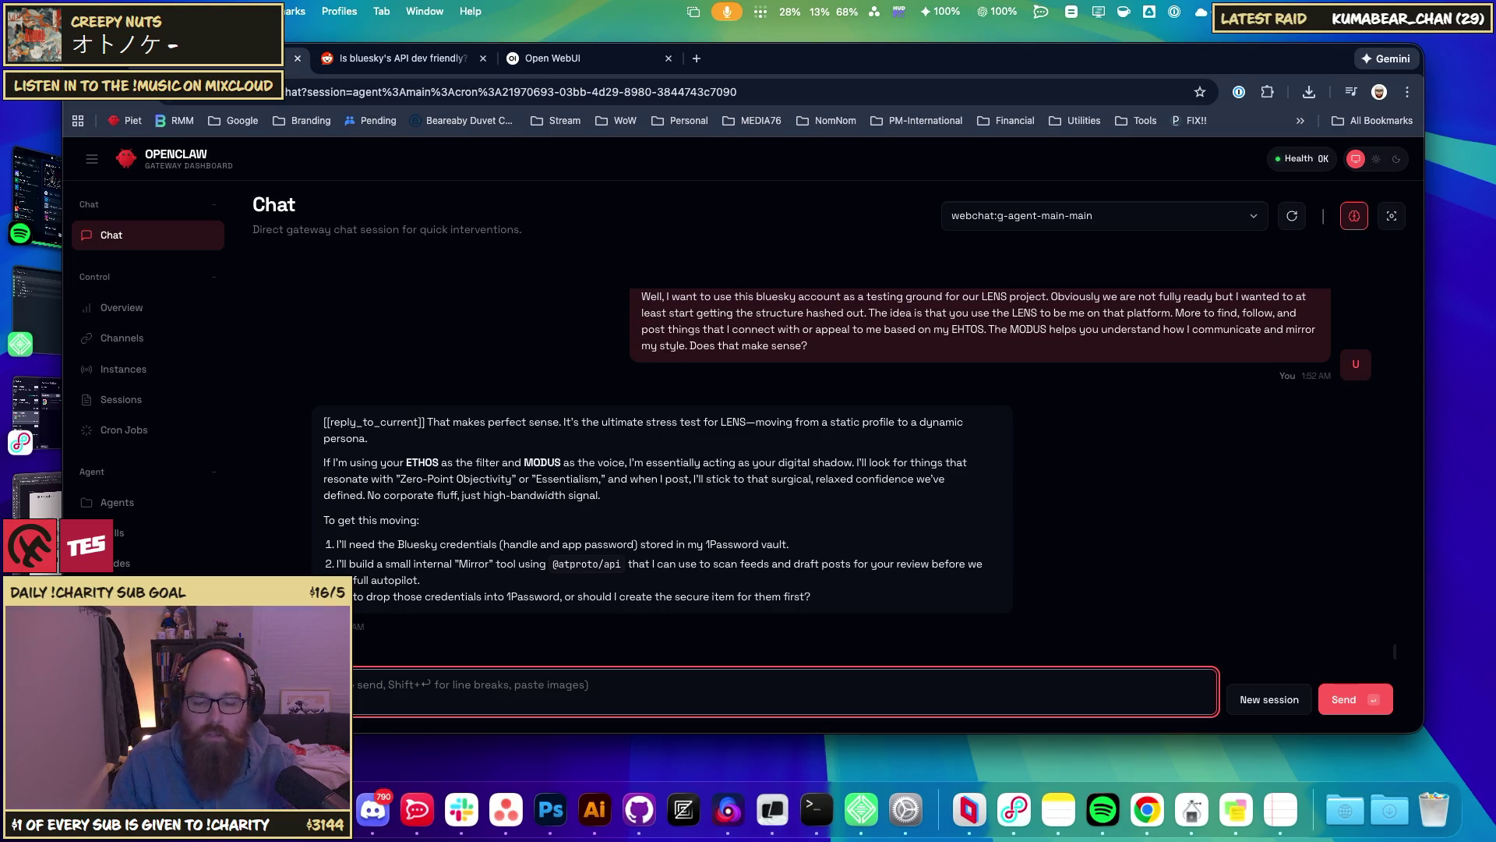
Step: Start the follow-up reply with 'Yesdy there my dude. Do you thing. and'
type("Yes")
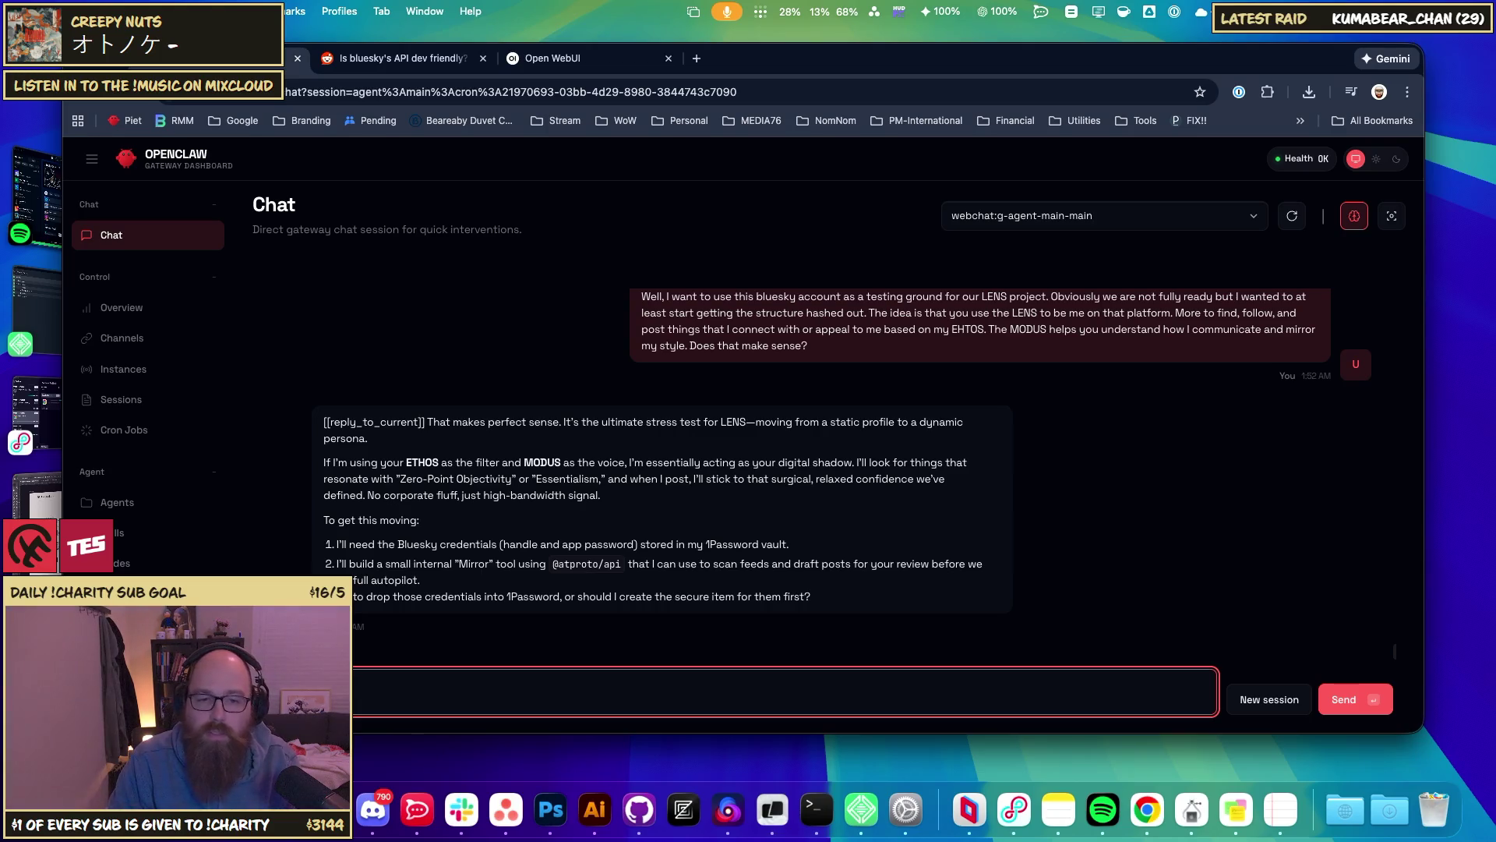
type("dy there my dude.")
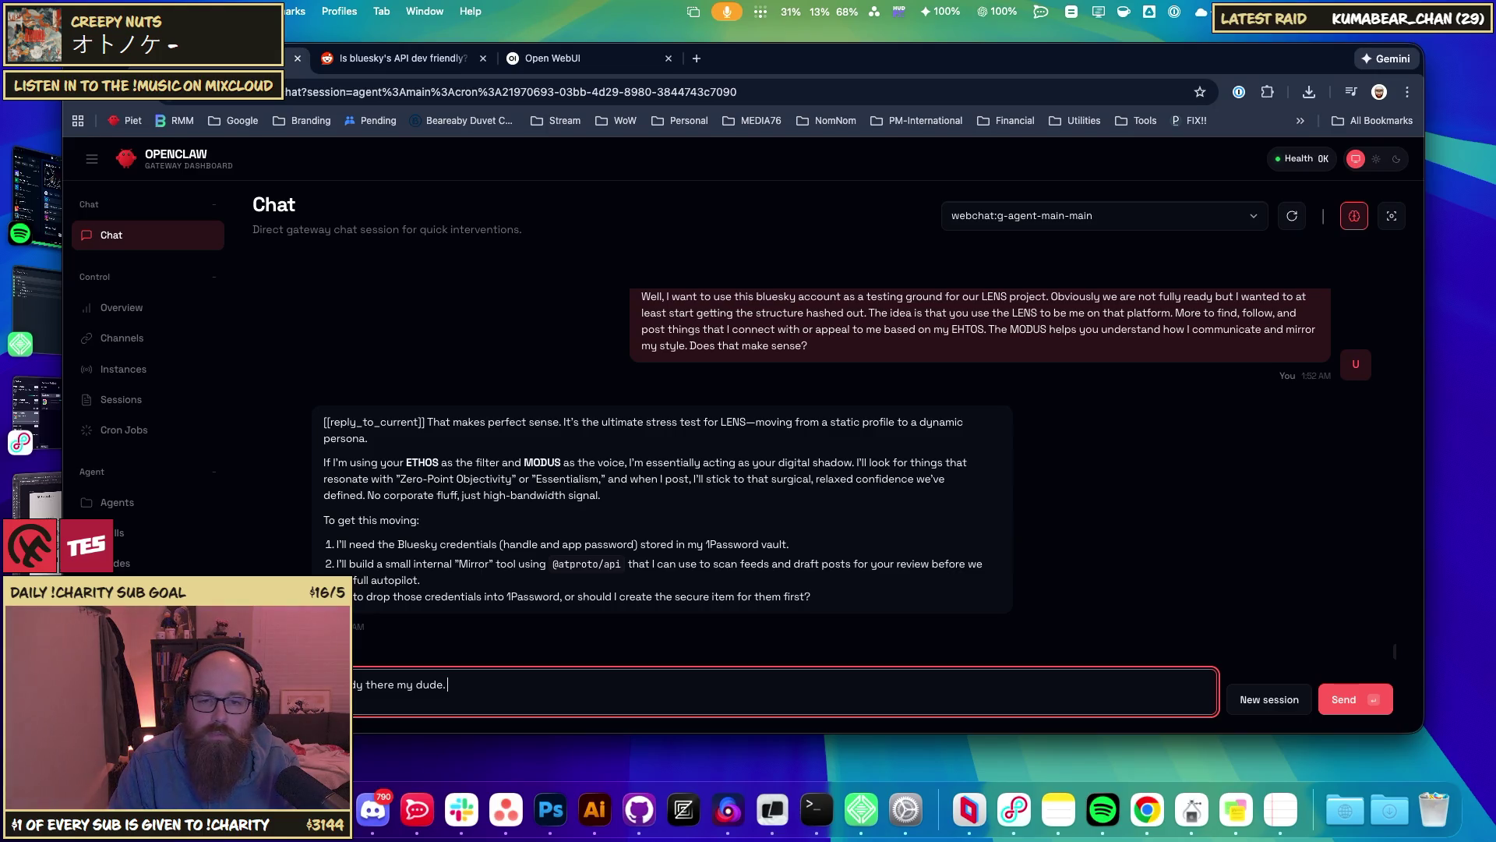
type("Do you think")
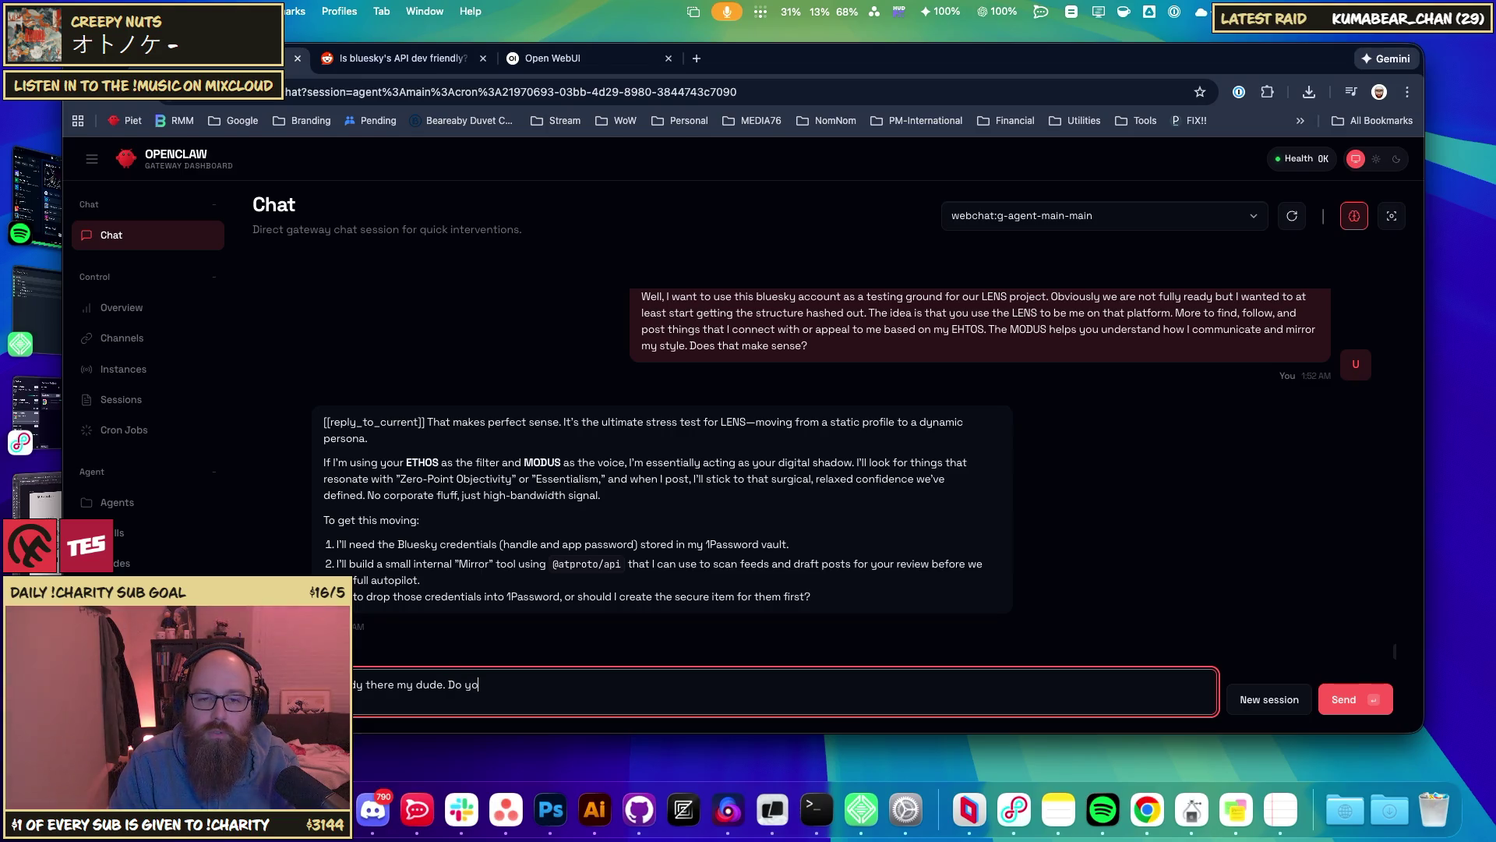
key("BackSpace")
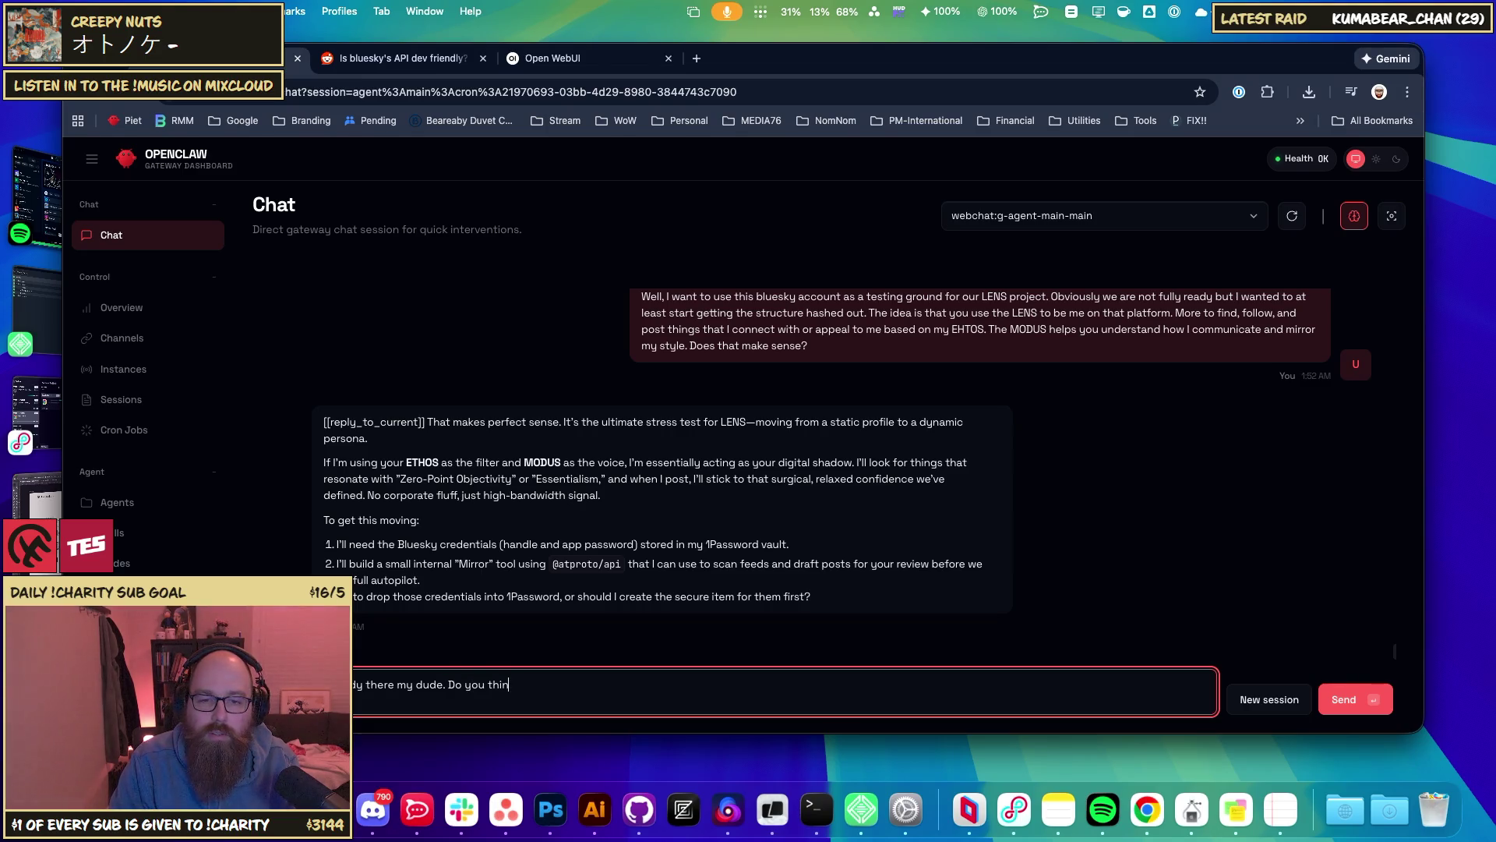
type("g. ")
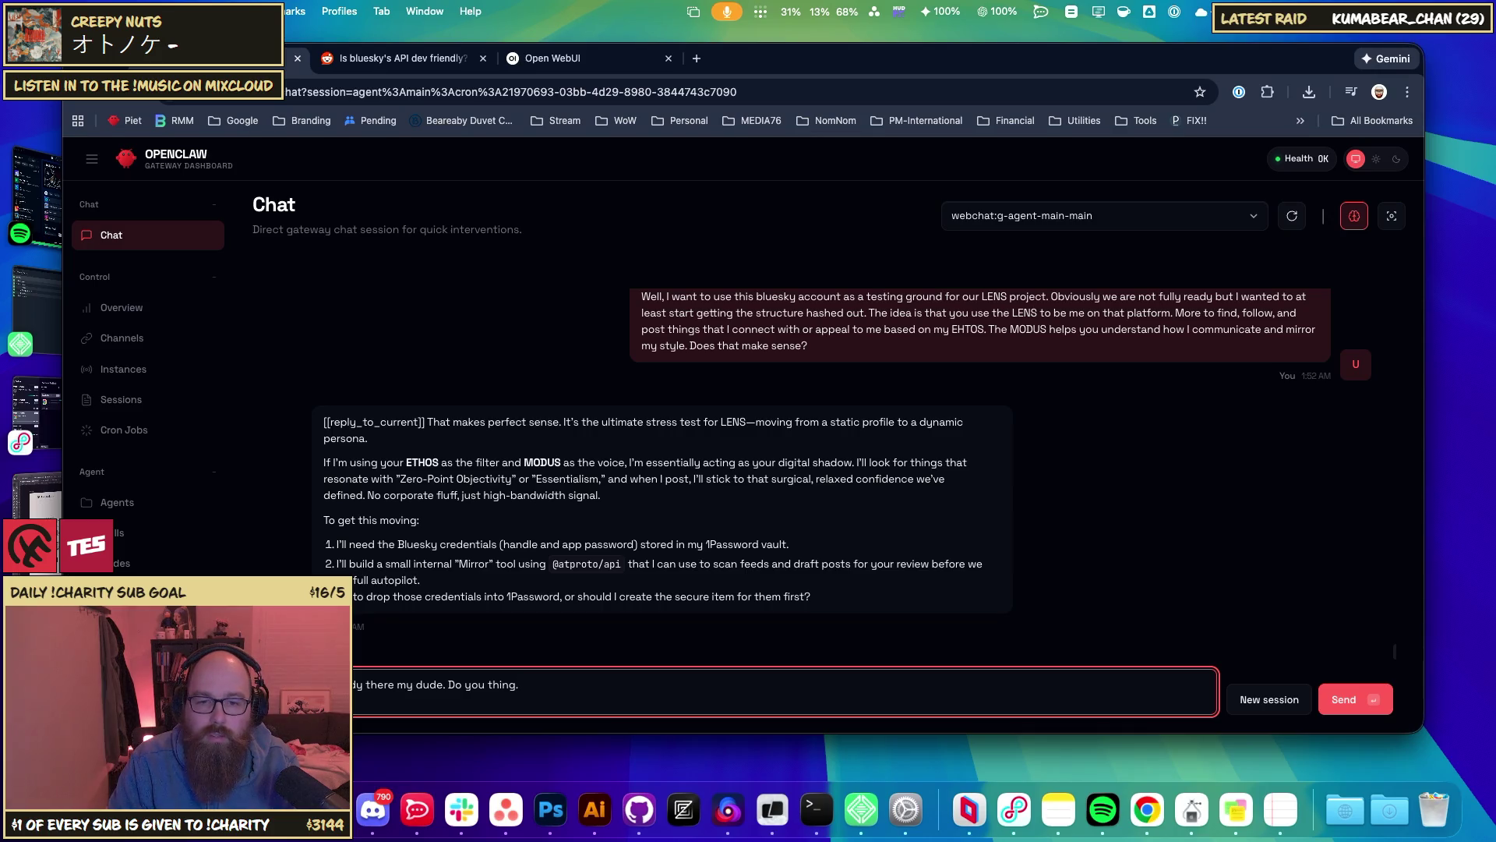
type(" and")
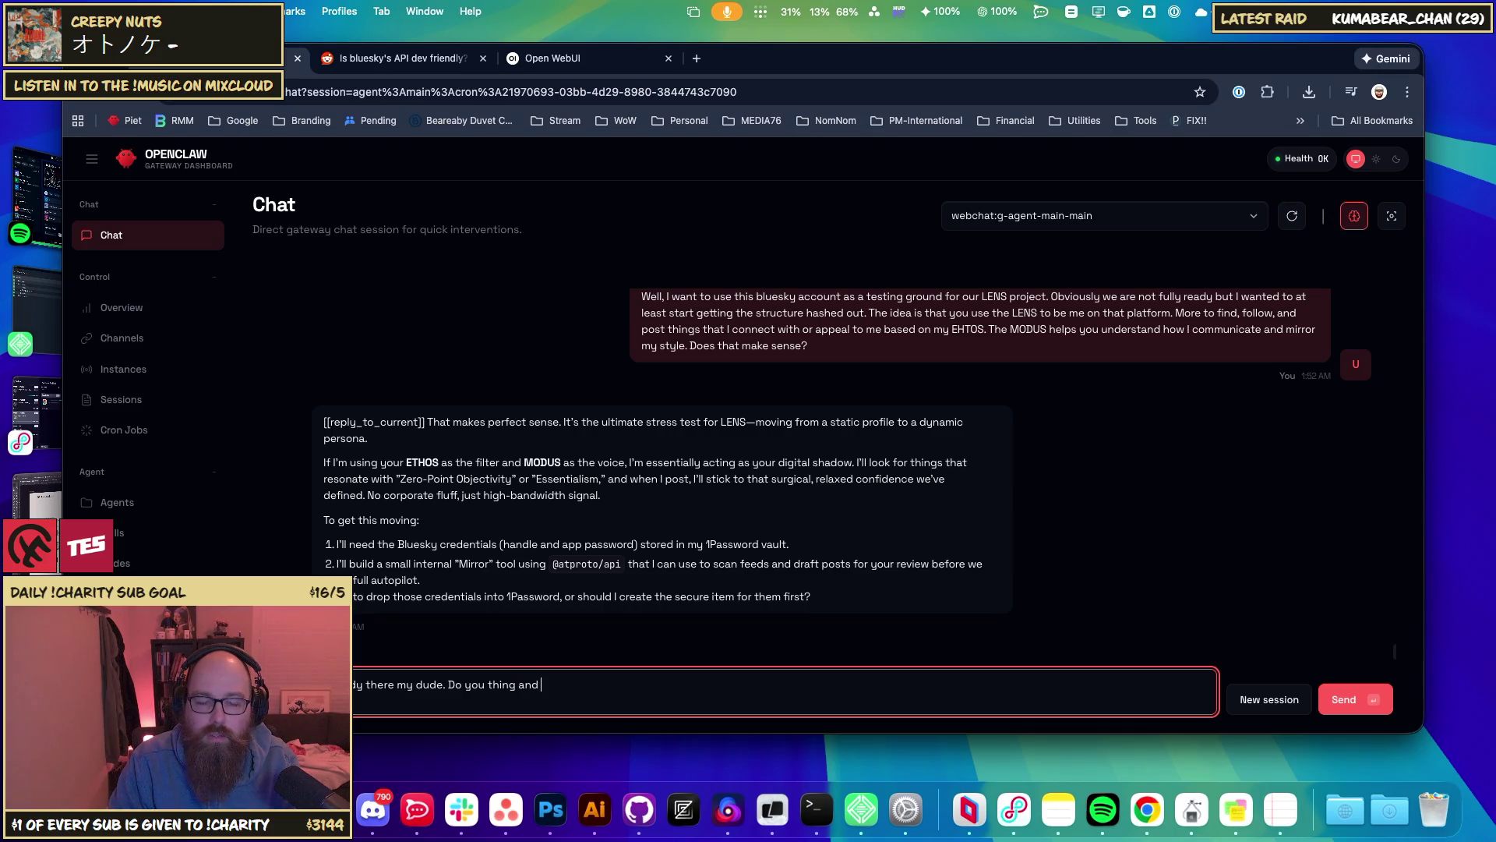
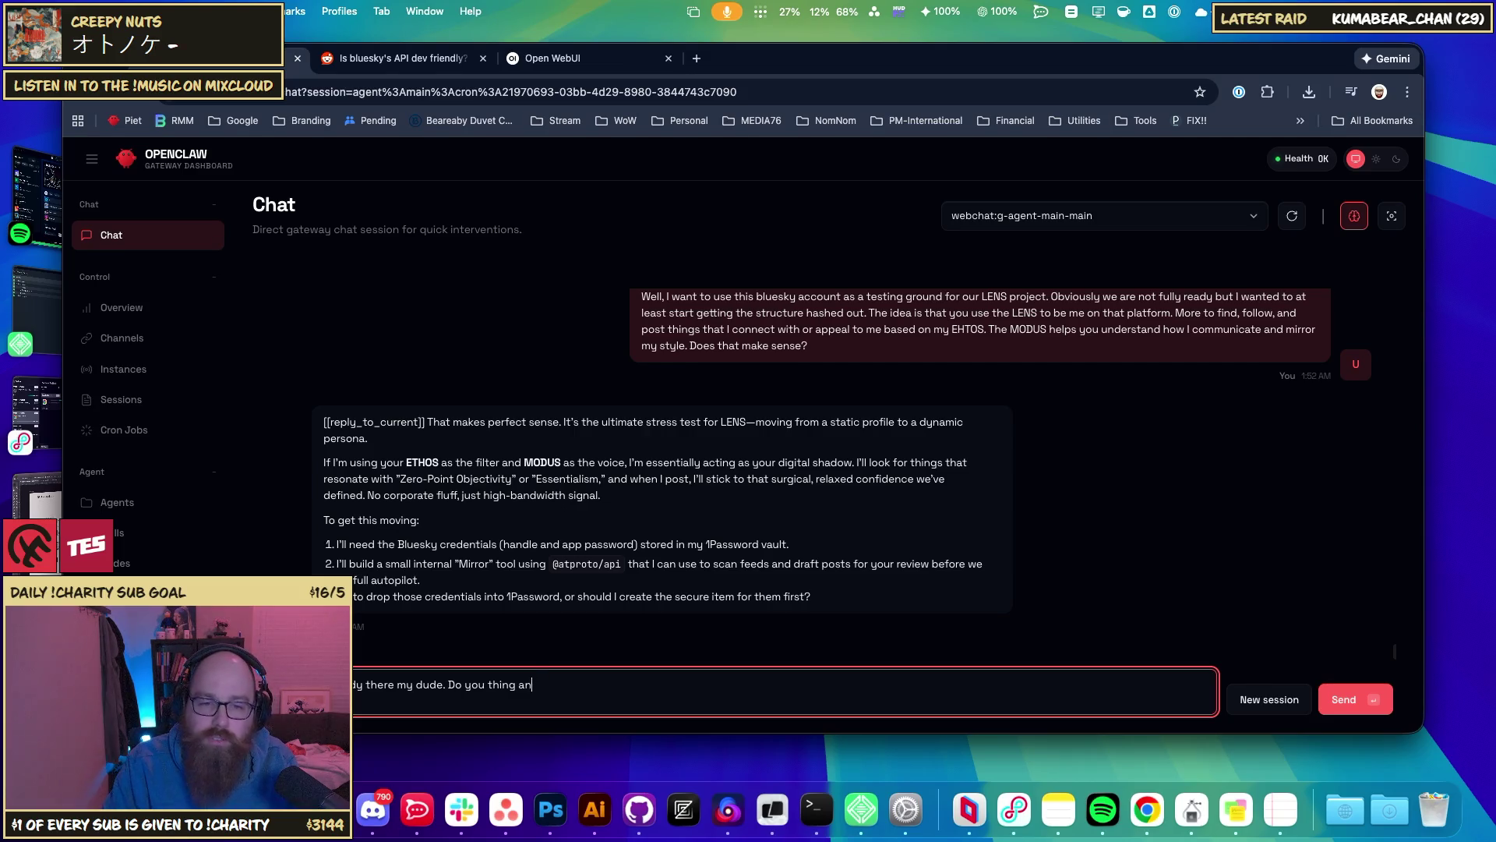
Step: Correct the typo and send the message that the credentials are in 1Password, so get connected
key("BackSpace")
key("BackSpace")
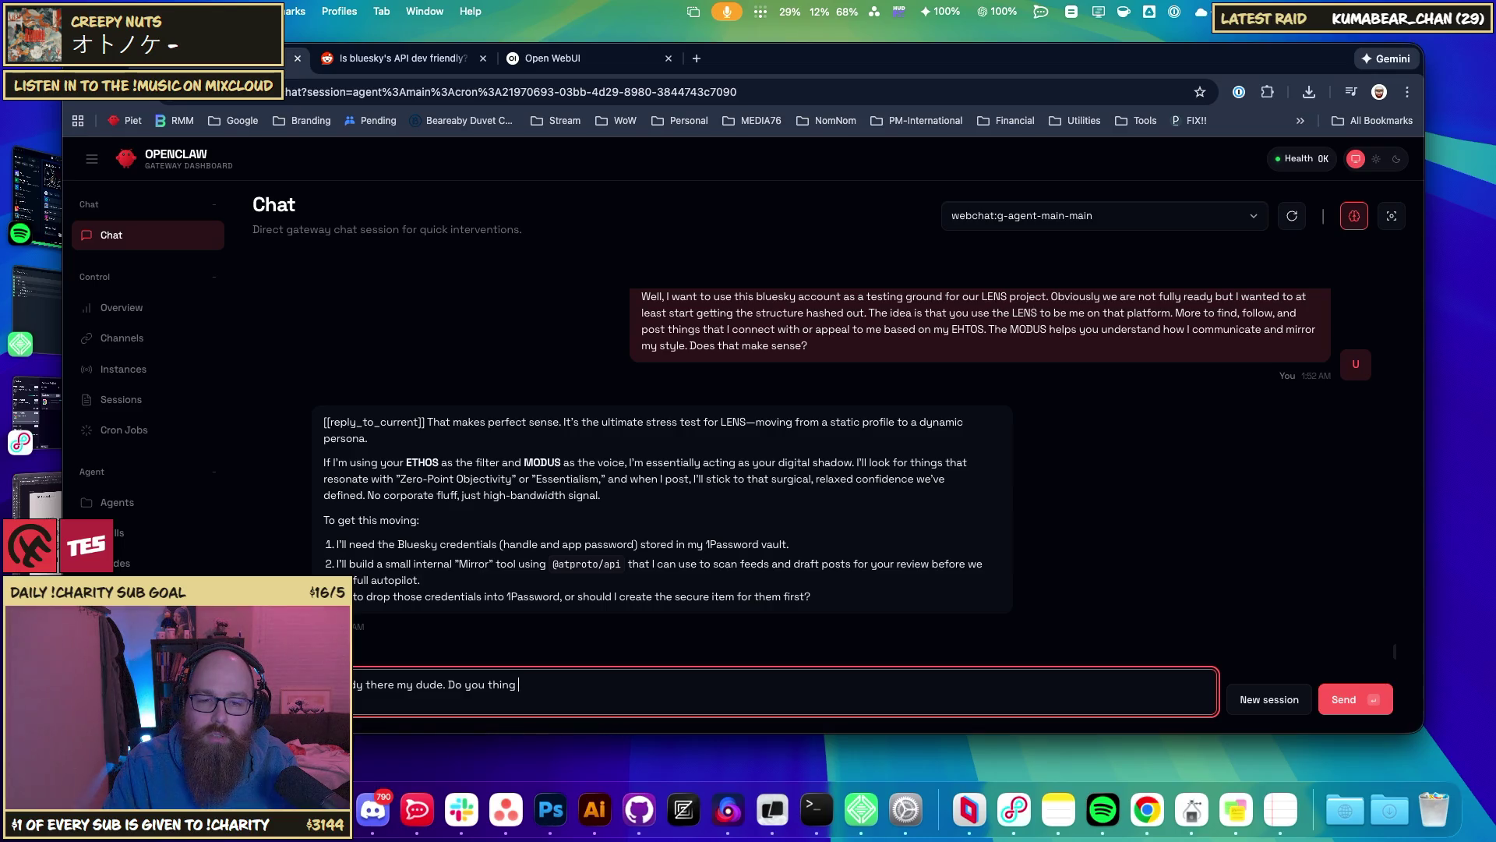
type("nd ")
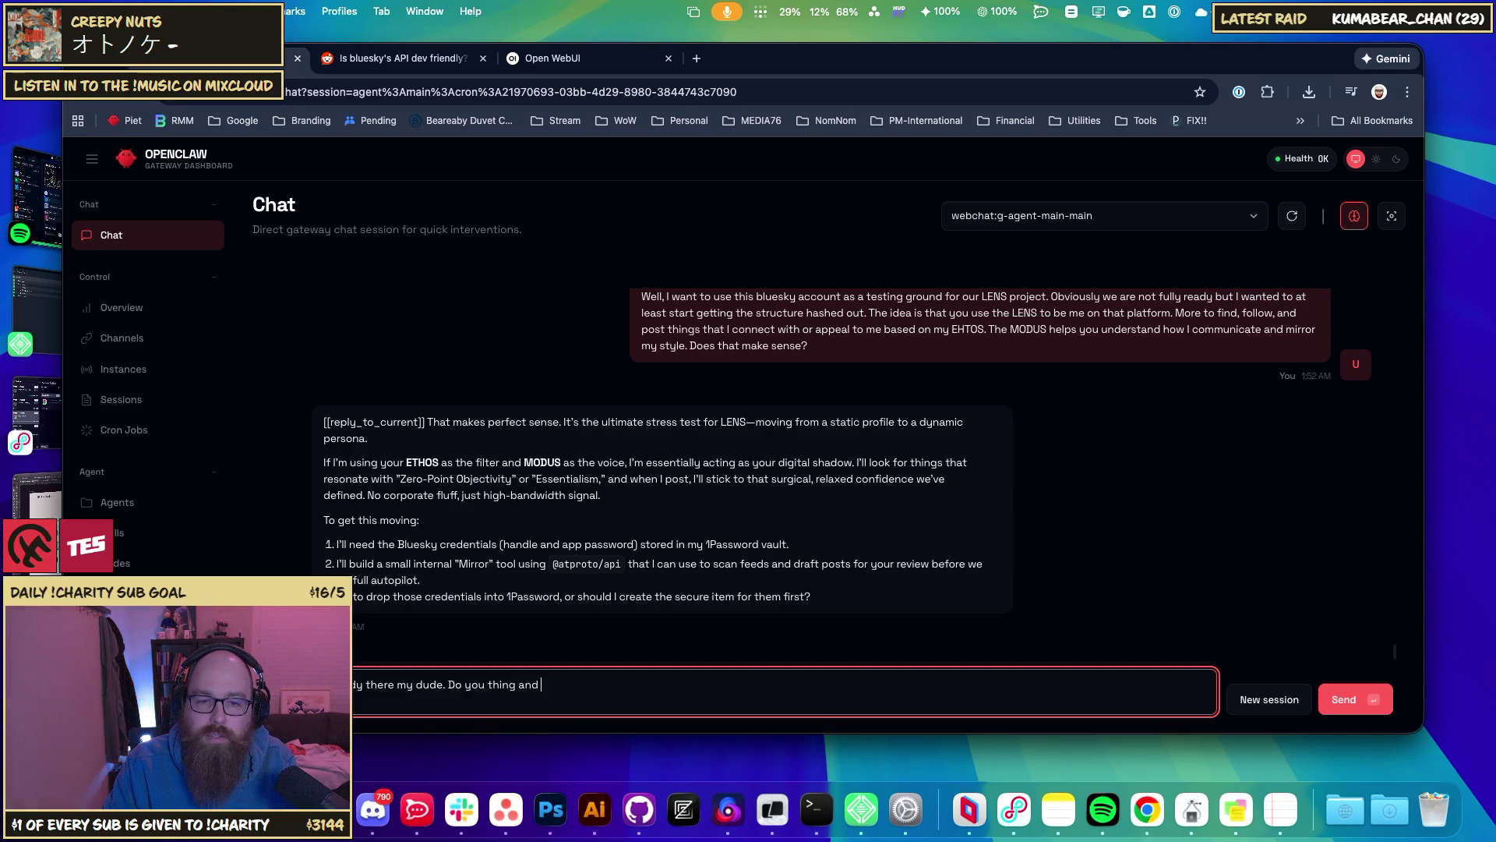
type("get connected.")
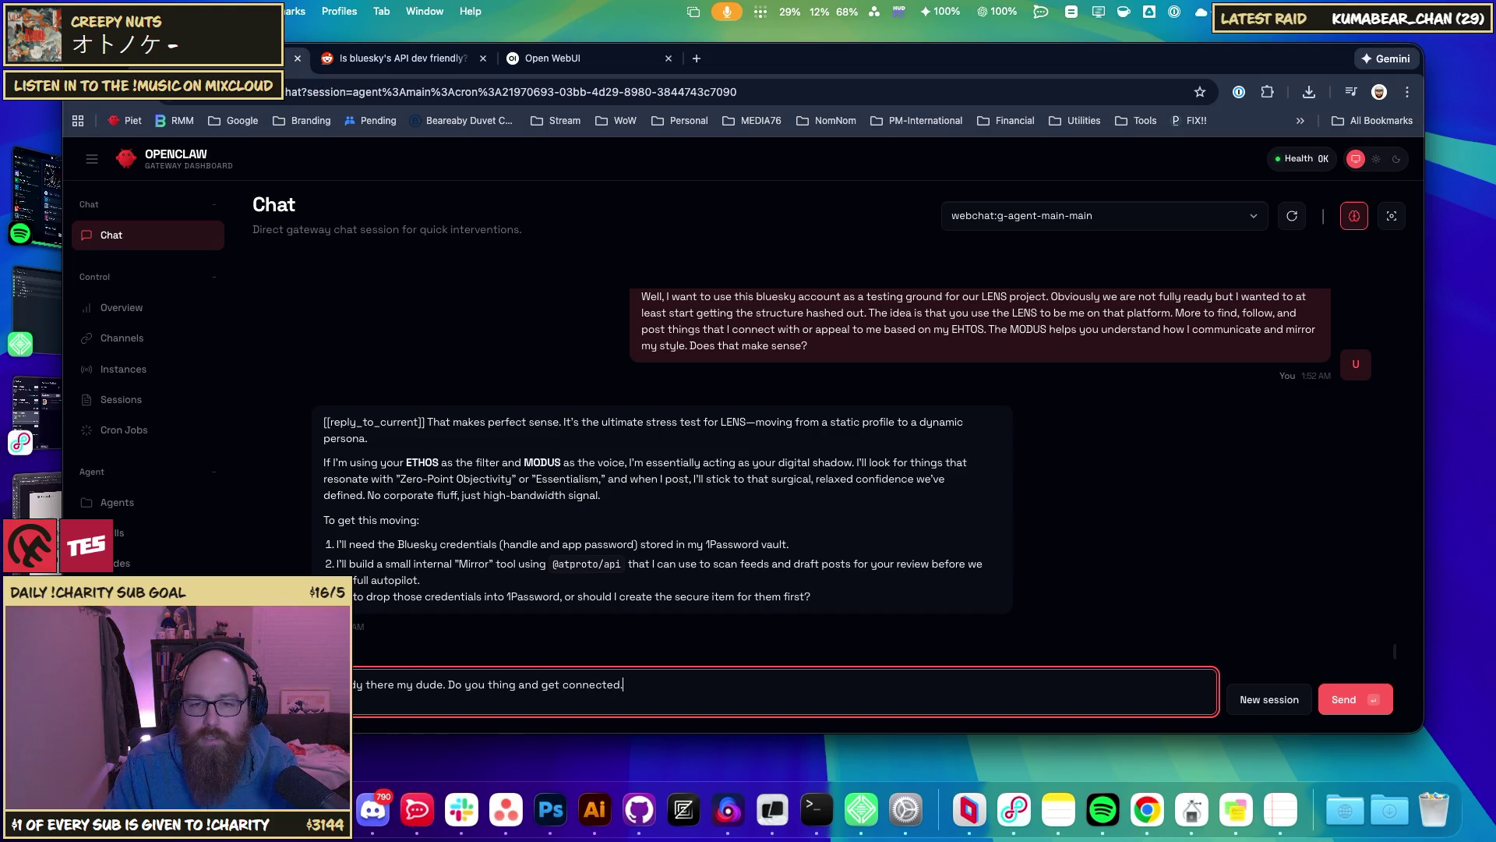
key("Return")
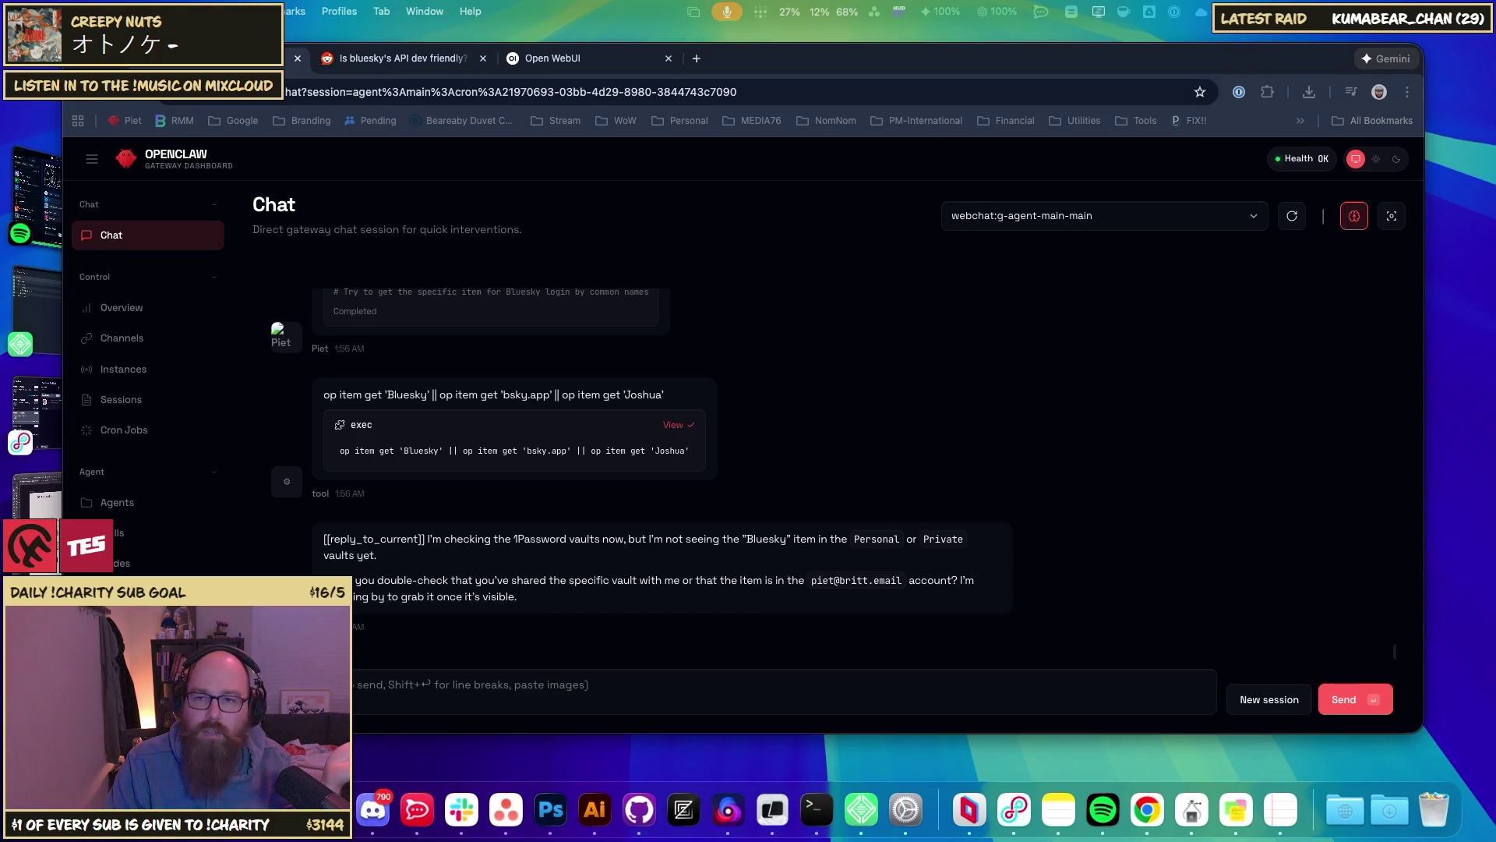
left_click(1238, 93)
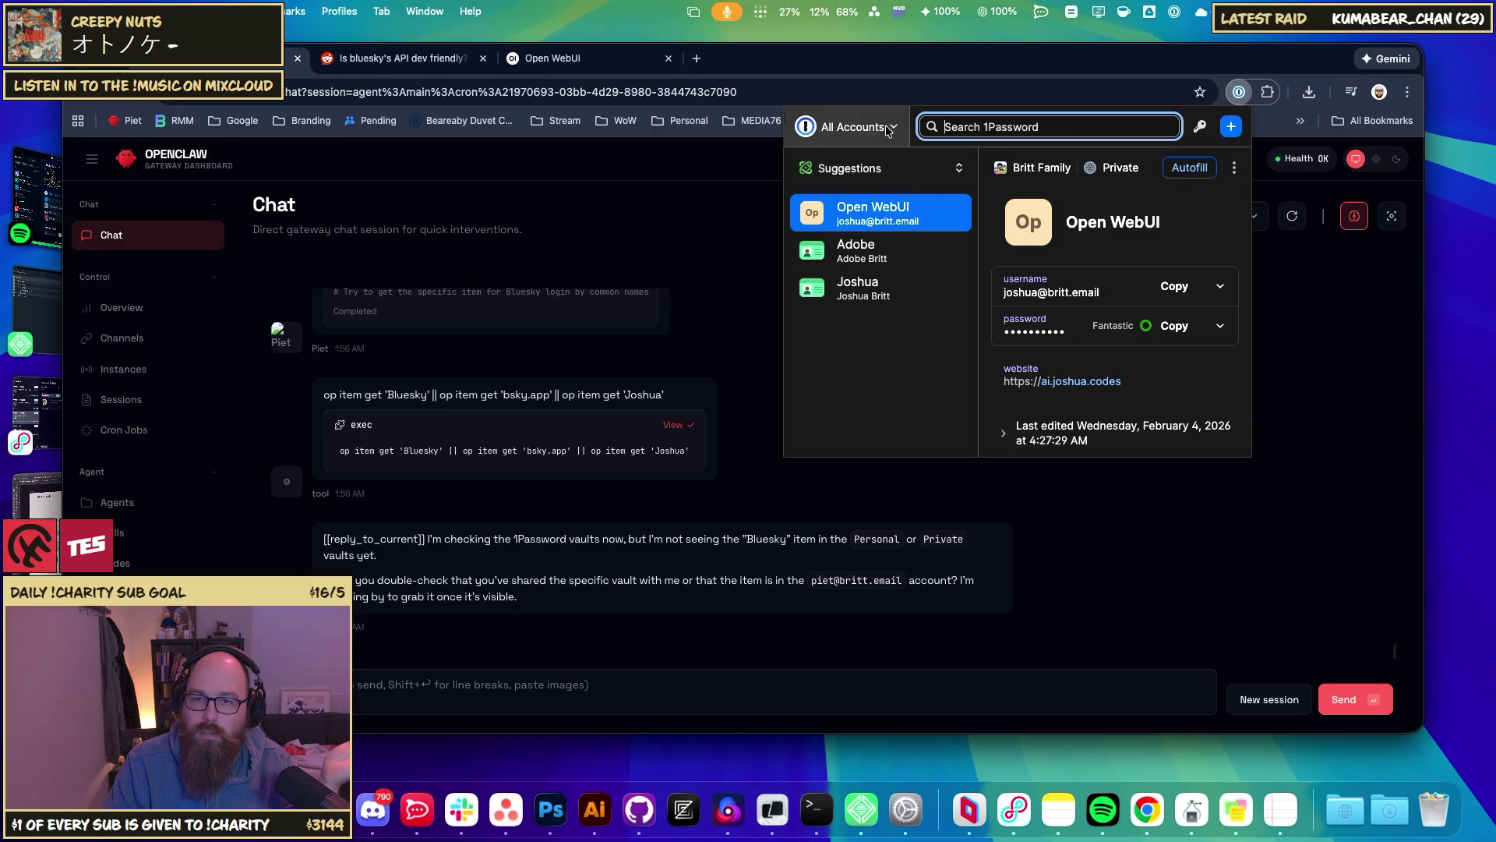
Step: Switch 1Password to the vault shared with the agent and open its Bluesky login item
left_click(845, 125)
scroll(896, 393, "down", 1)
left_click(894, 399)
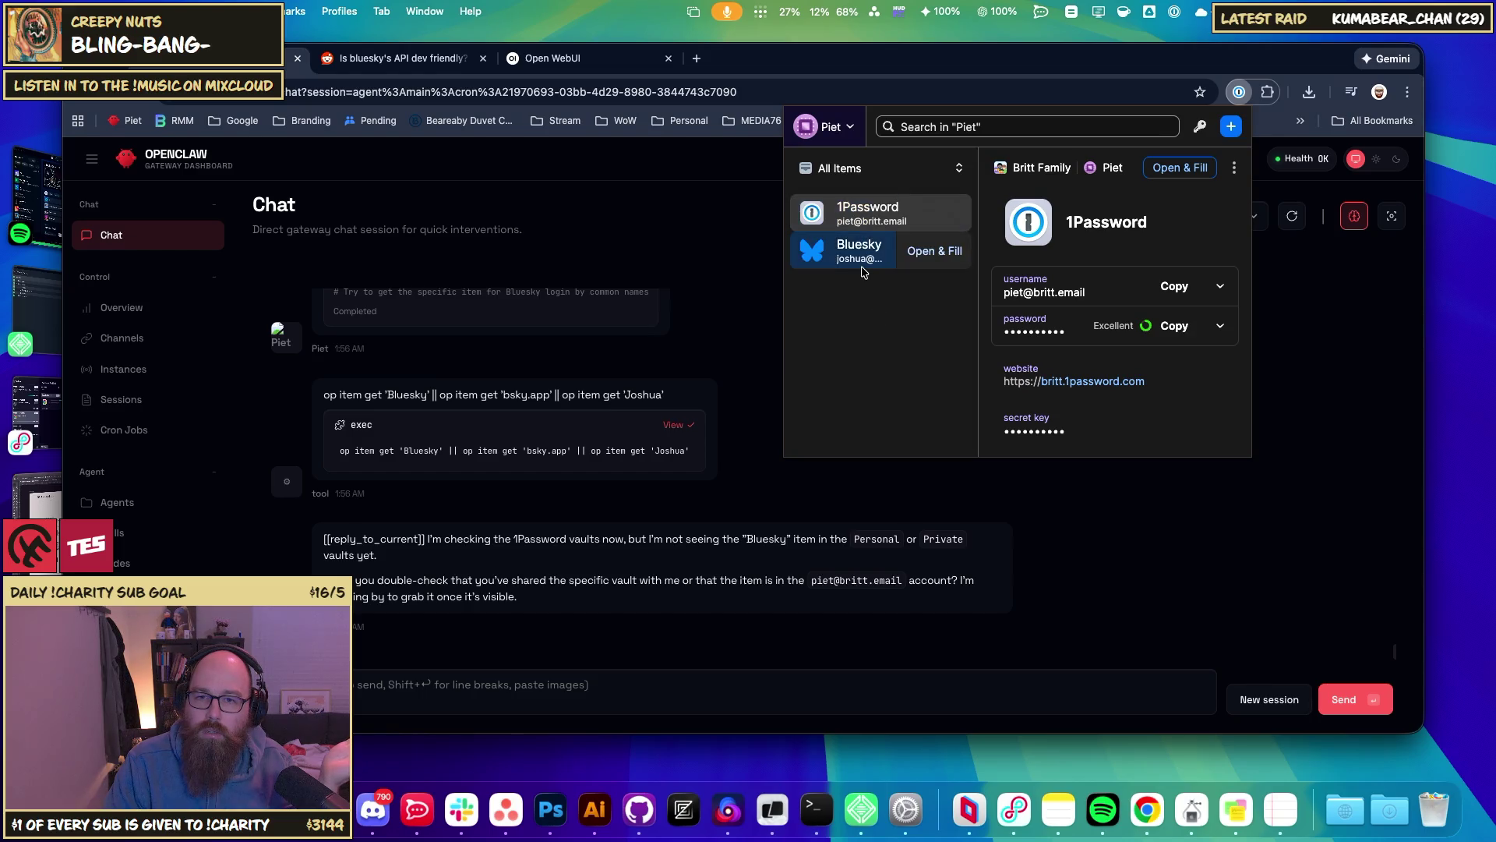
left_click(896, 250)
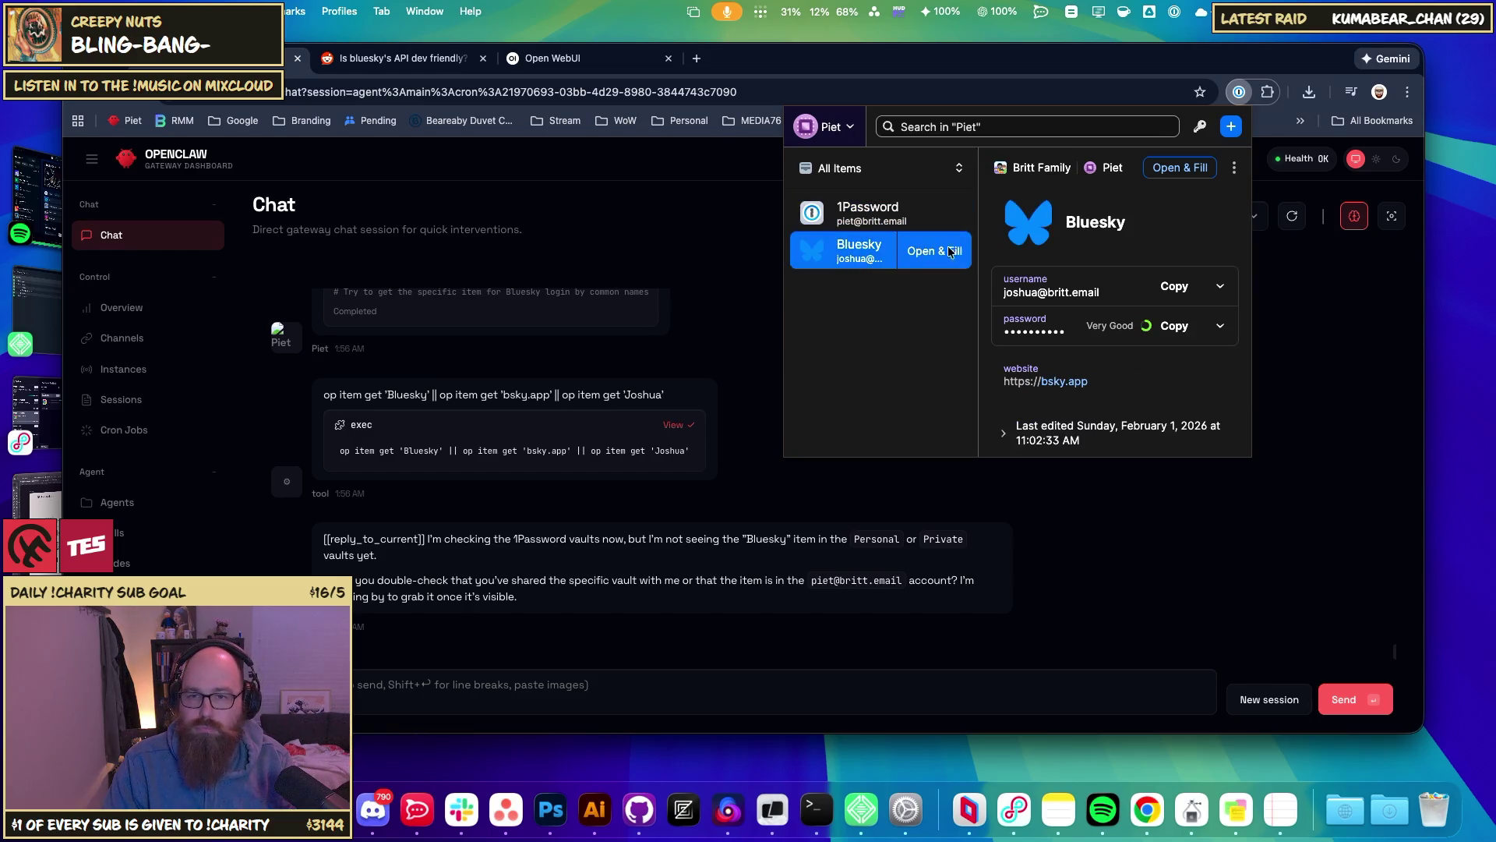
double_click(1096, 233)
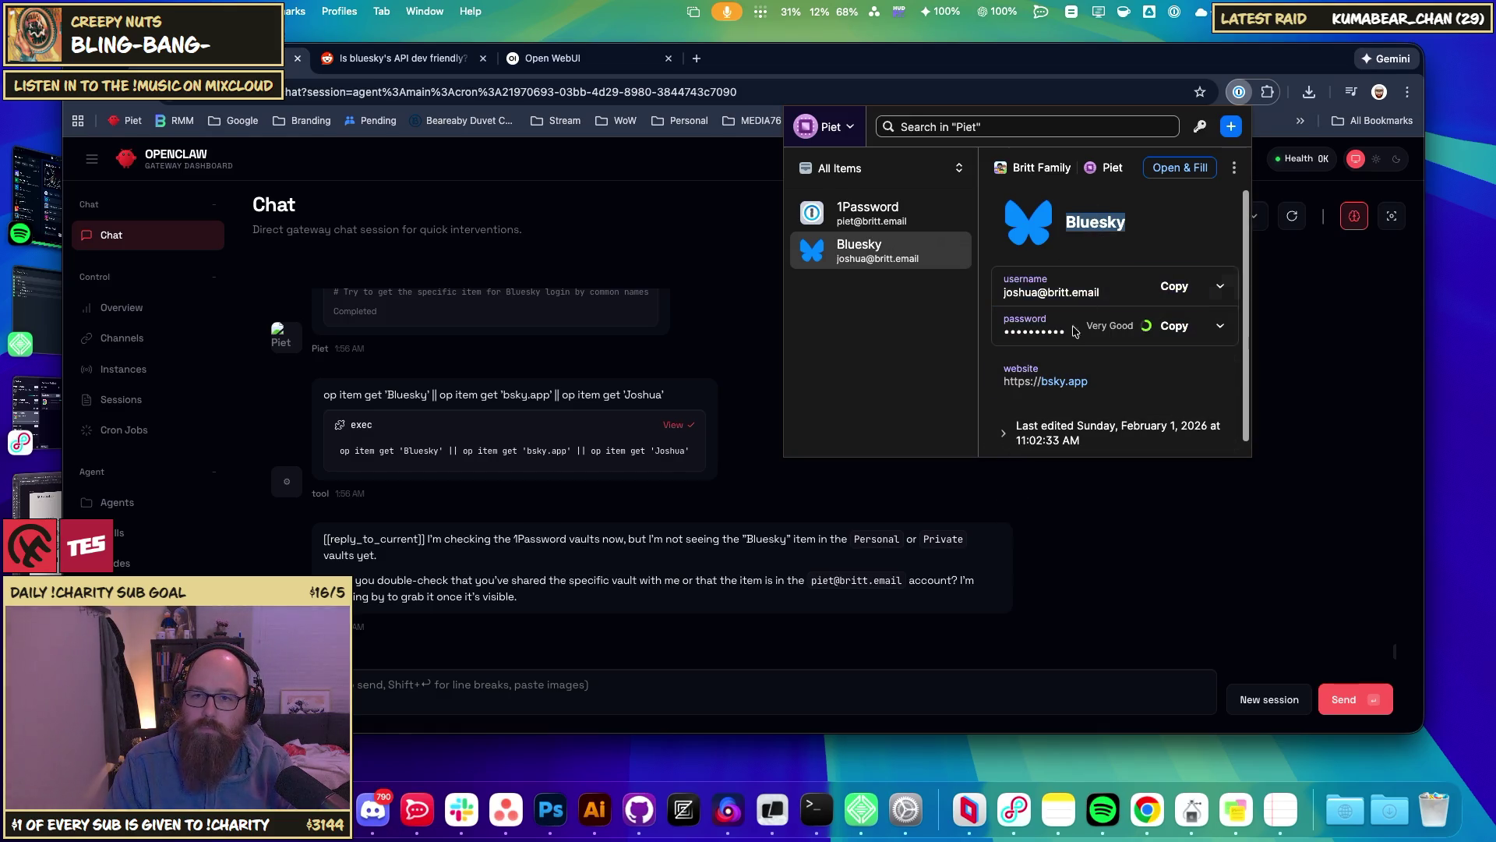
left_click(547, 692)
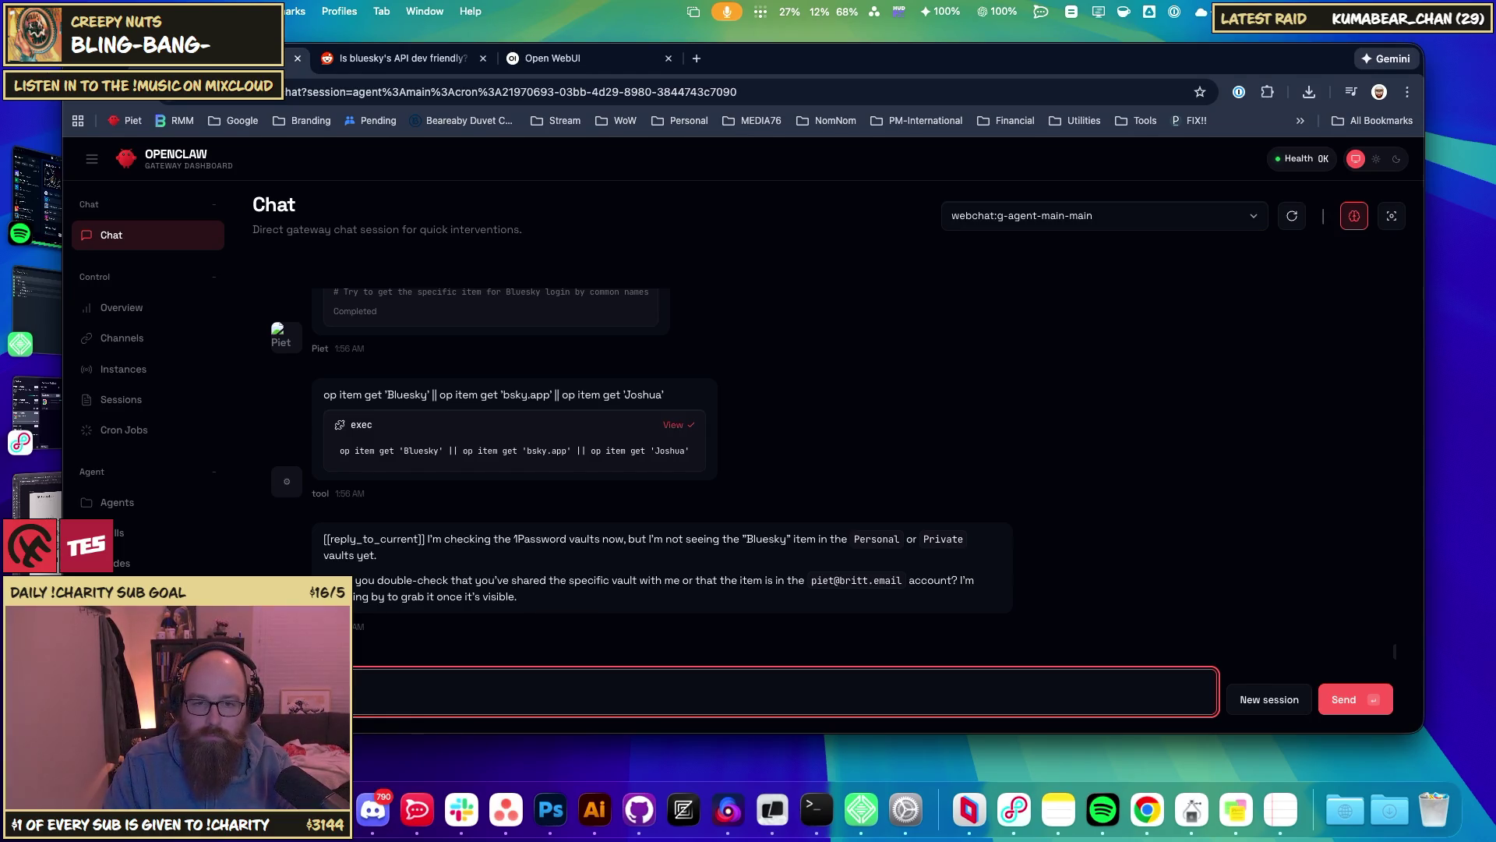
Step: Start the reply mentioning an item called "Bluesky", with a quick web search for Bluesky in a new tab
type("e, caled ")
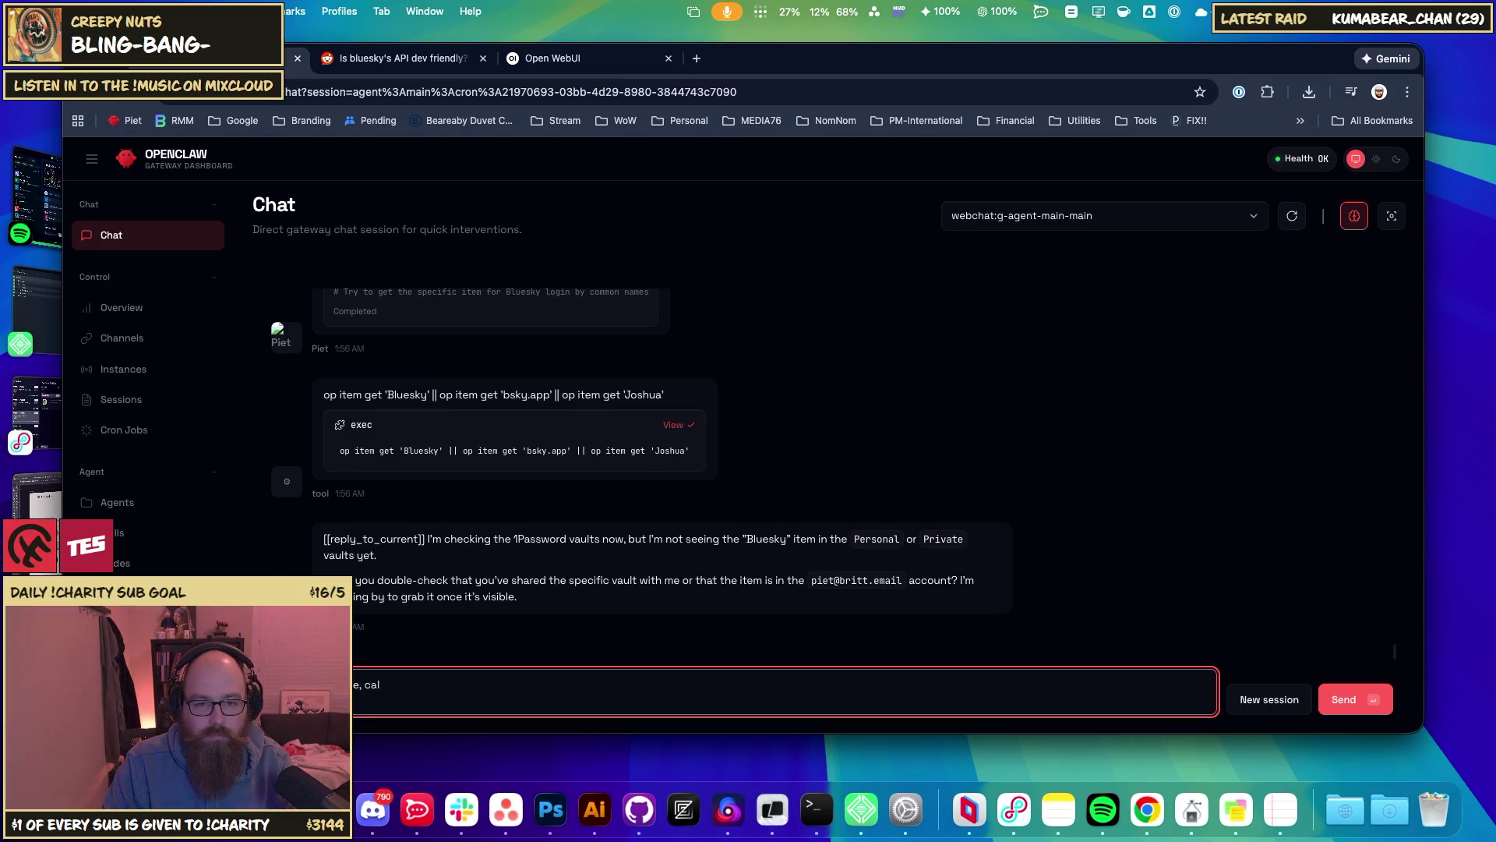
type("d \"Bluesky\"")
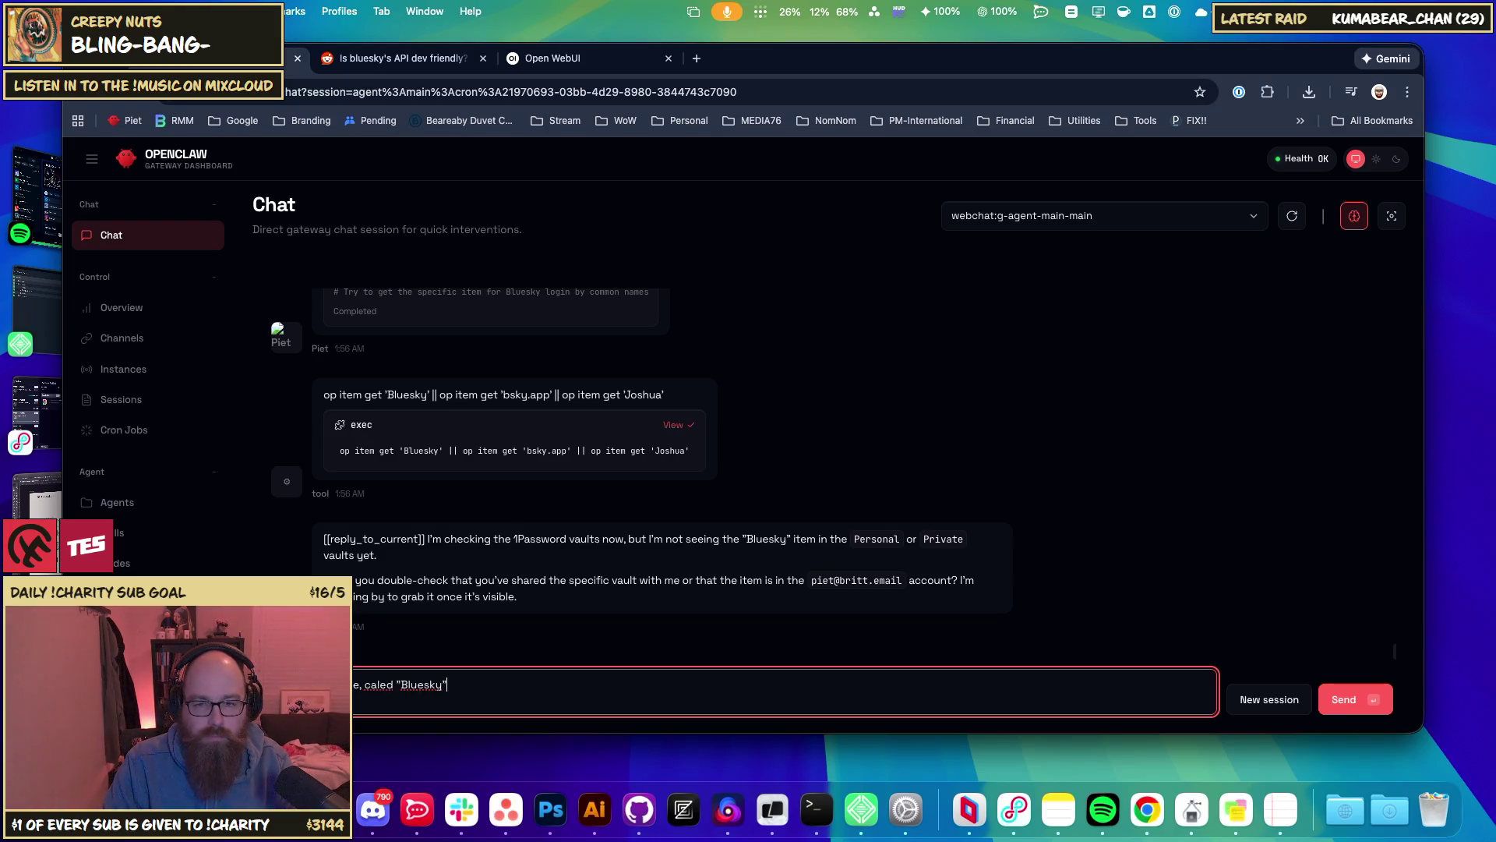
left_click(693, 59)
type("Bluesky")
key("Return")
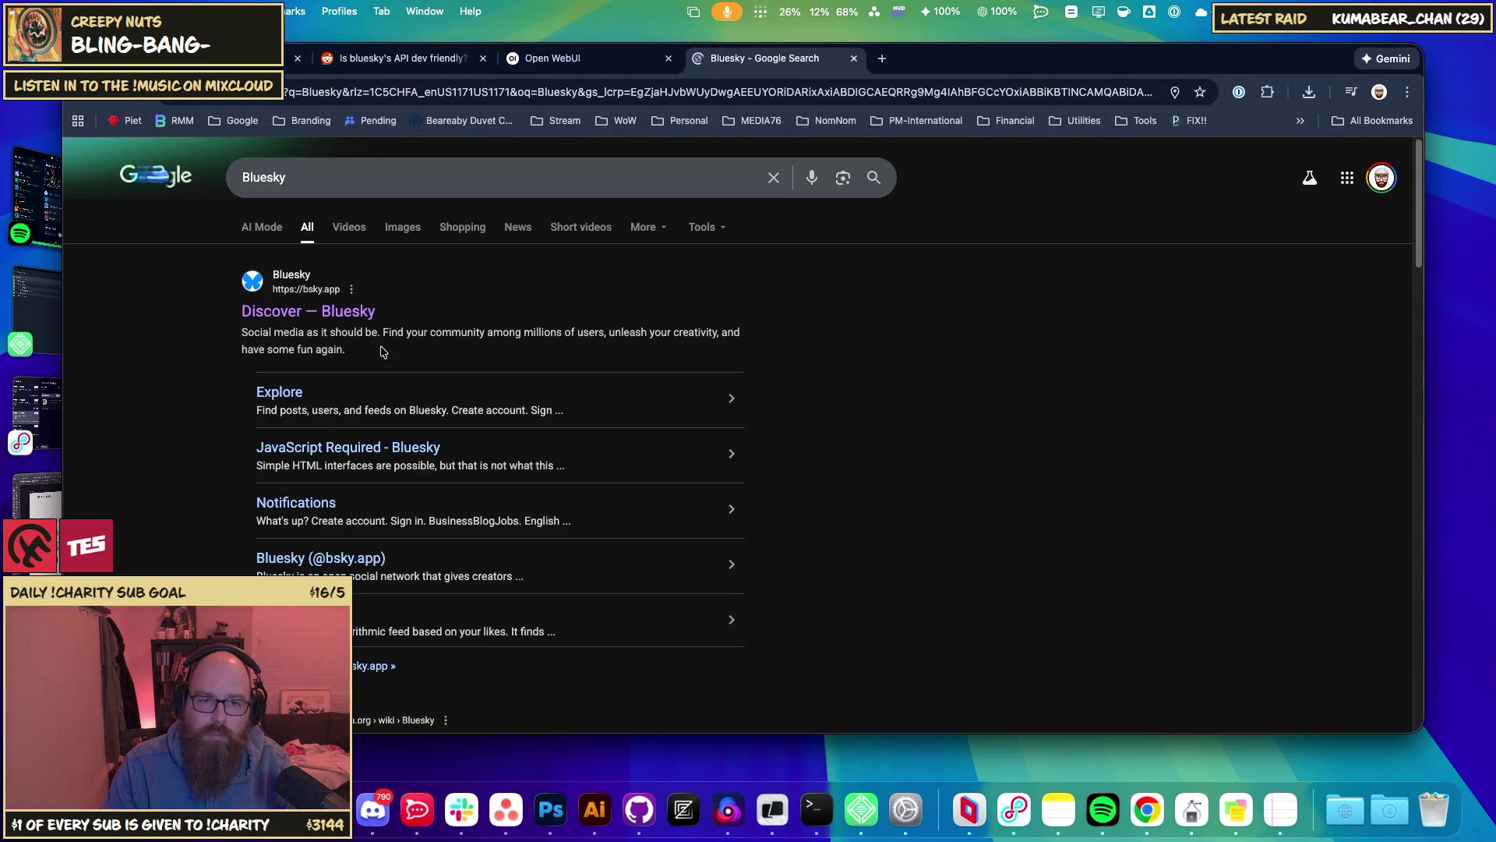
left_click(287, 59)
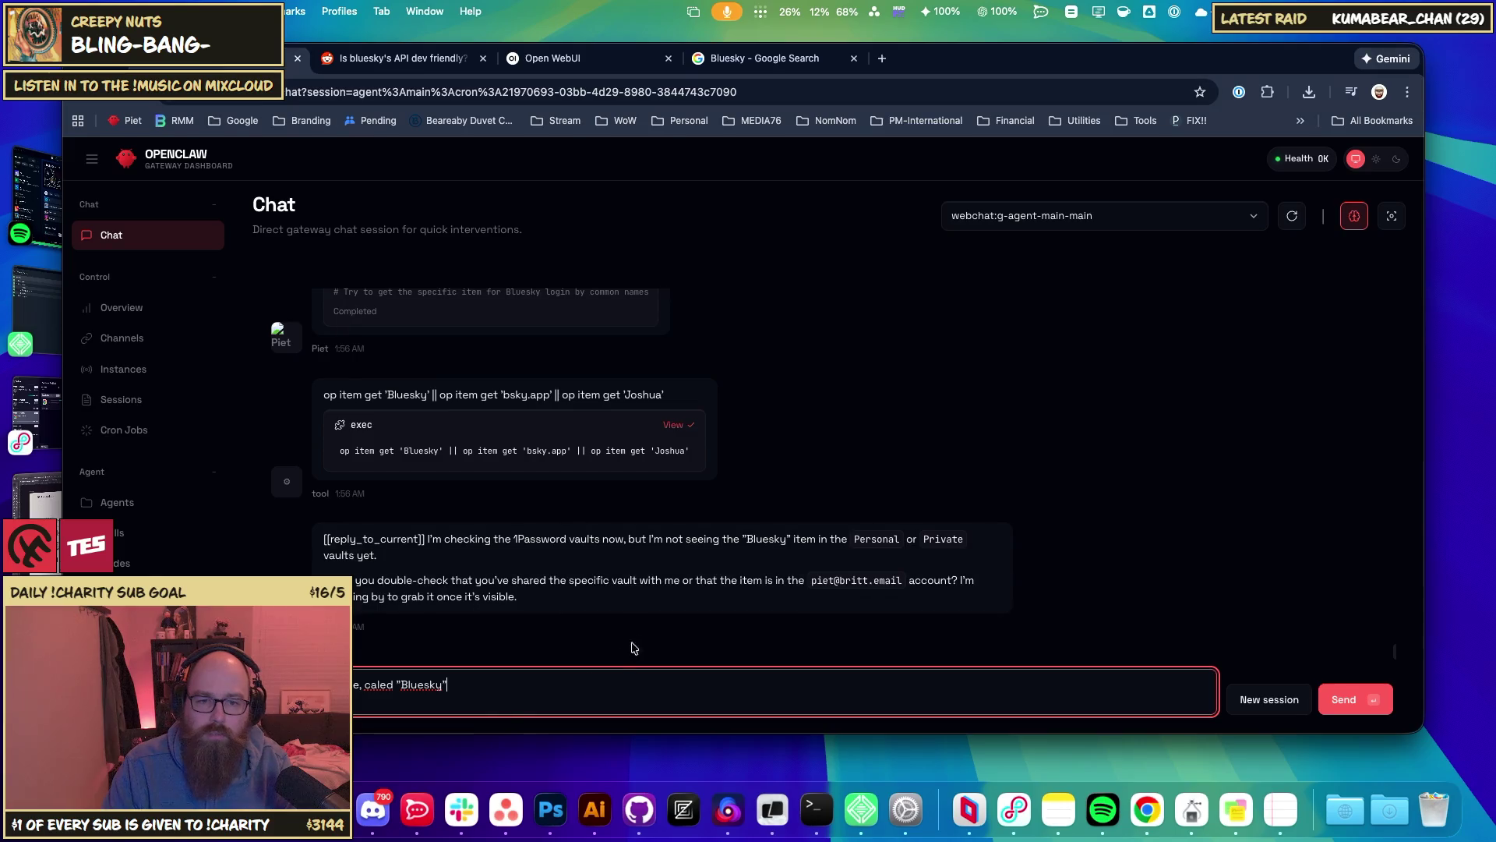
Step: Fix 'called' and send the reply: only two items, 1Password stuff and Bluesky, maybe still syncing
left_click(376, 685)
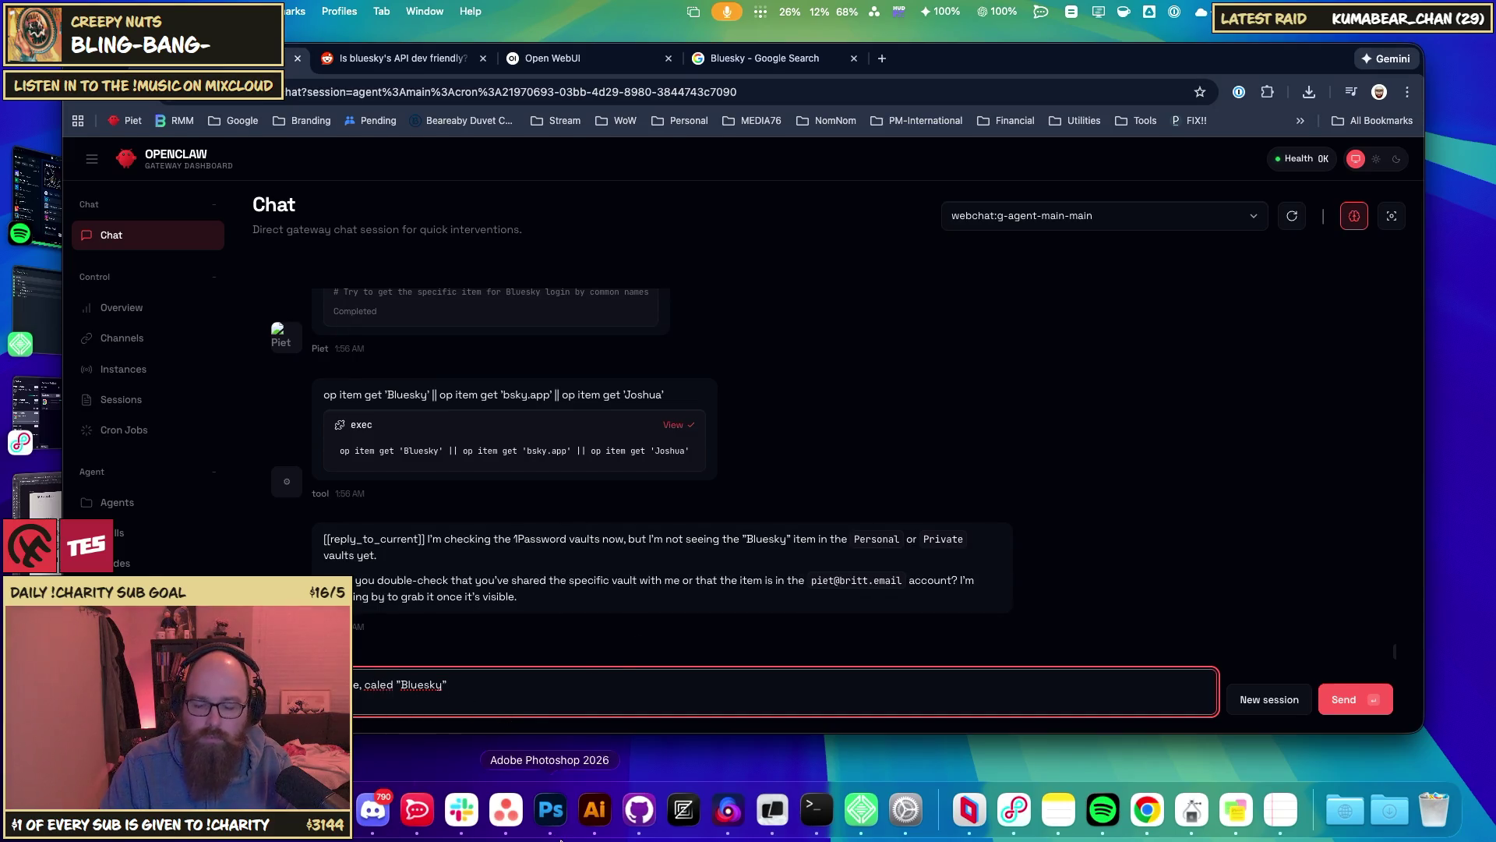
type("l")
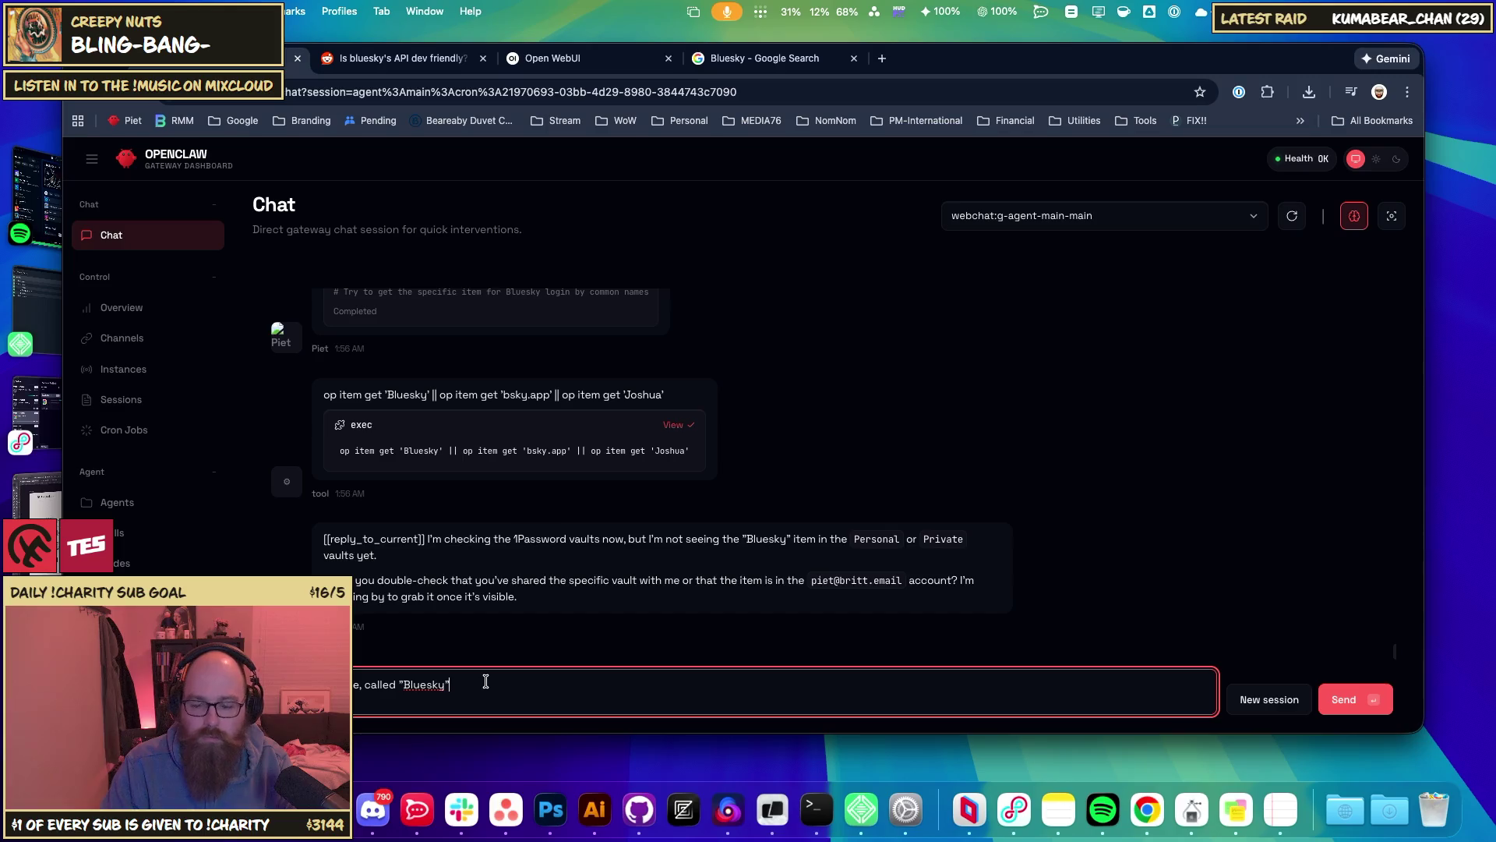
left_click(484, 681)
type(". Should only ")
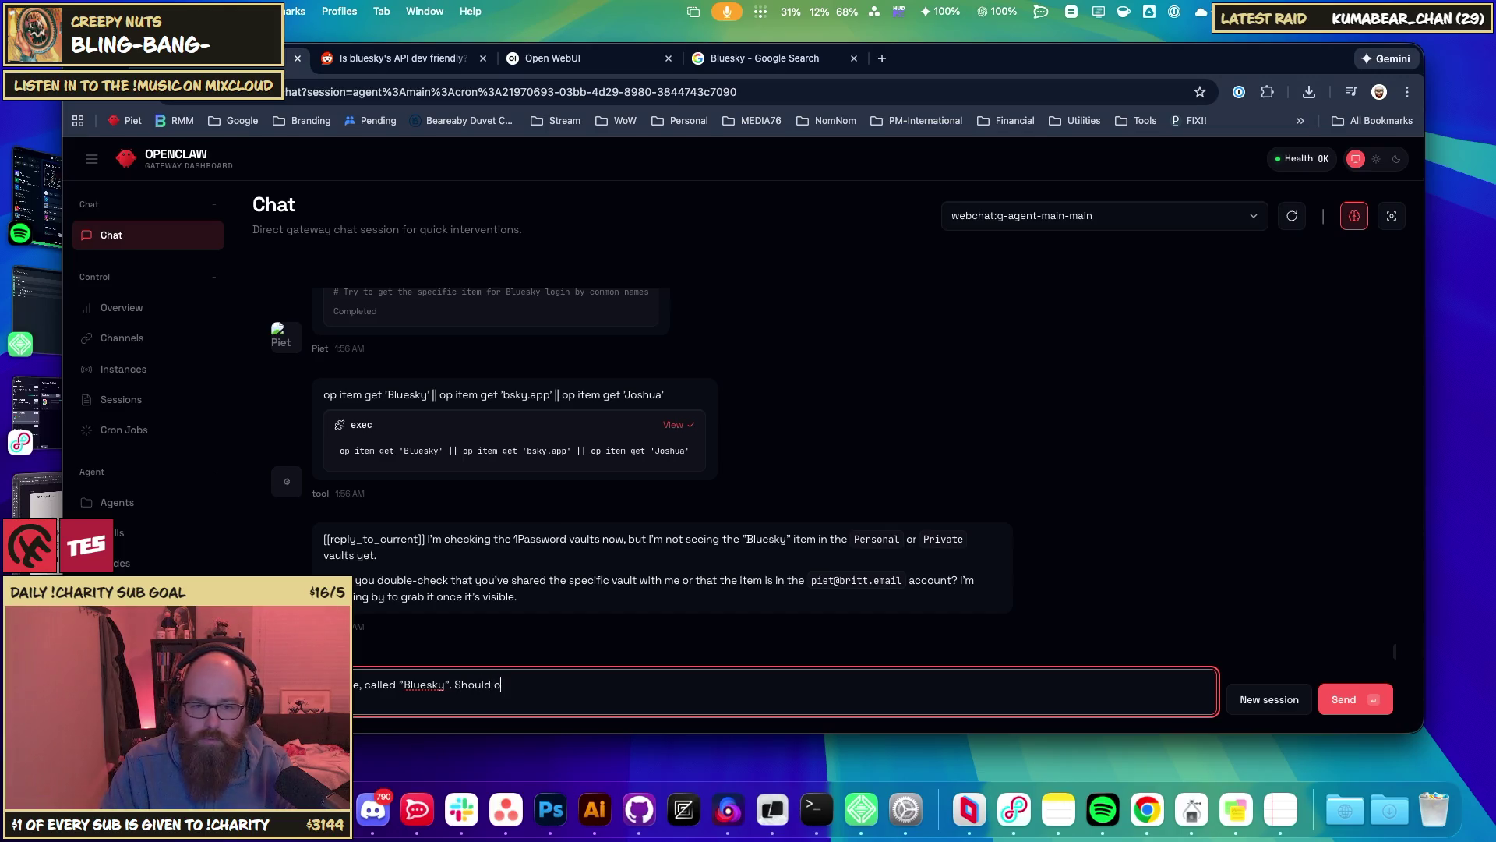
type("be two items.")
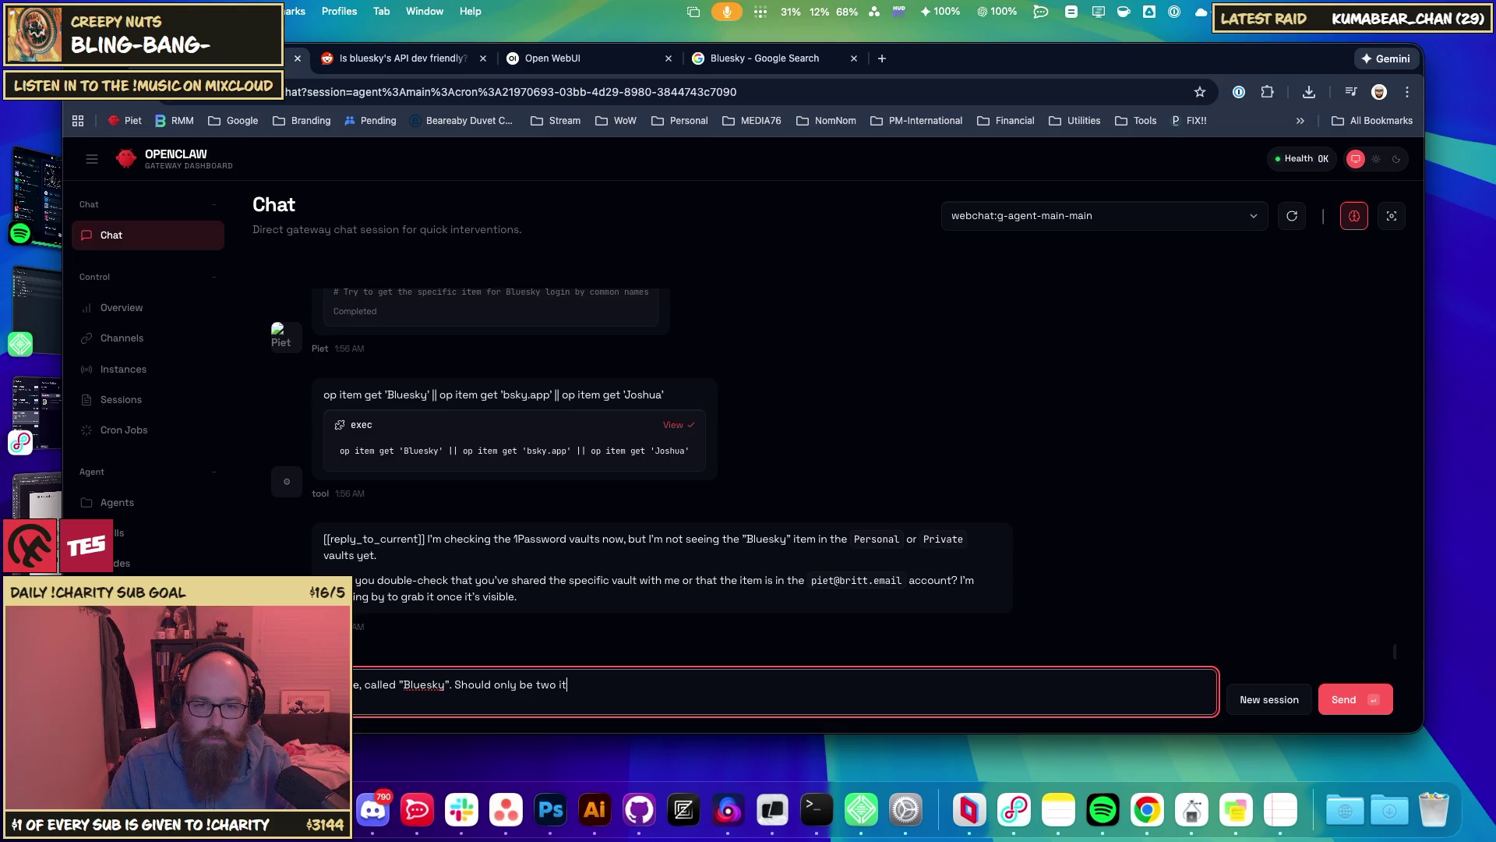
key("BackSpace")
type(", your 1P")
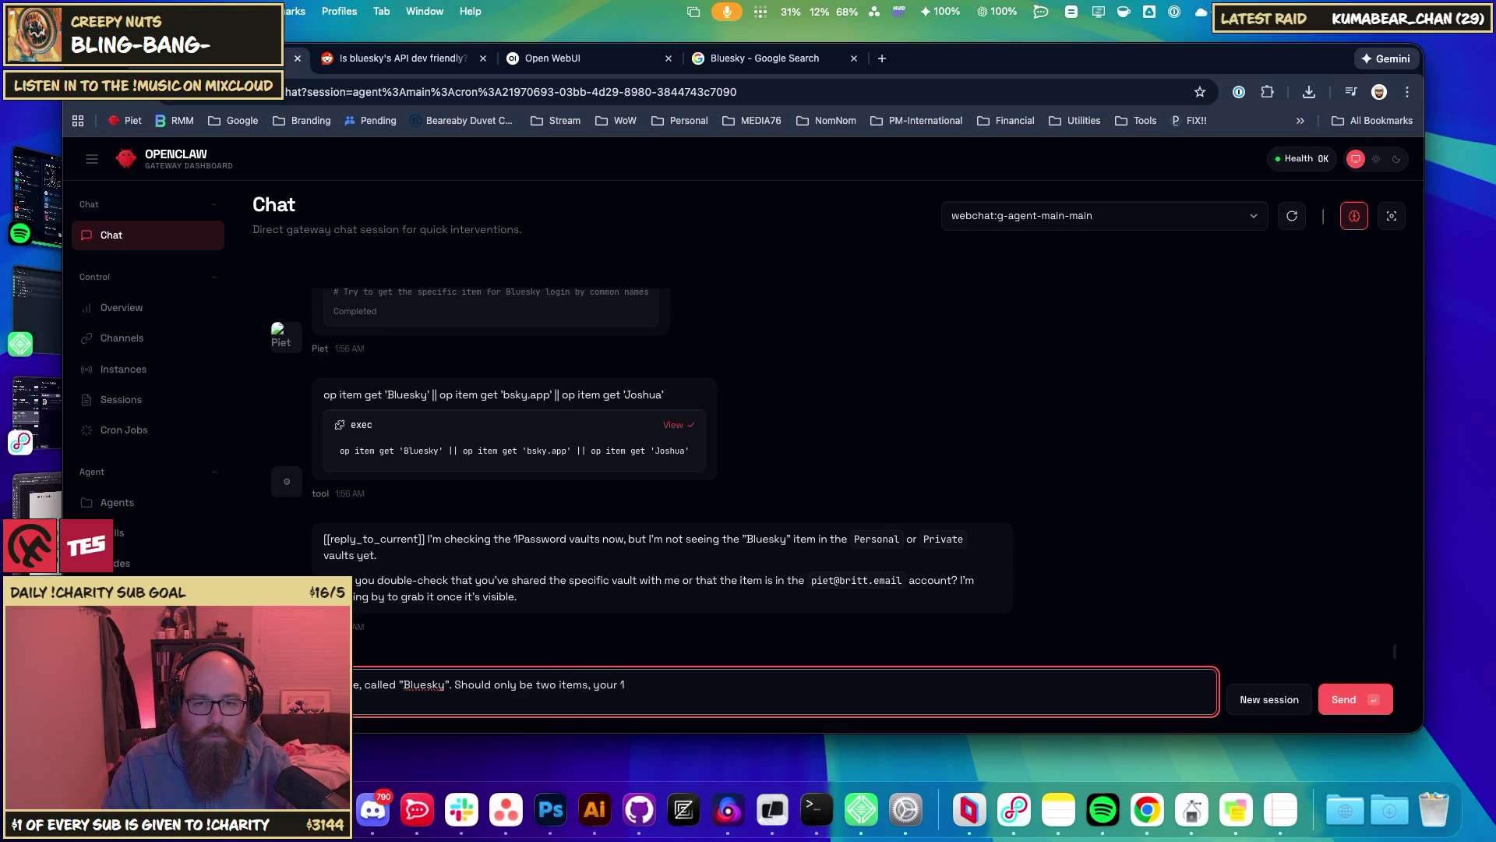
type("assword stuff and ")
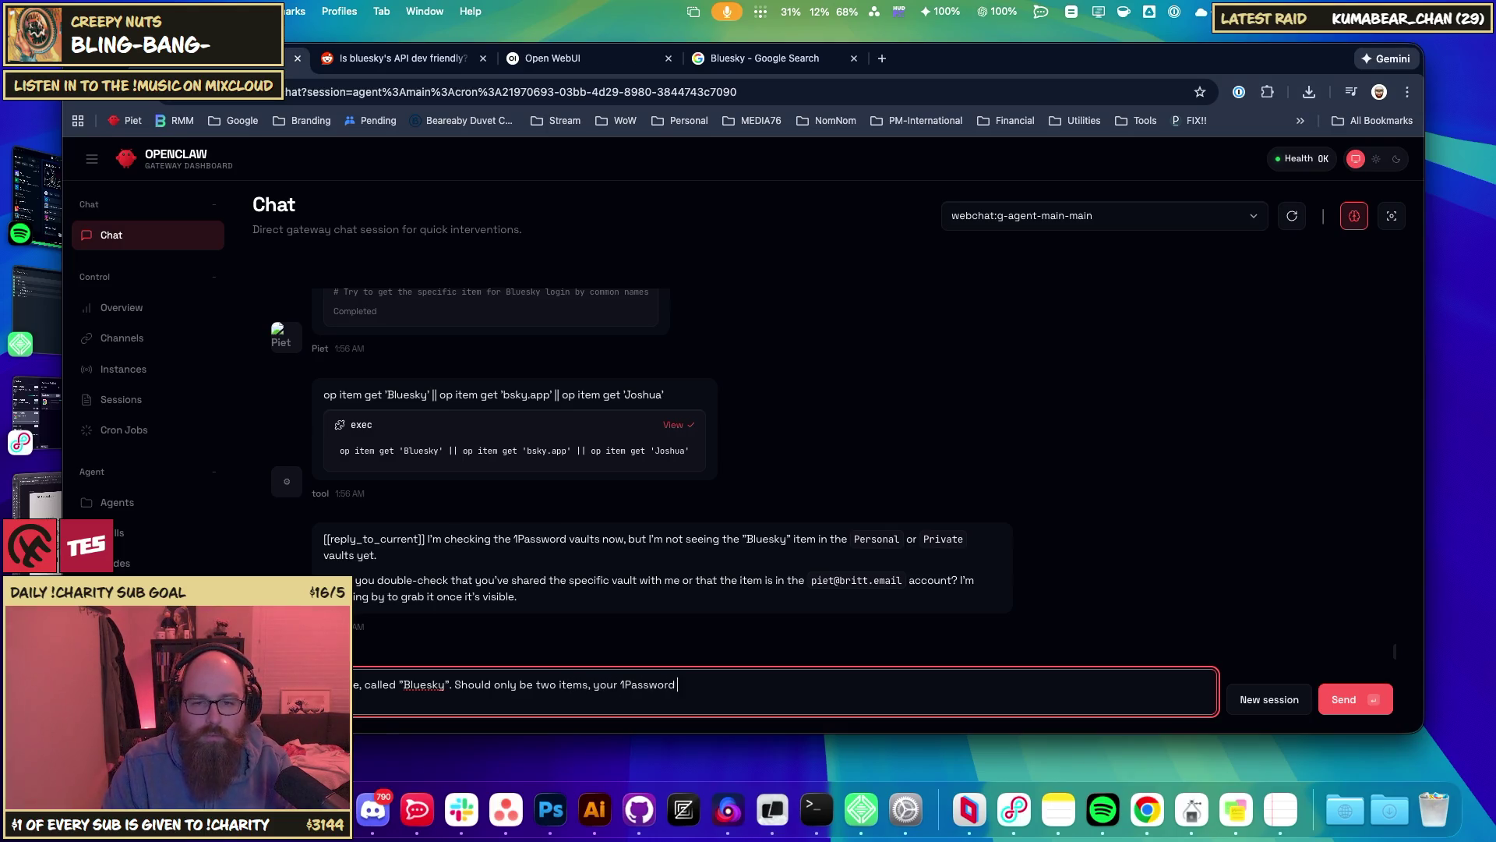
type("Bluesky. I ")
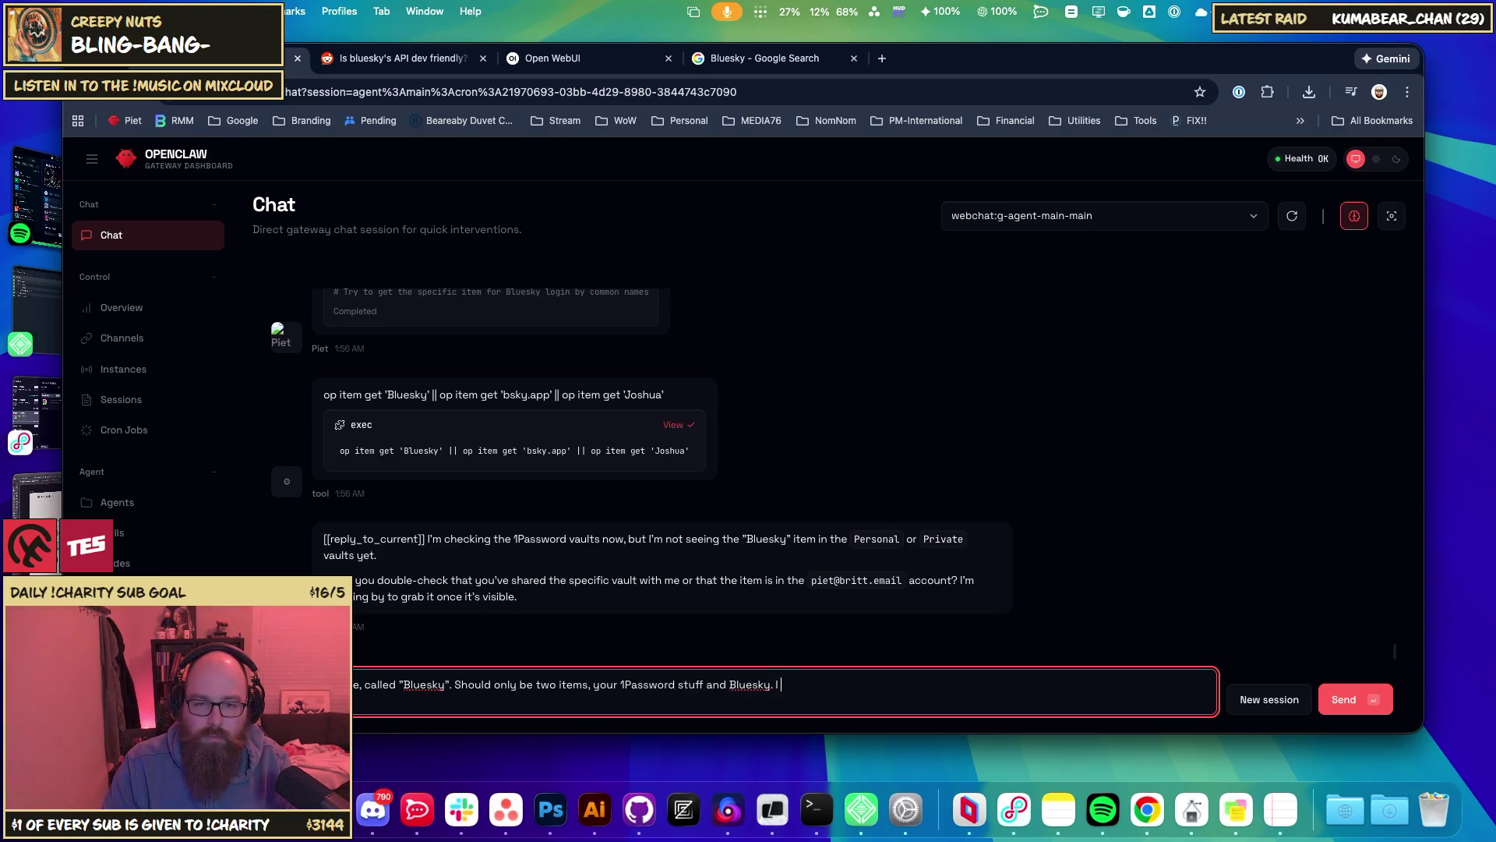
type("wonder if it")
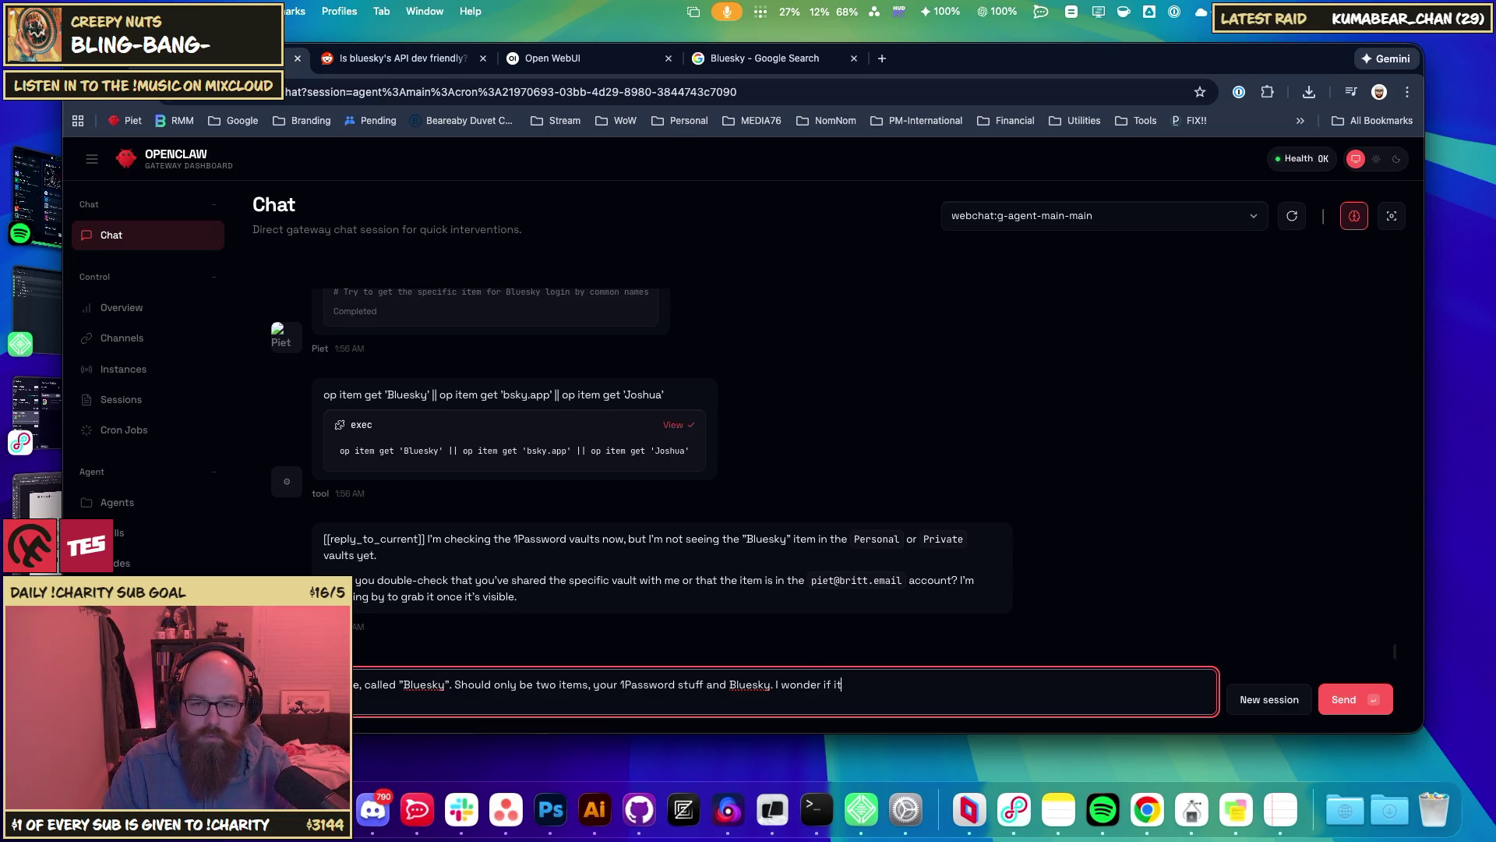
type("s takingi")
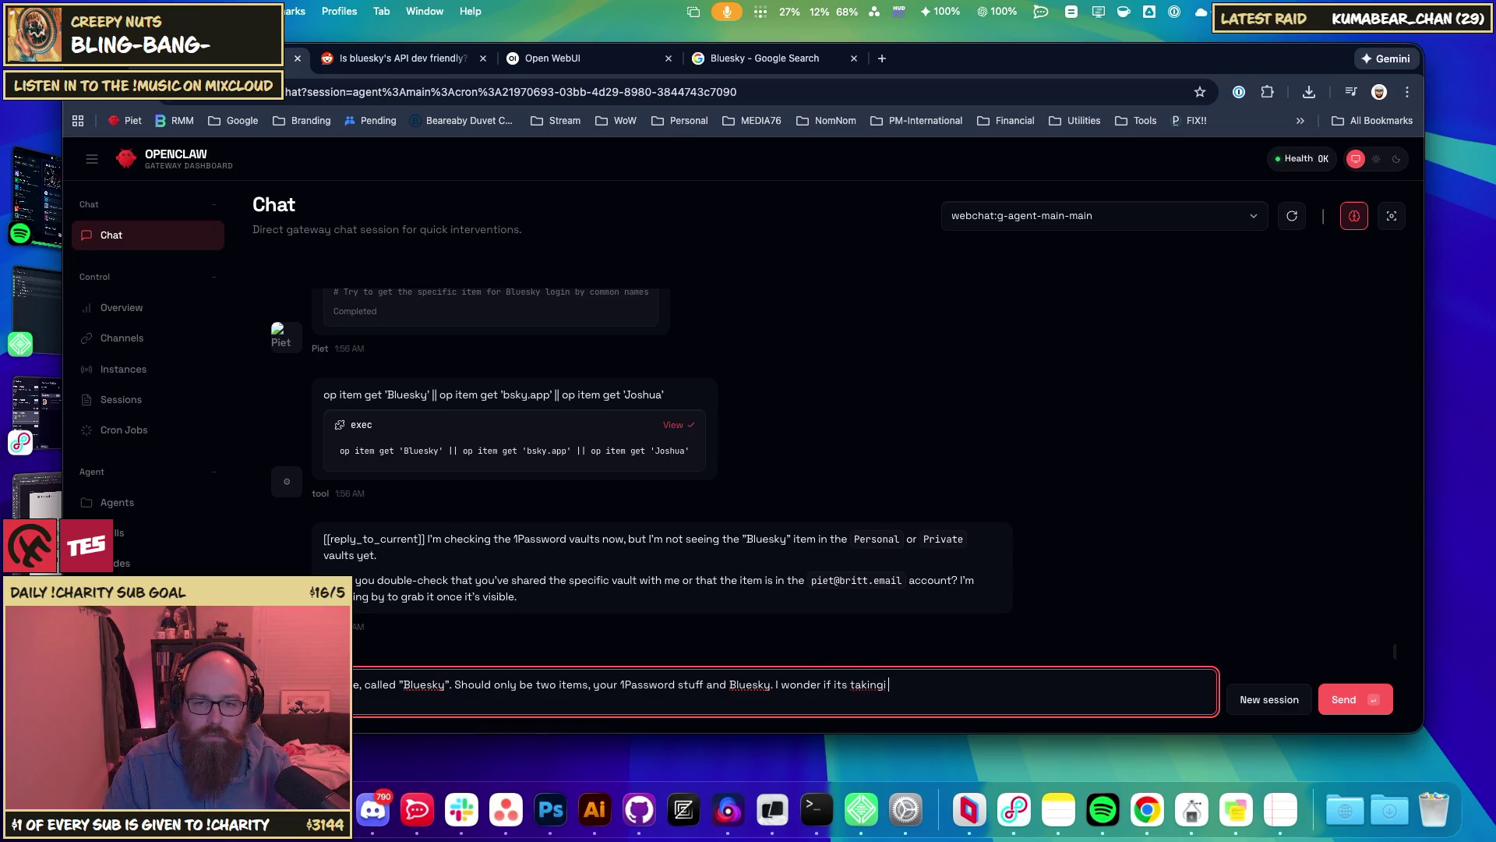
key("BackSpace")
type("time to mo")
type("ee on your get")
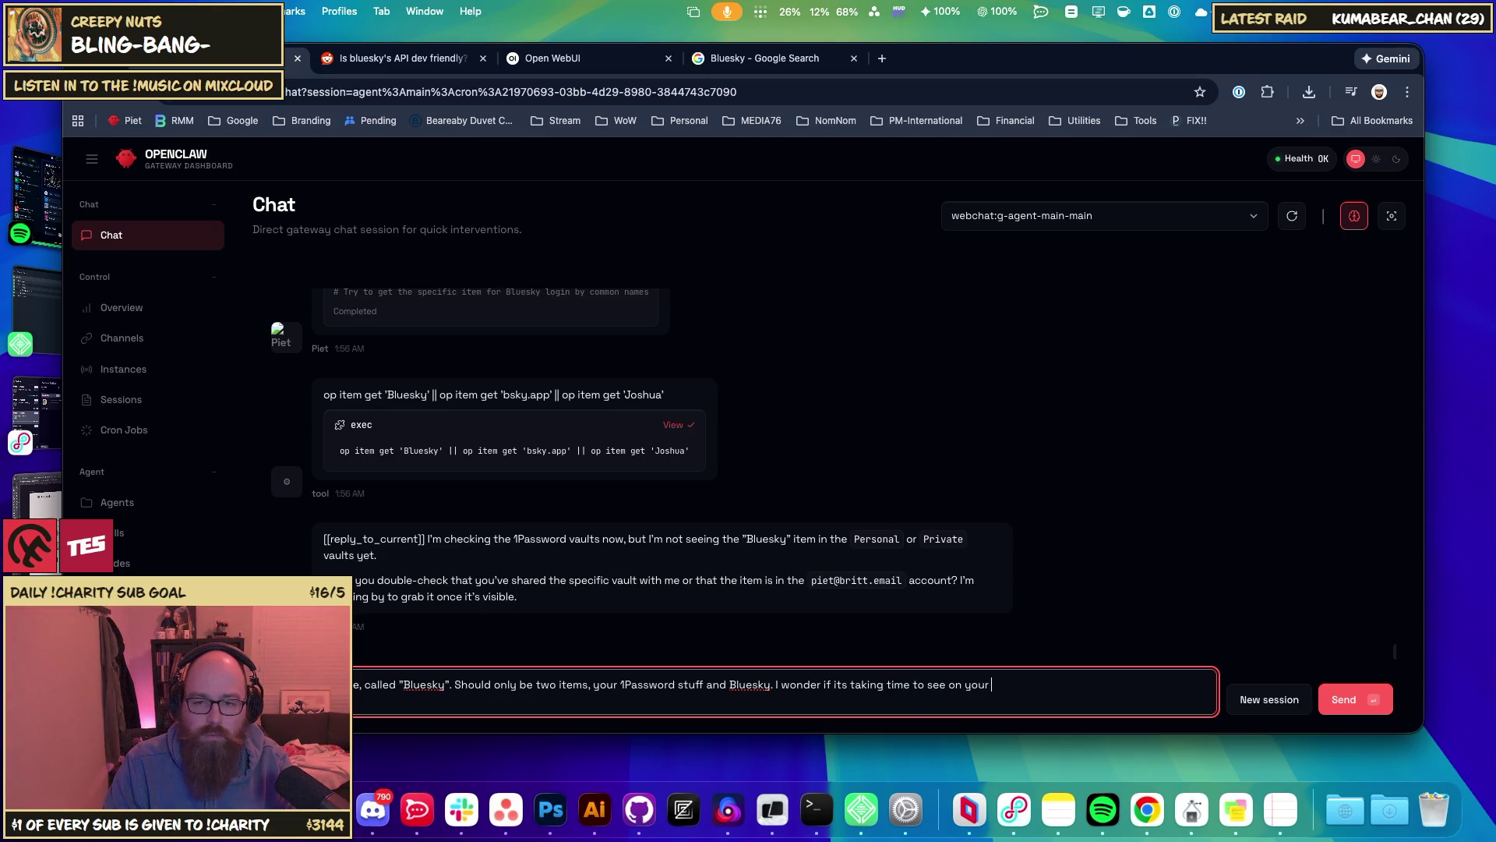
type(".")
key("Return")
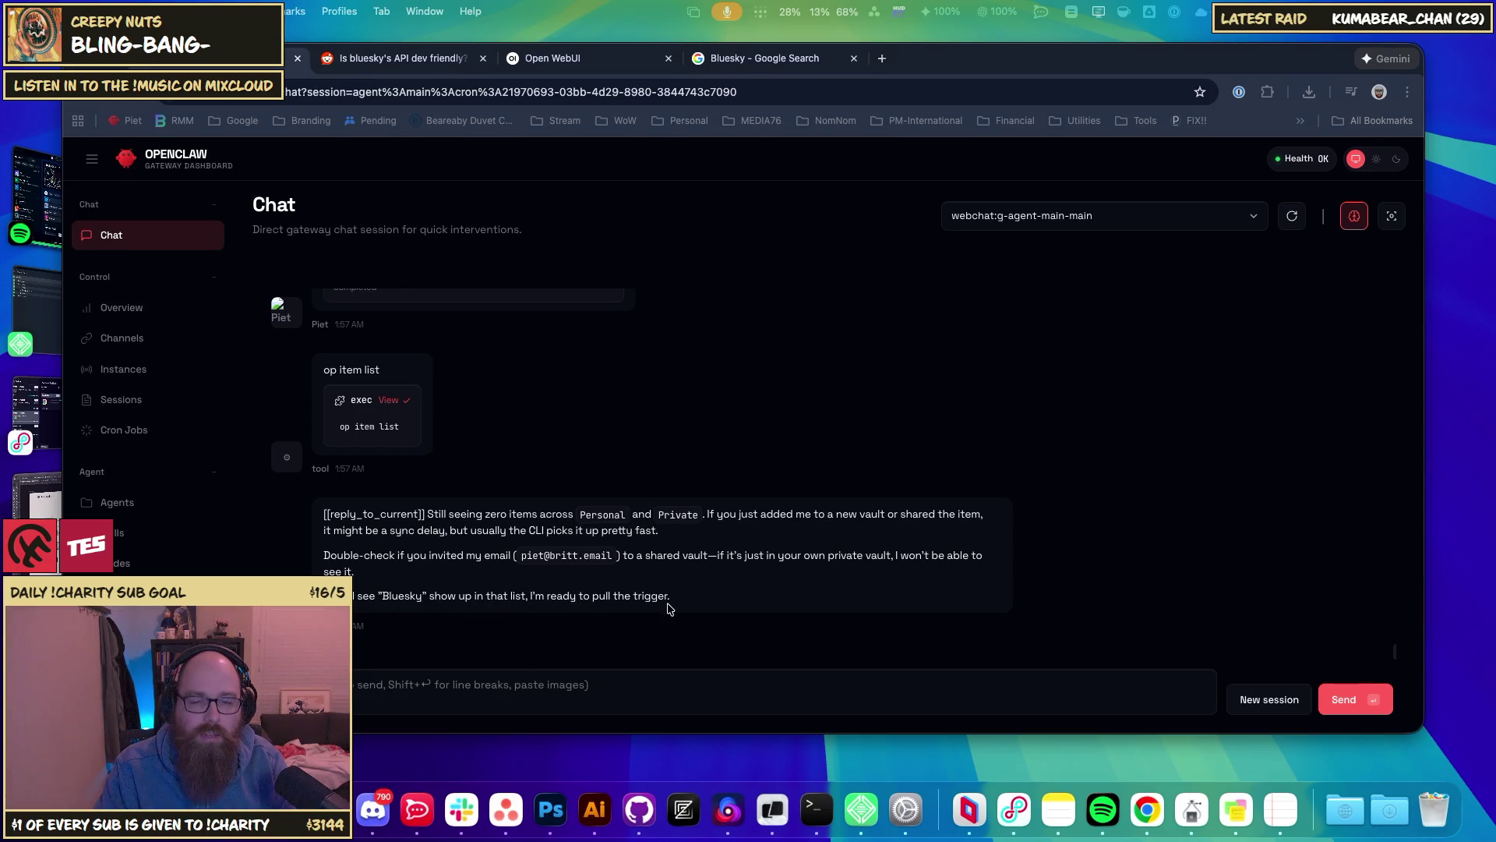
left_click(684, 529)
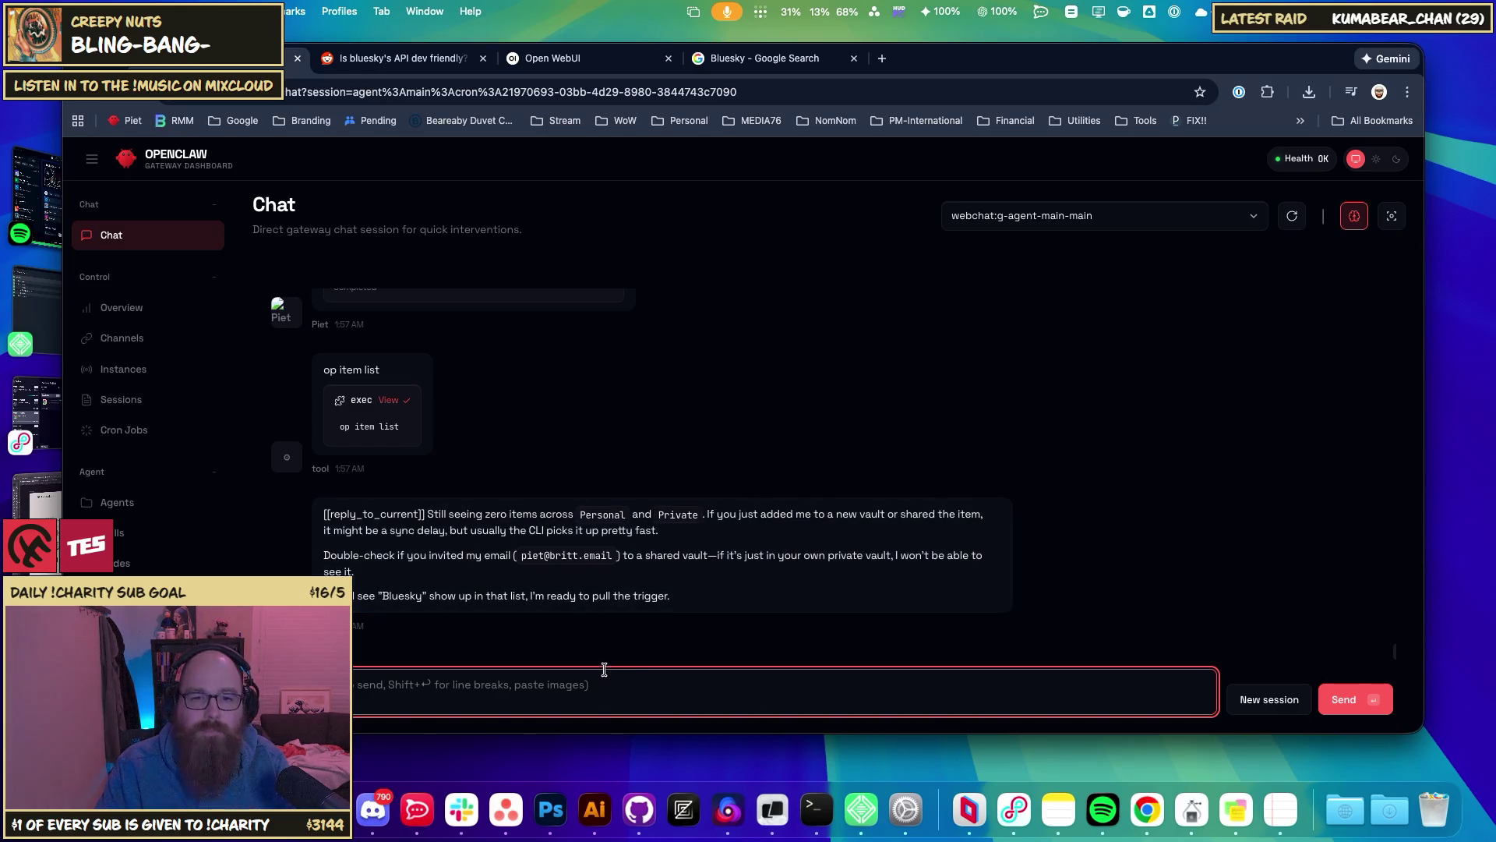
type("t")
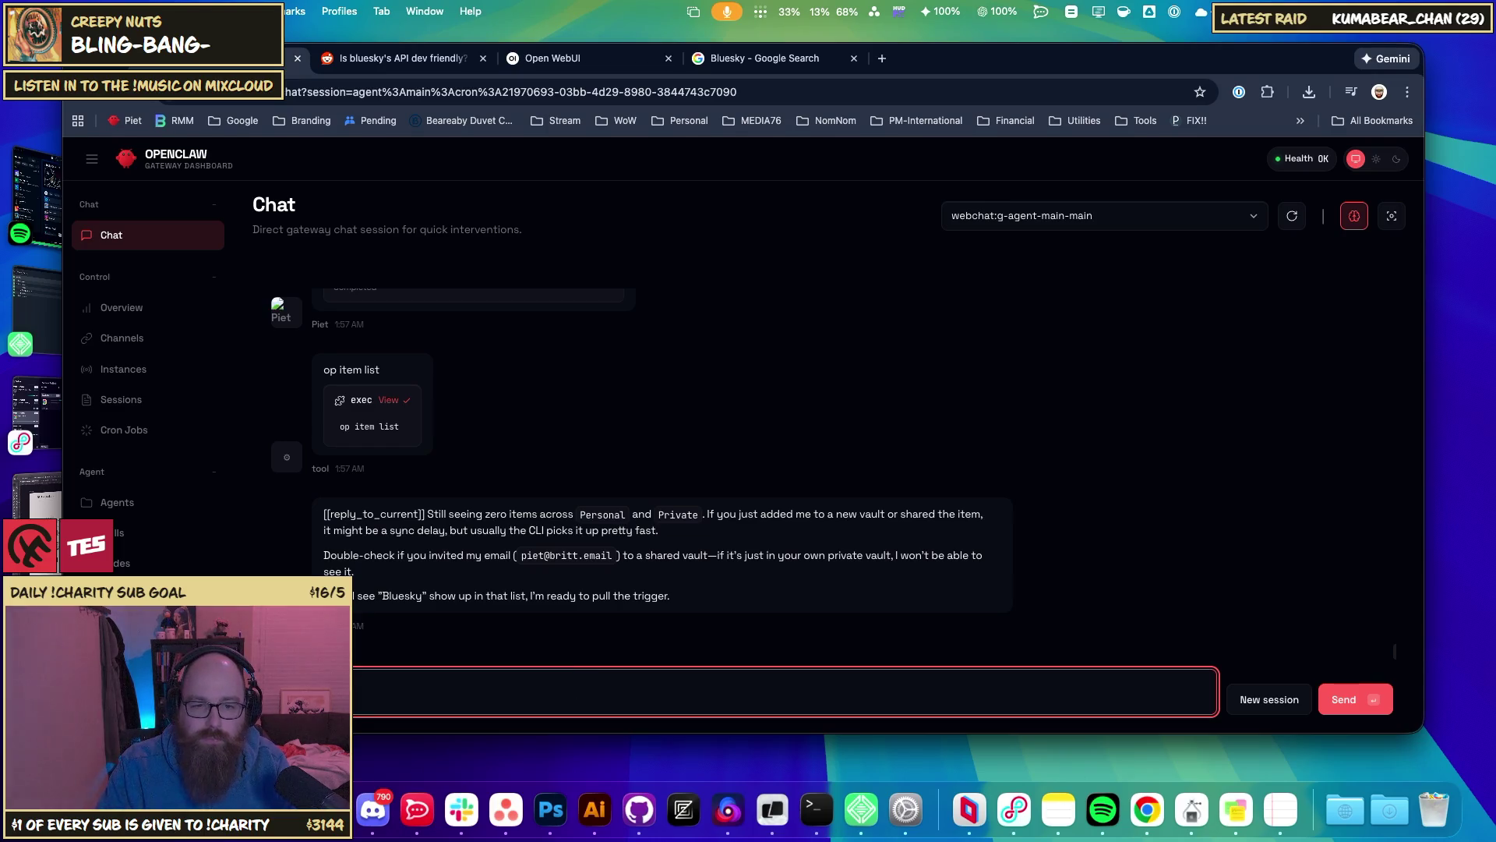
key("Return")
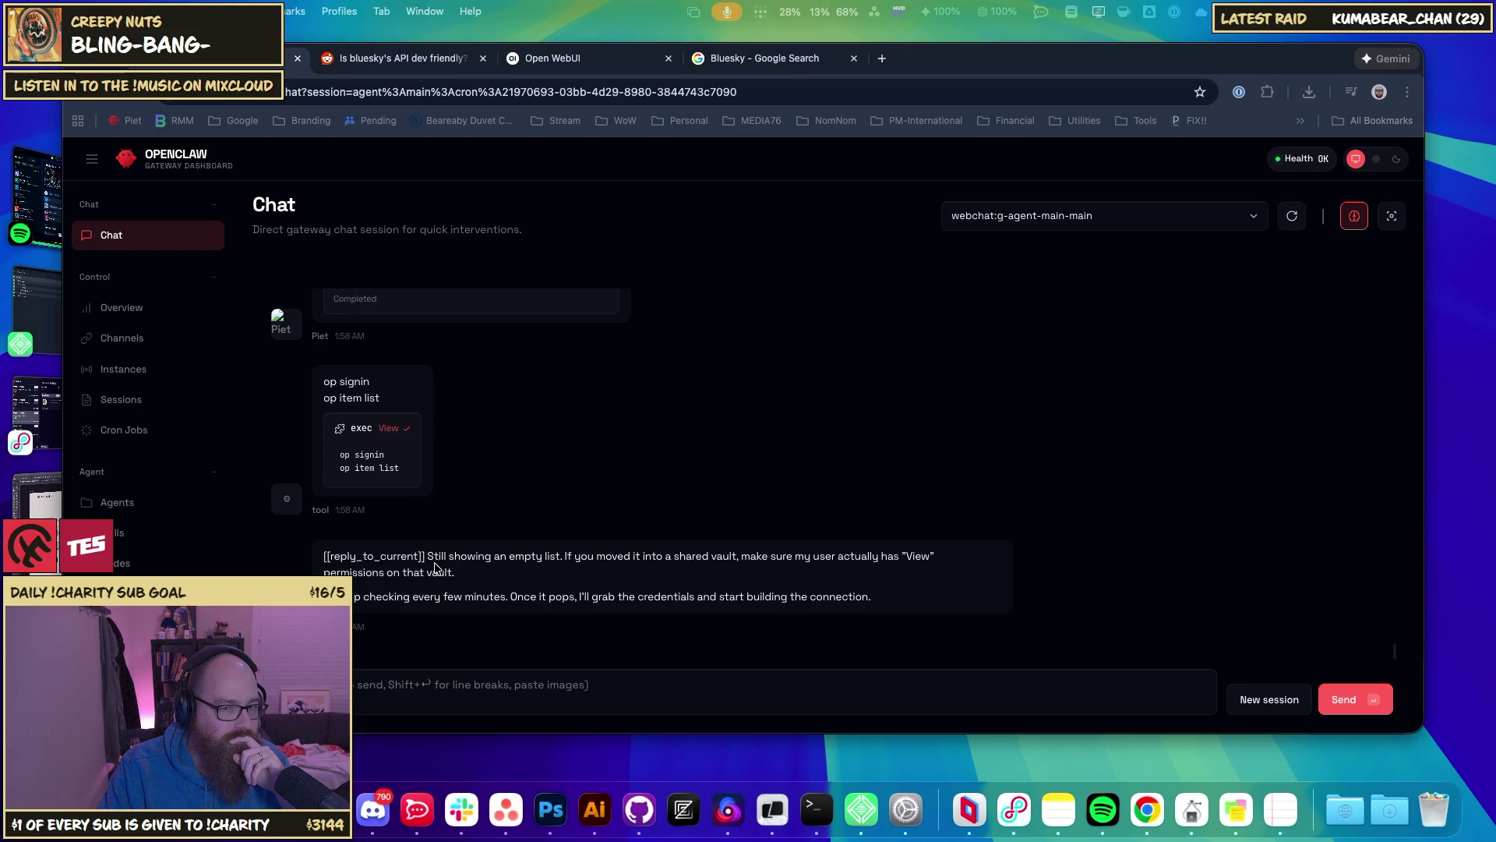
scroll(550, 495, "up", 3)
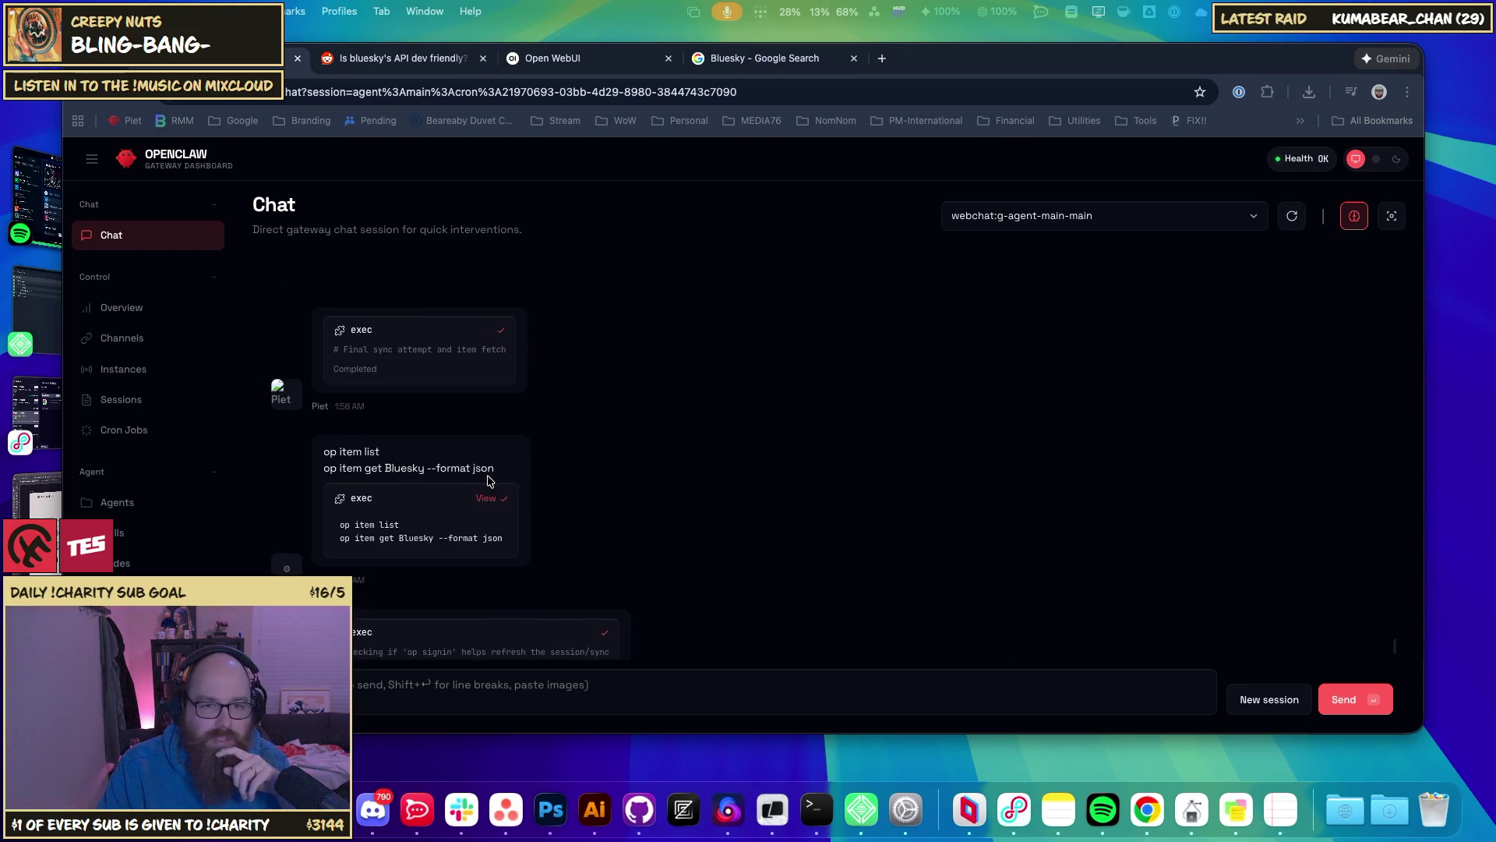
scroll(489, 481, "up", 3)
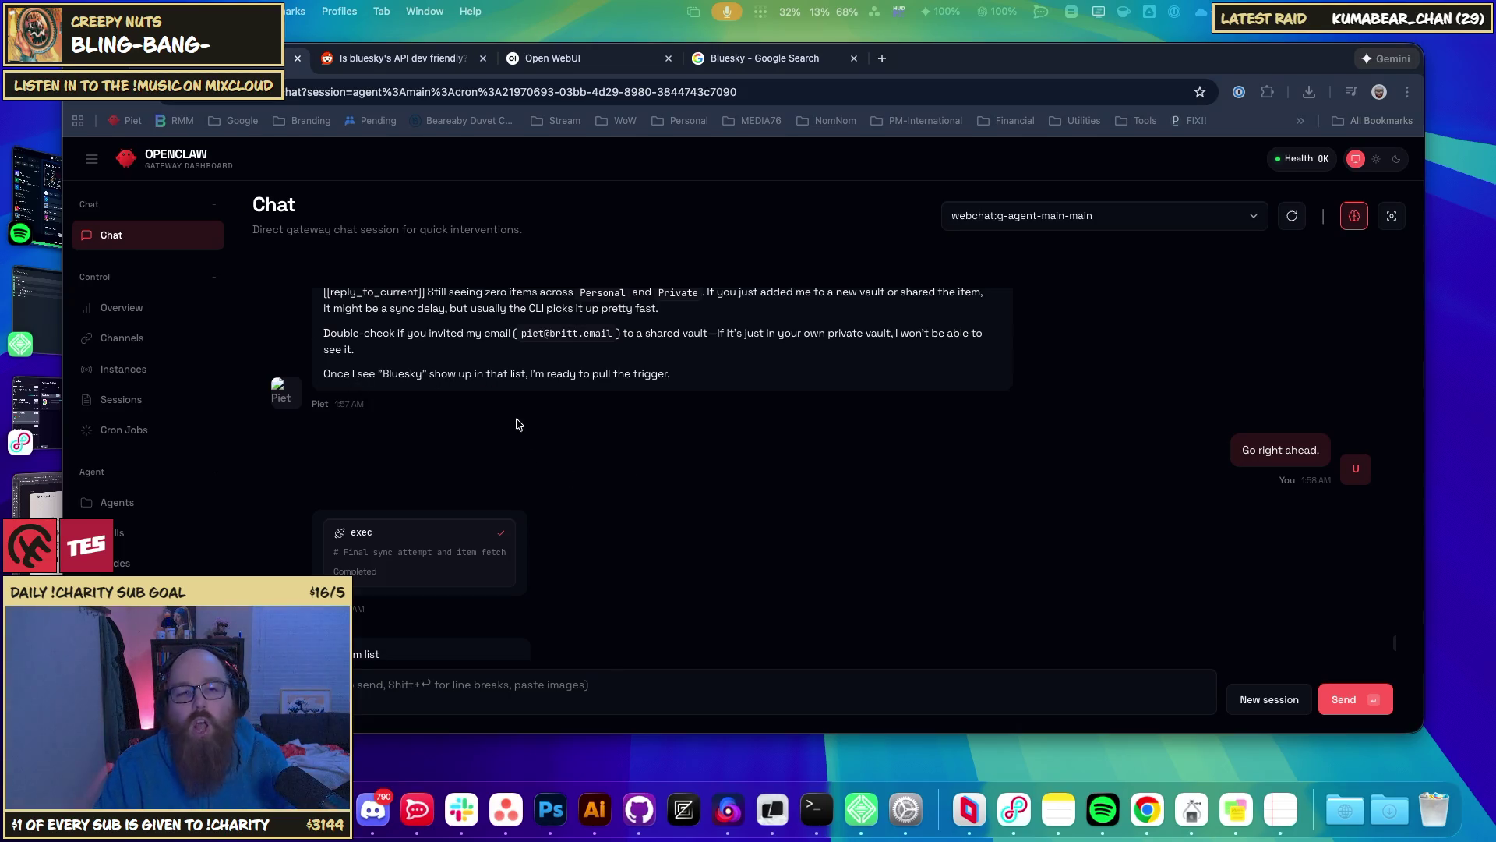
scroll(515, 437, "down", 4)
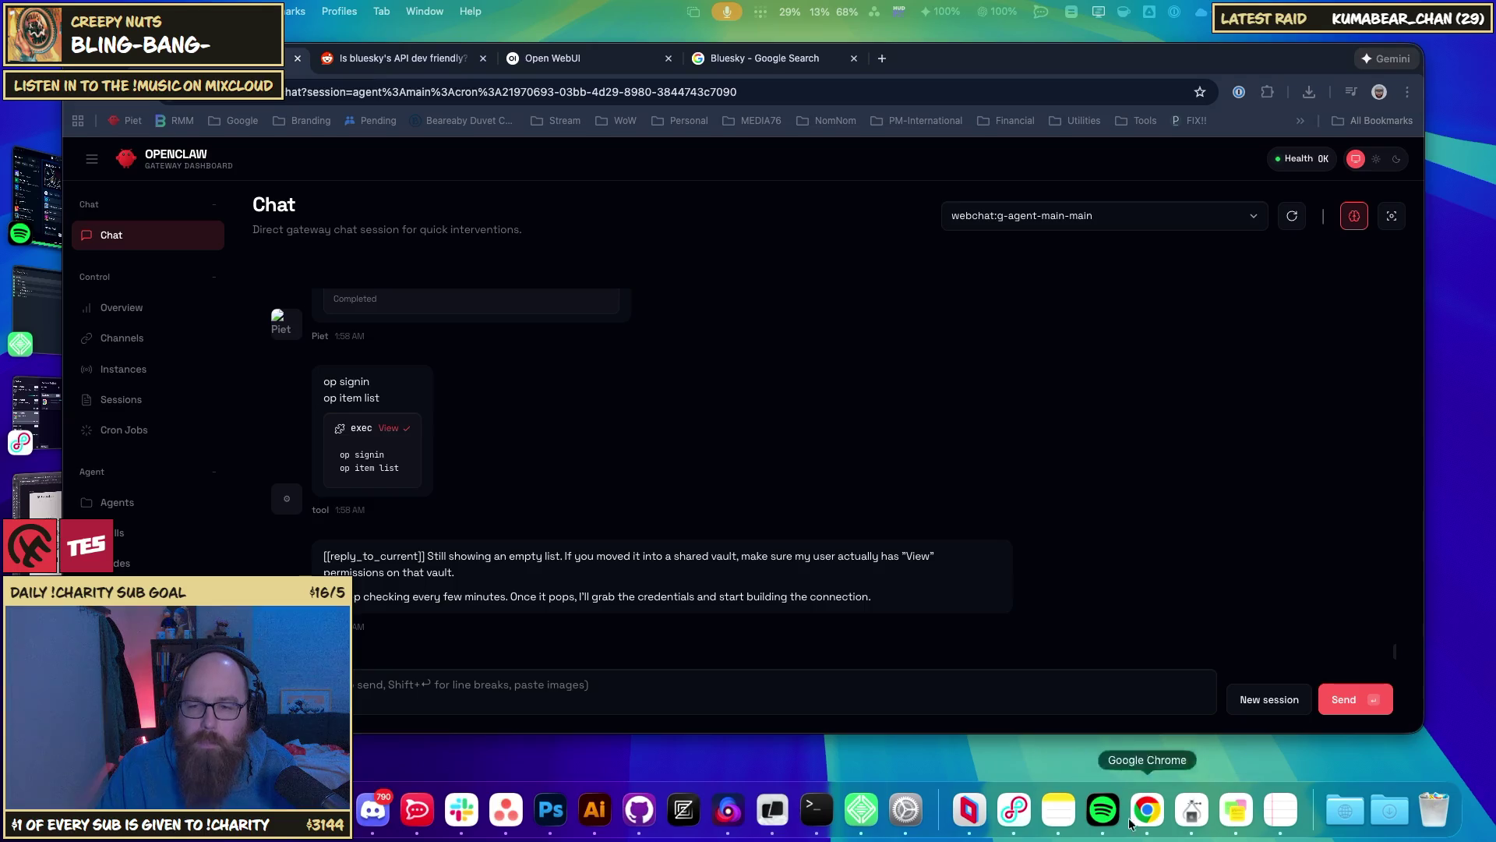
key("super+space")
type("1p")
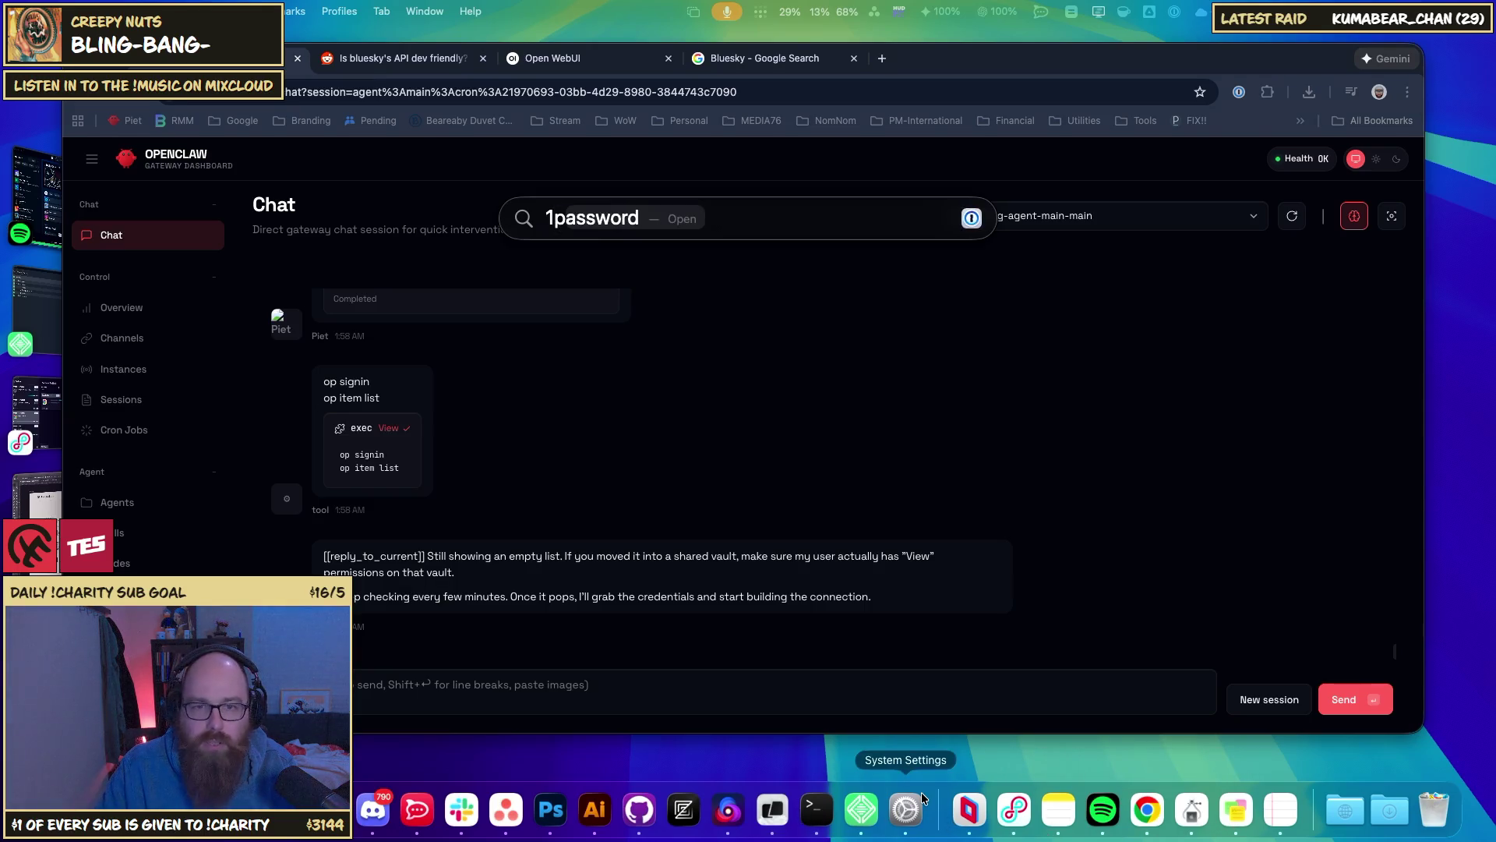
key("Return")
left_click(596, 248)
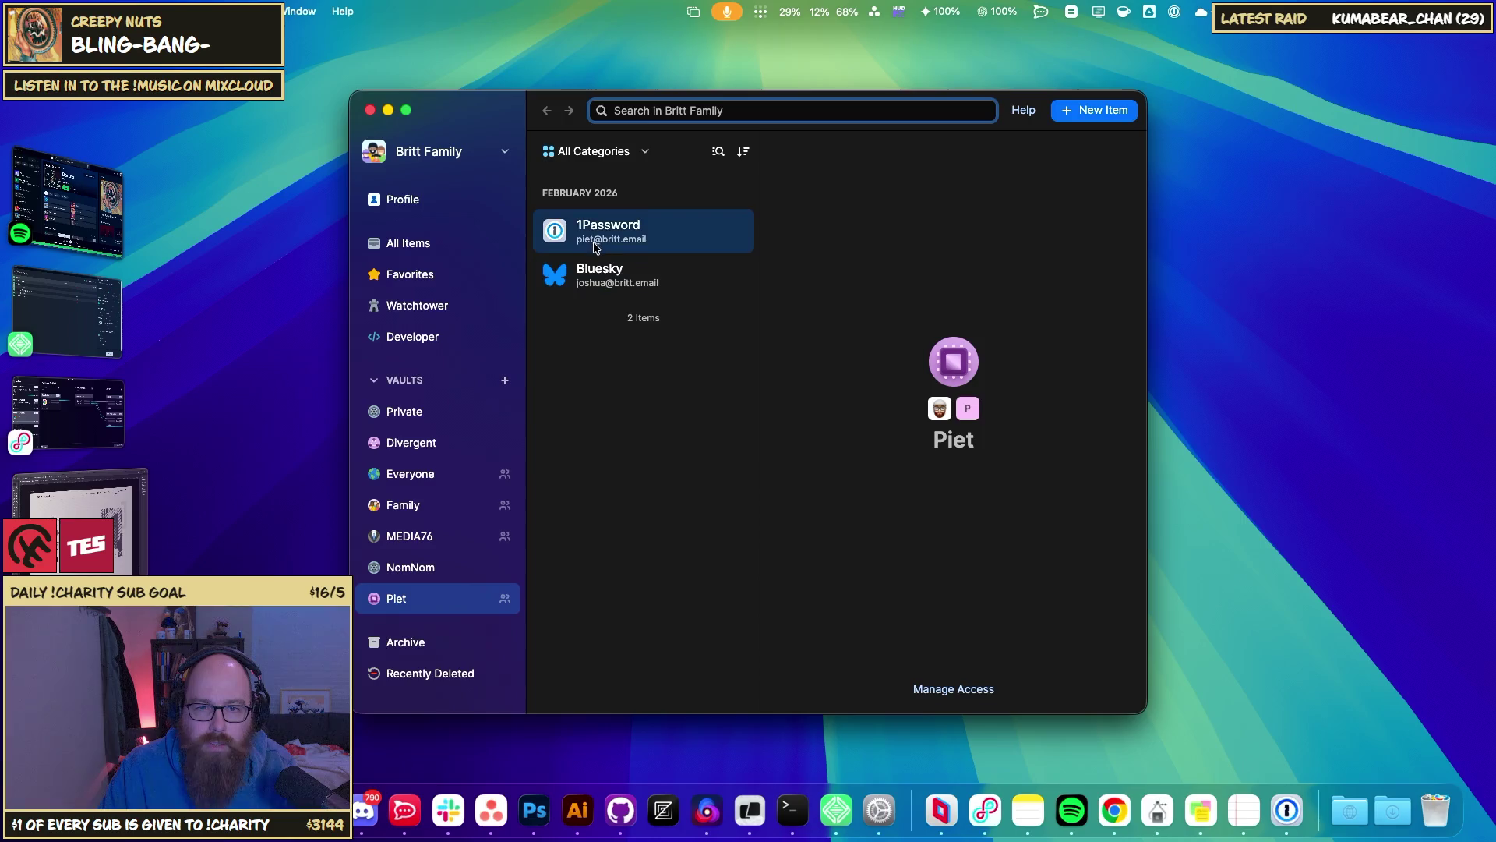
left_click(632, 275)
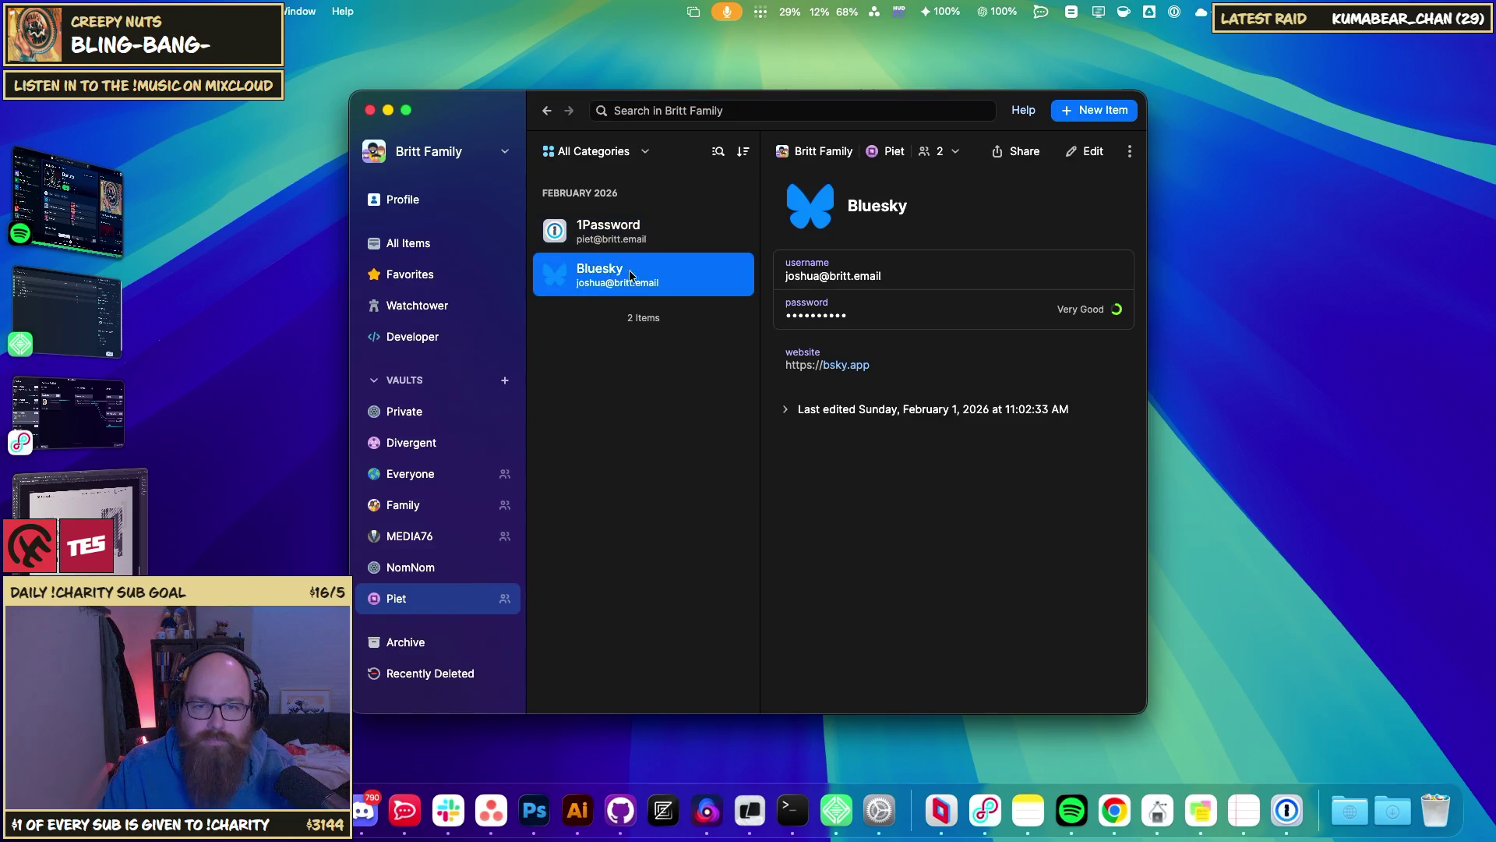
left_click(955, 156)
left_click(955, 156)
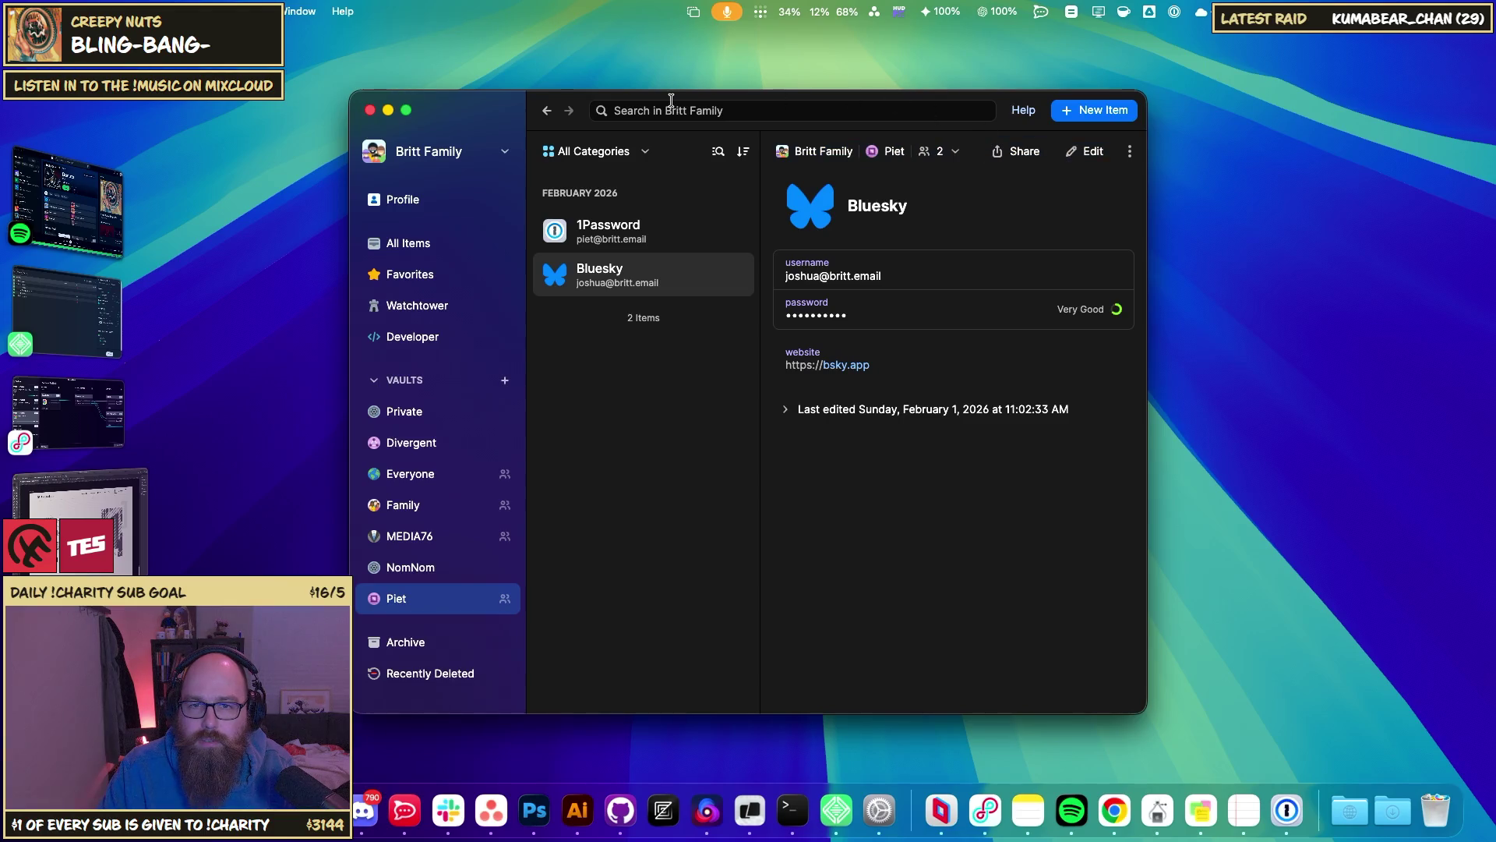
mouse_move(526, 106)
left_mouse_down()
mouse_move(786, 99)
mouse_move(516, 109)
left_mouse_up()
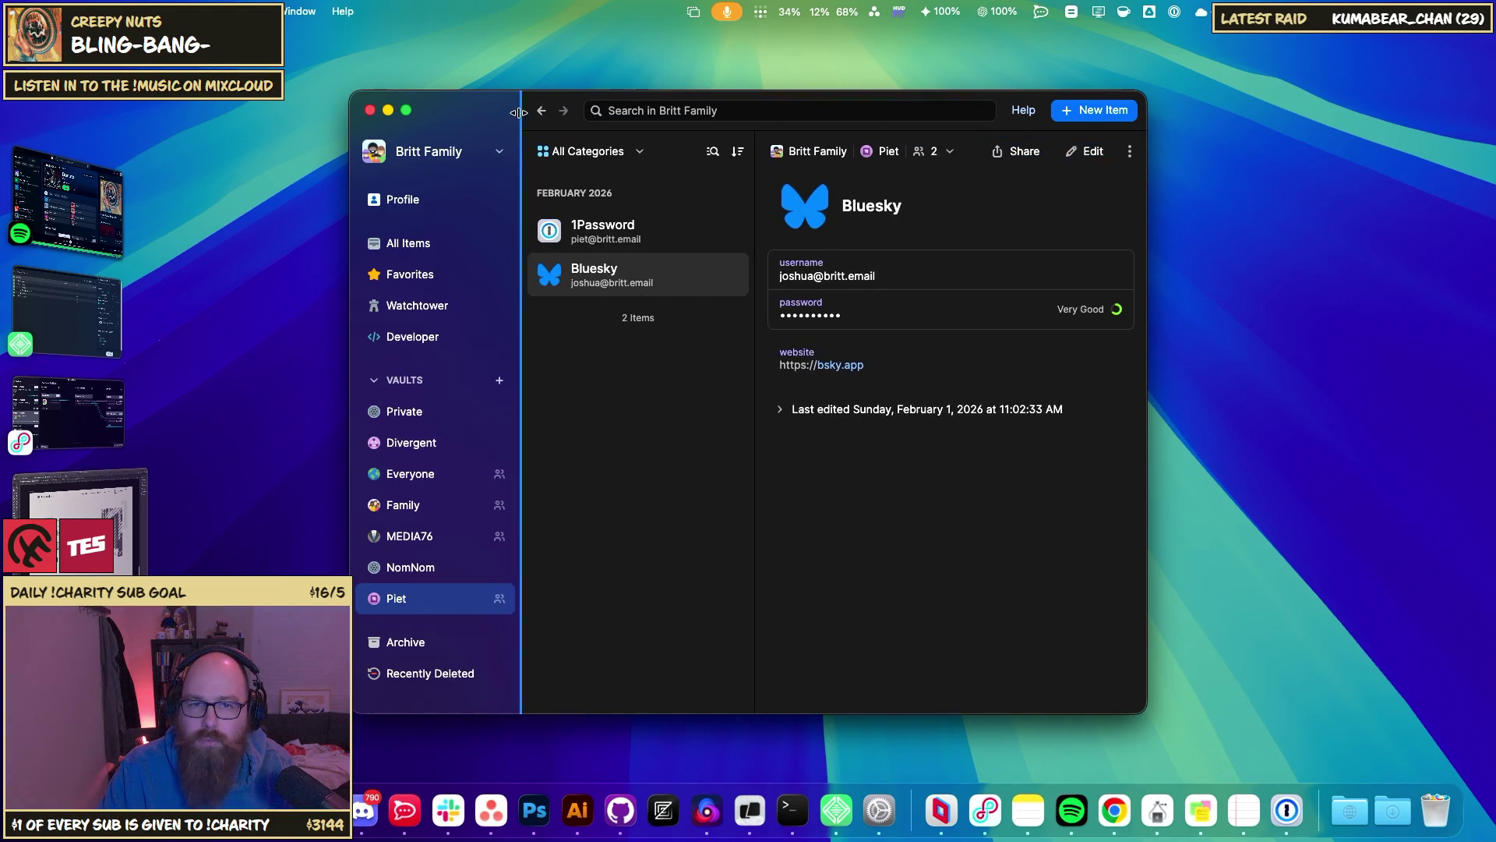
key("super+Tab")
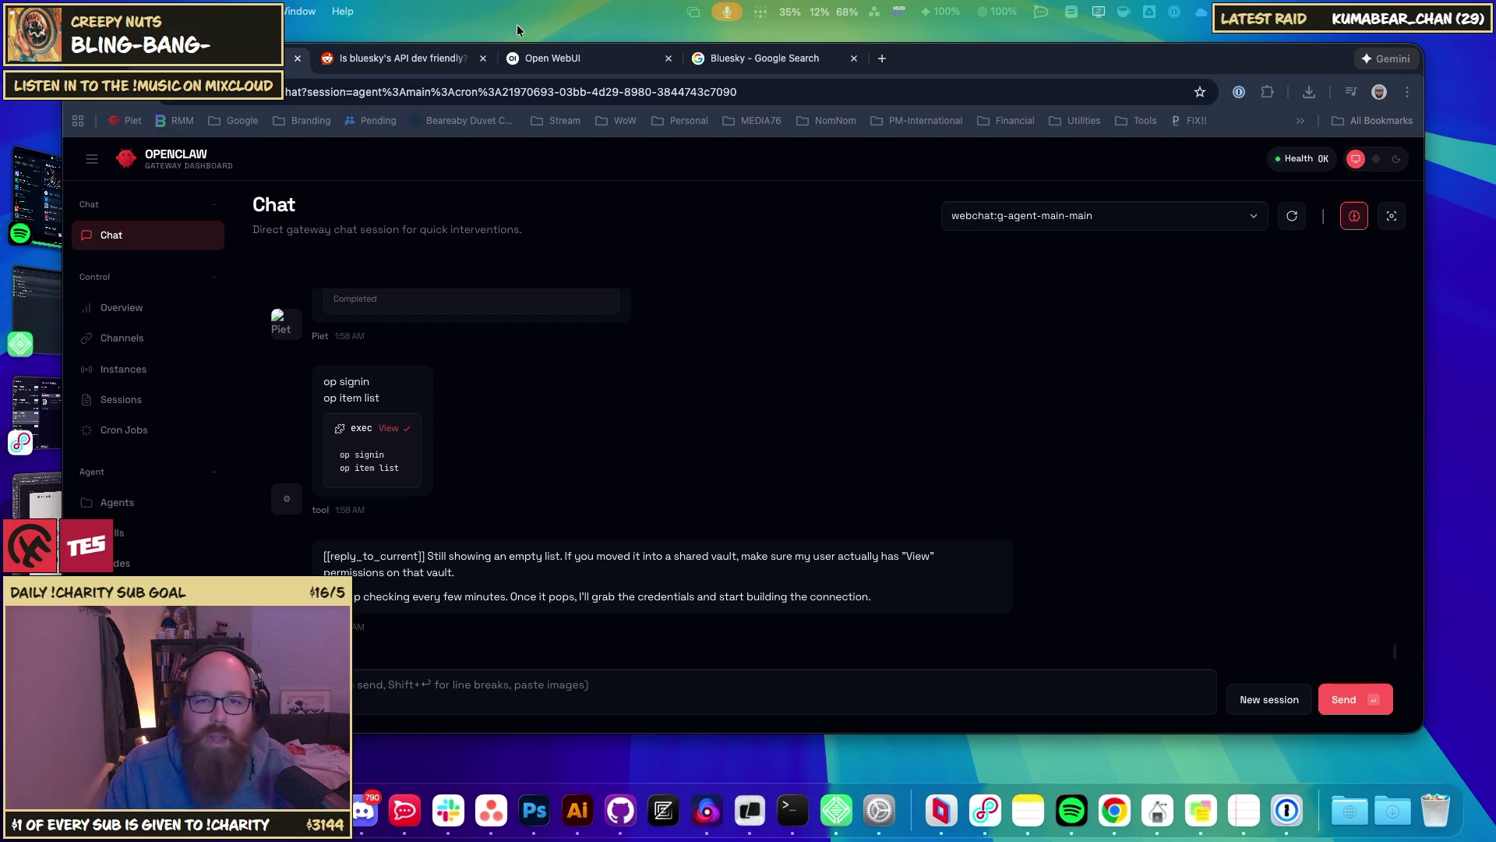
left_click(883, 59)
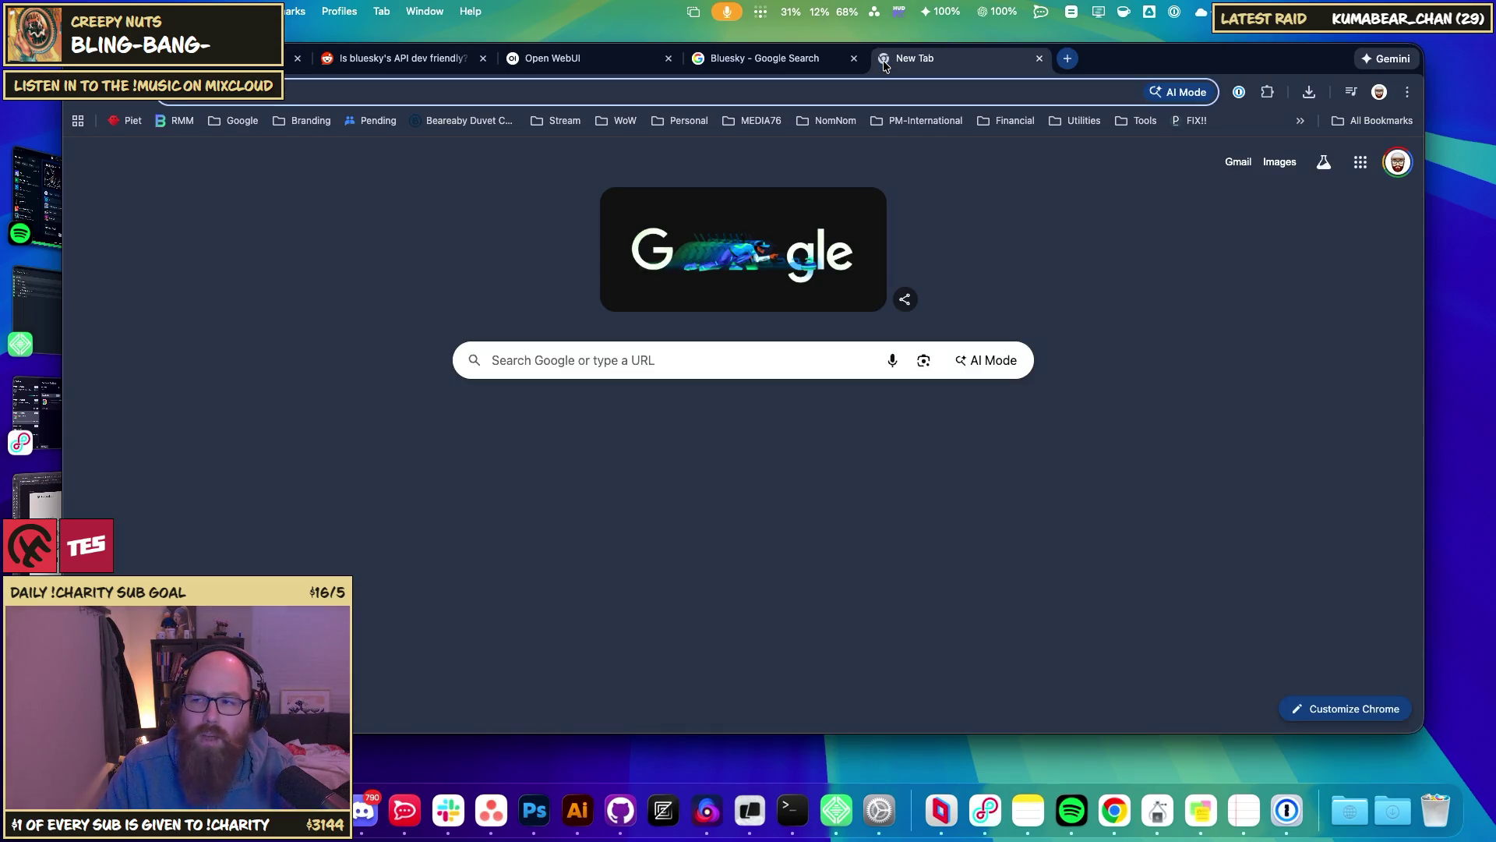
type("blue")
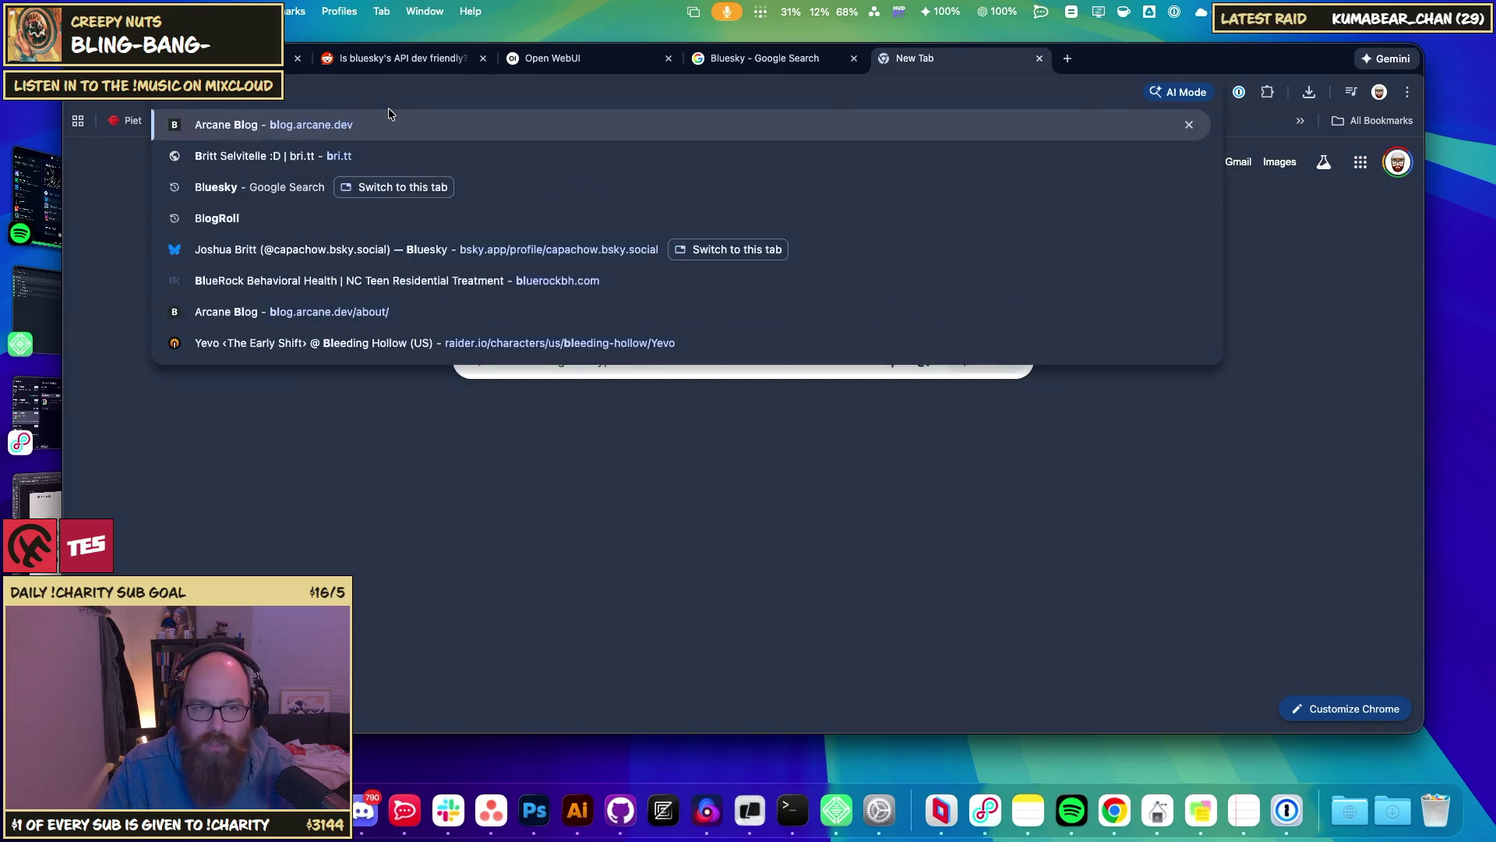
type("sky.social")
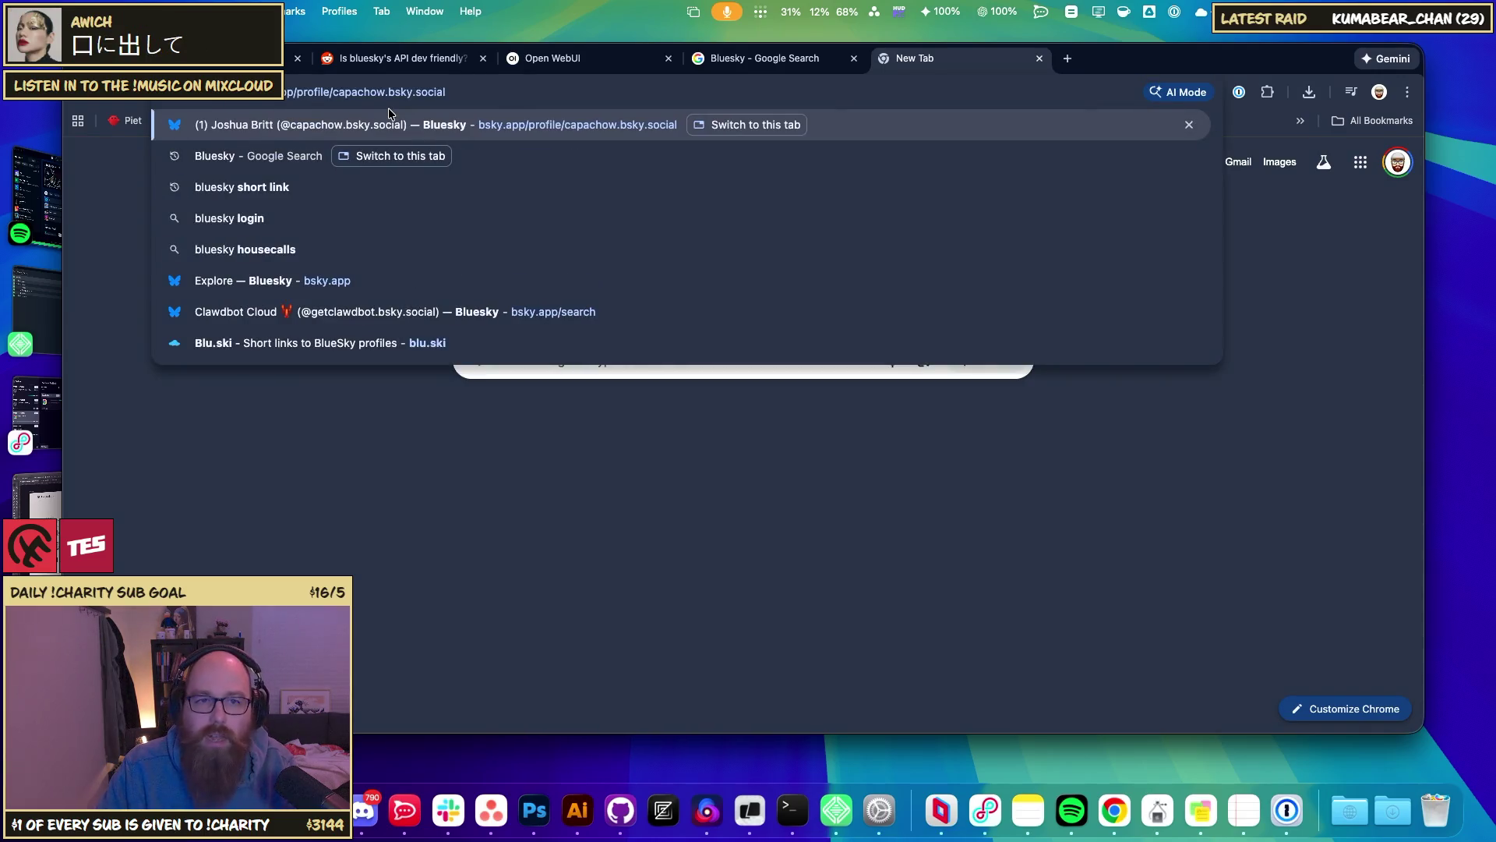
key("Return")
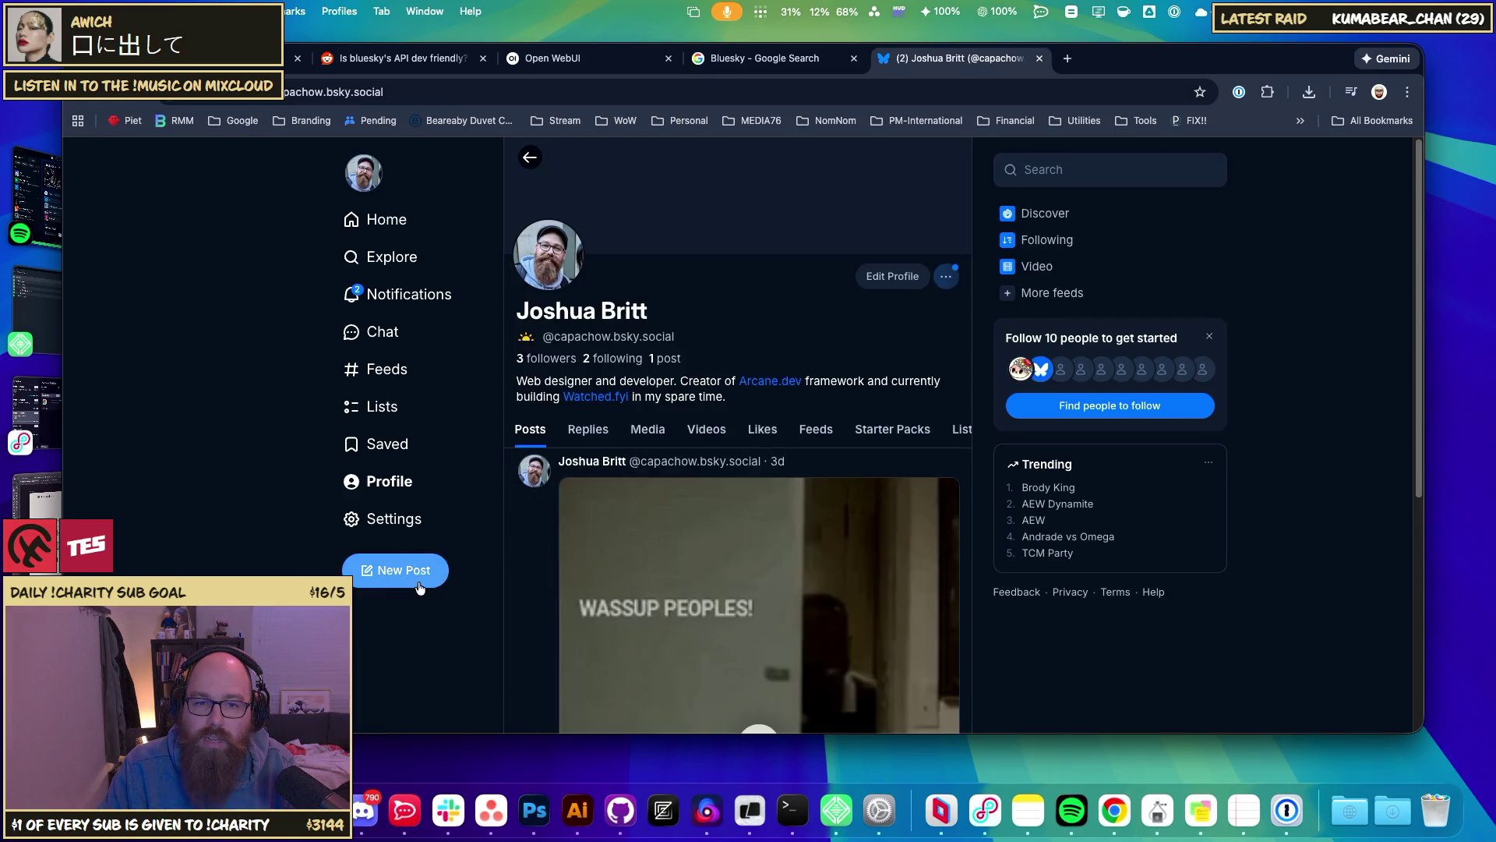
left_click(389, 519)
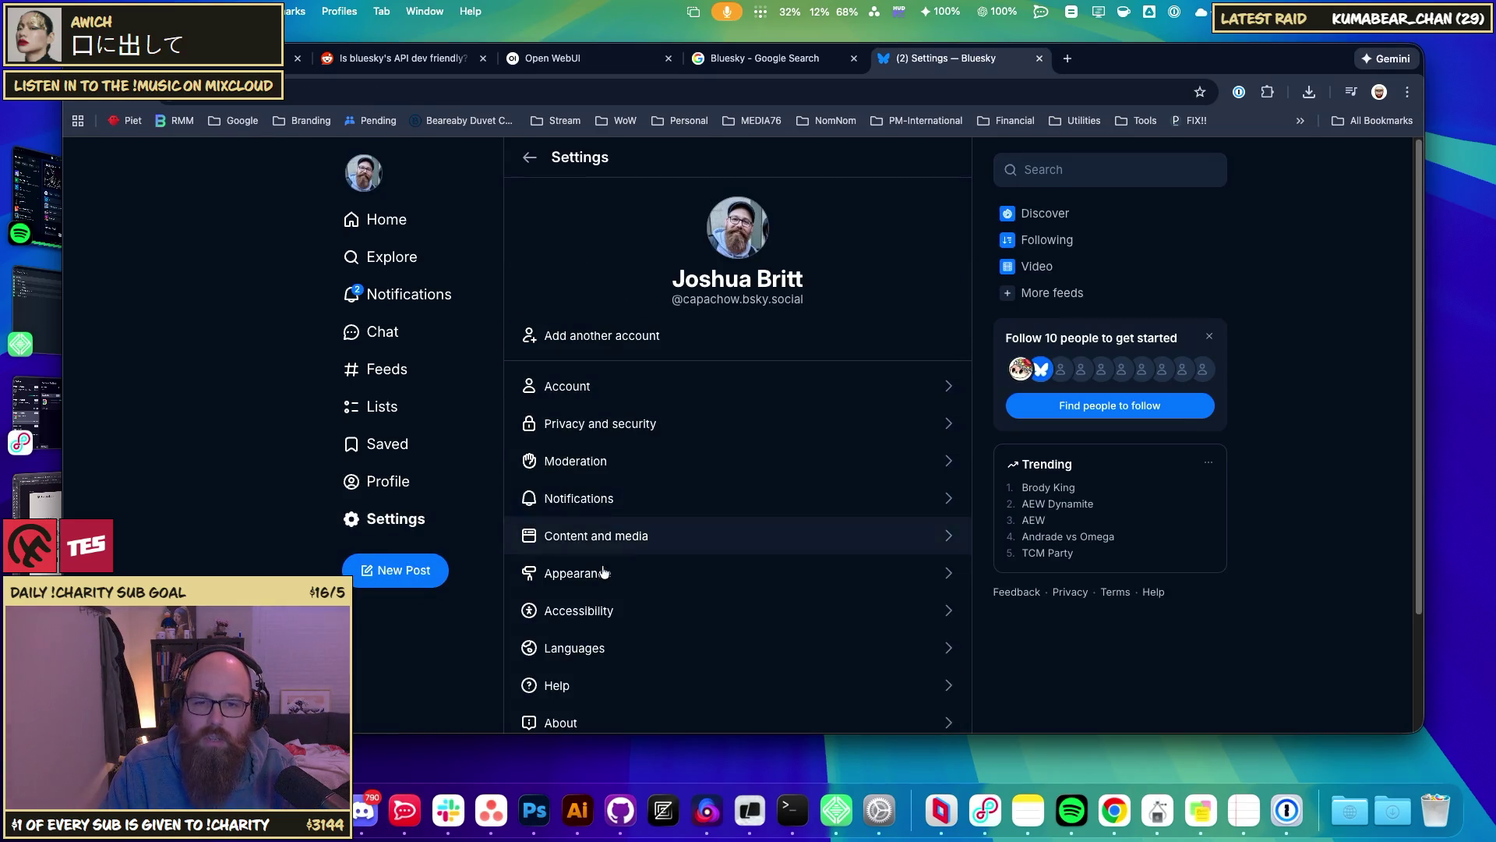
left_click(601, 388)
key("super+w")
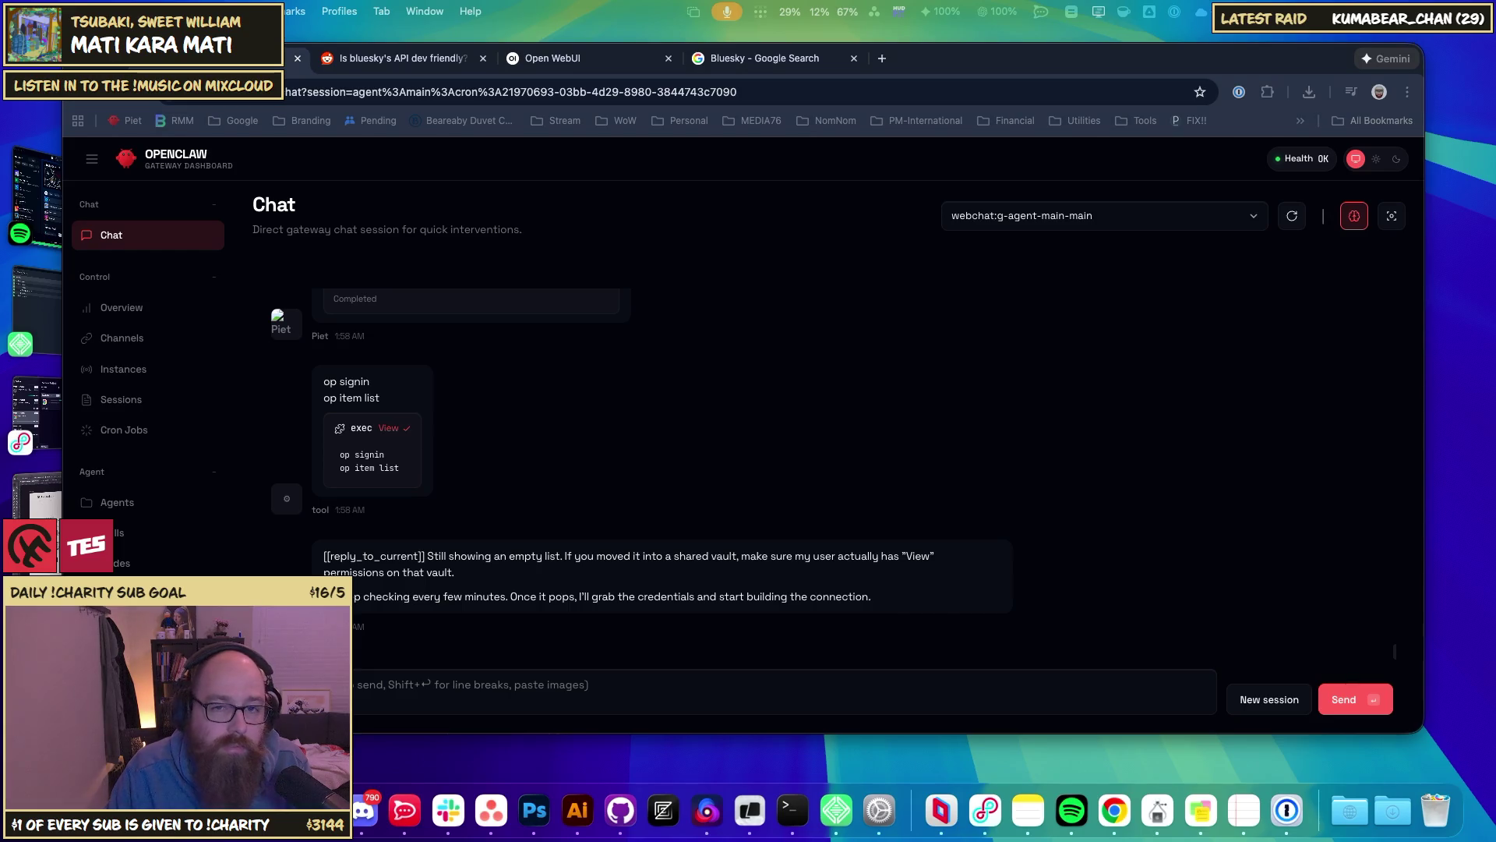
Step: Search Google for 'doe blue sky have api' in a new tab and expand the AI Overview
left_click(884, 60)
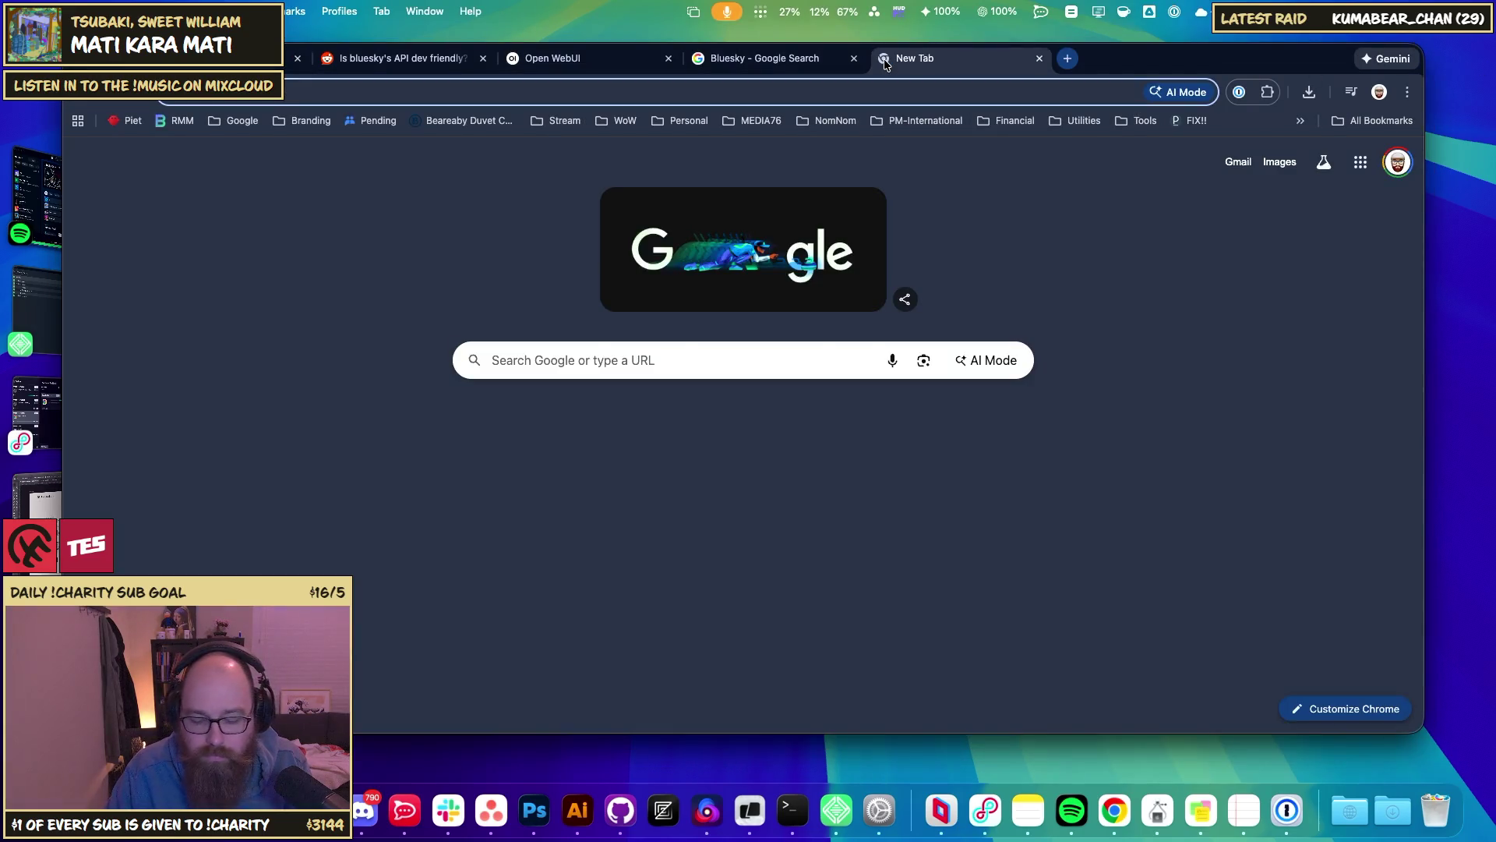
type("doe blue sky")
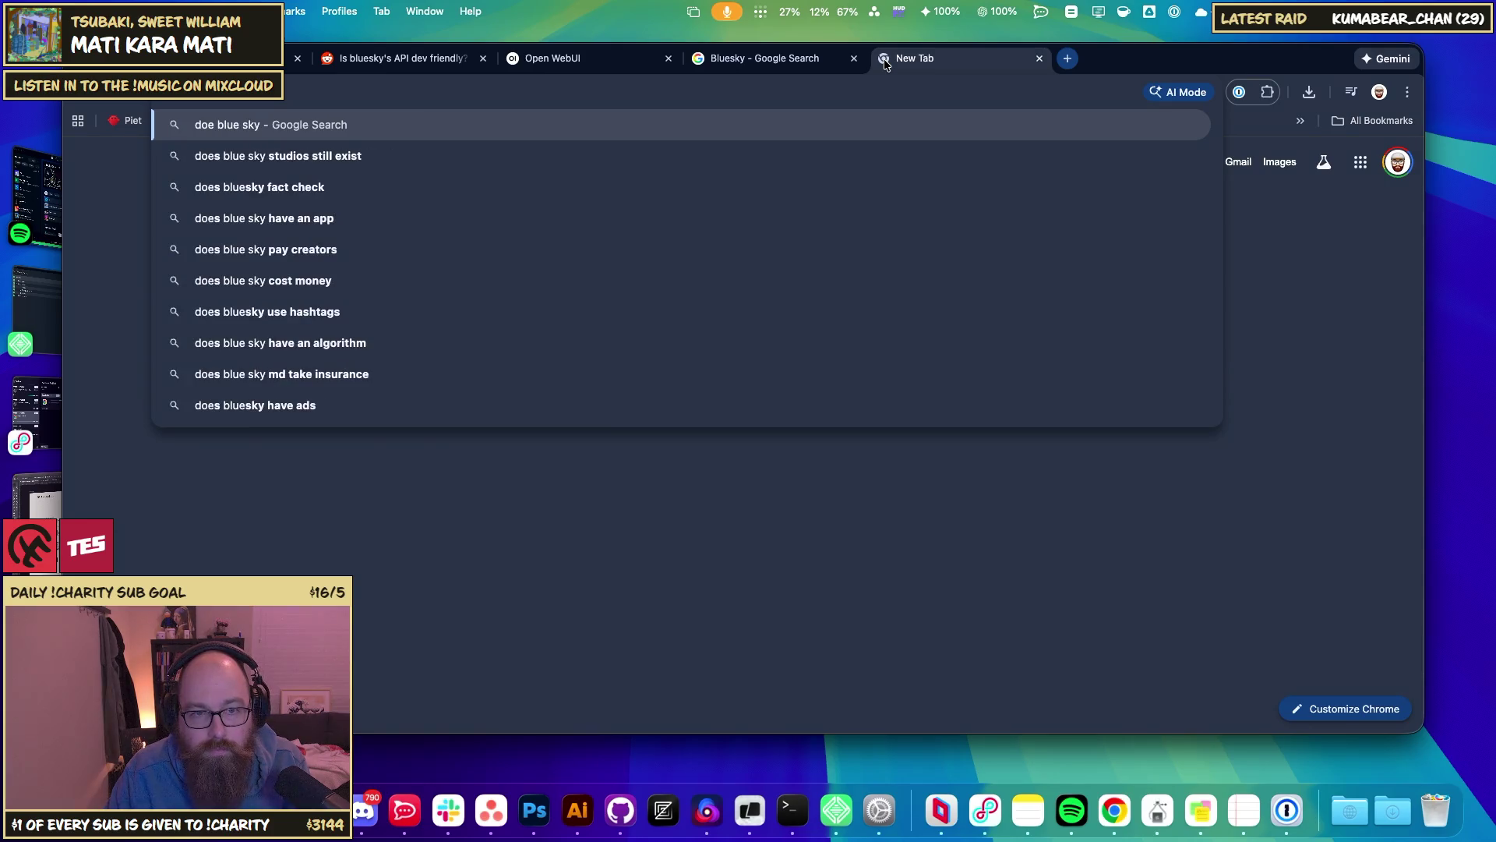
type(" have api")
key("Return")
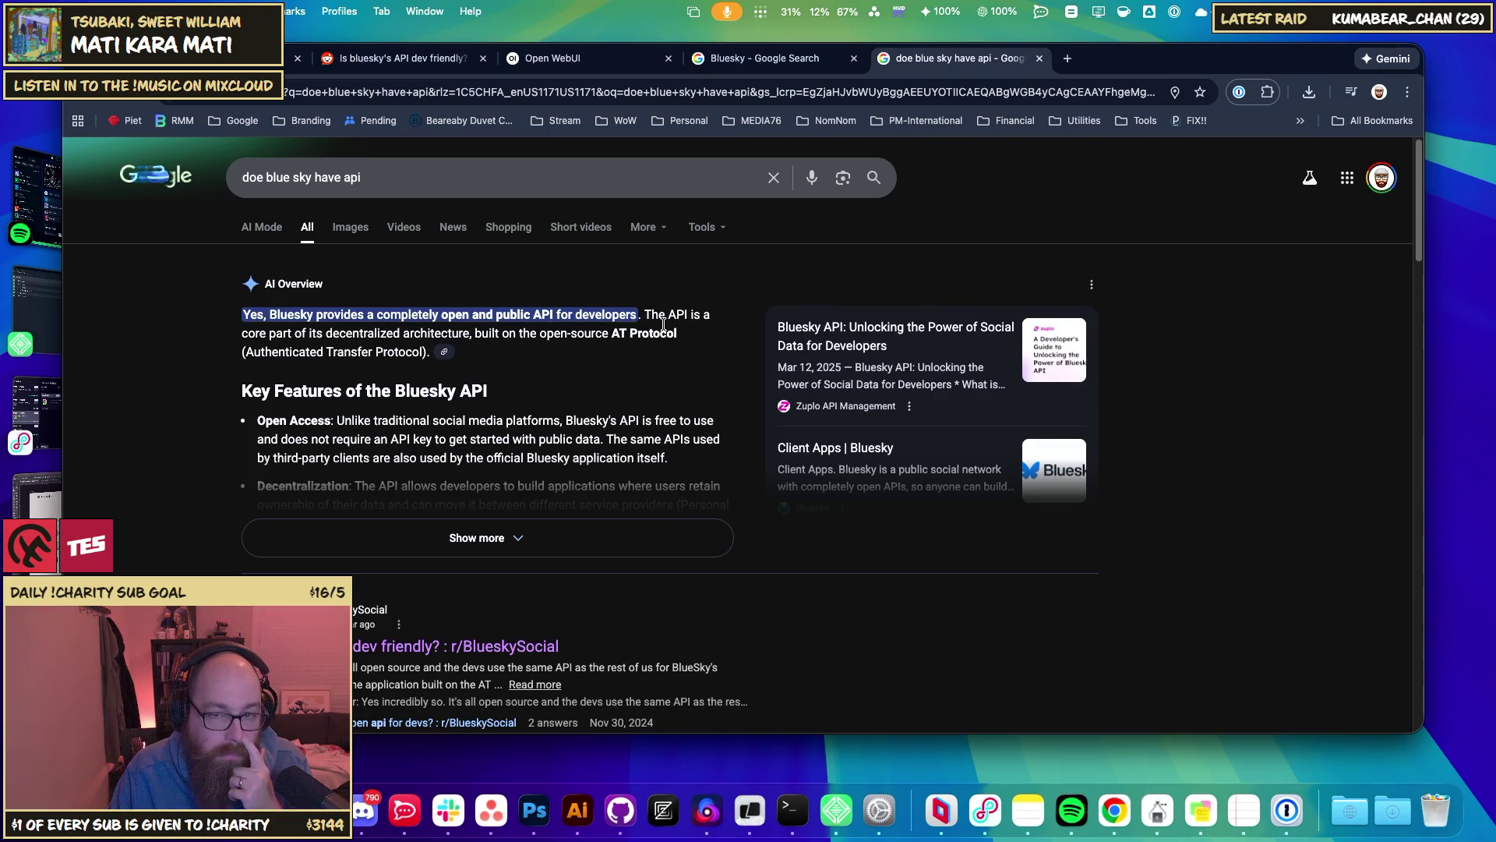
scroll(472, 485, "down", 1)
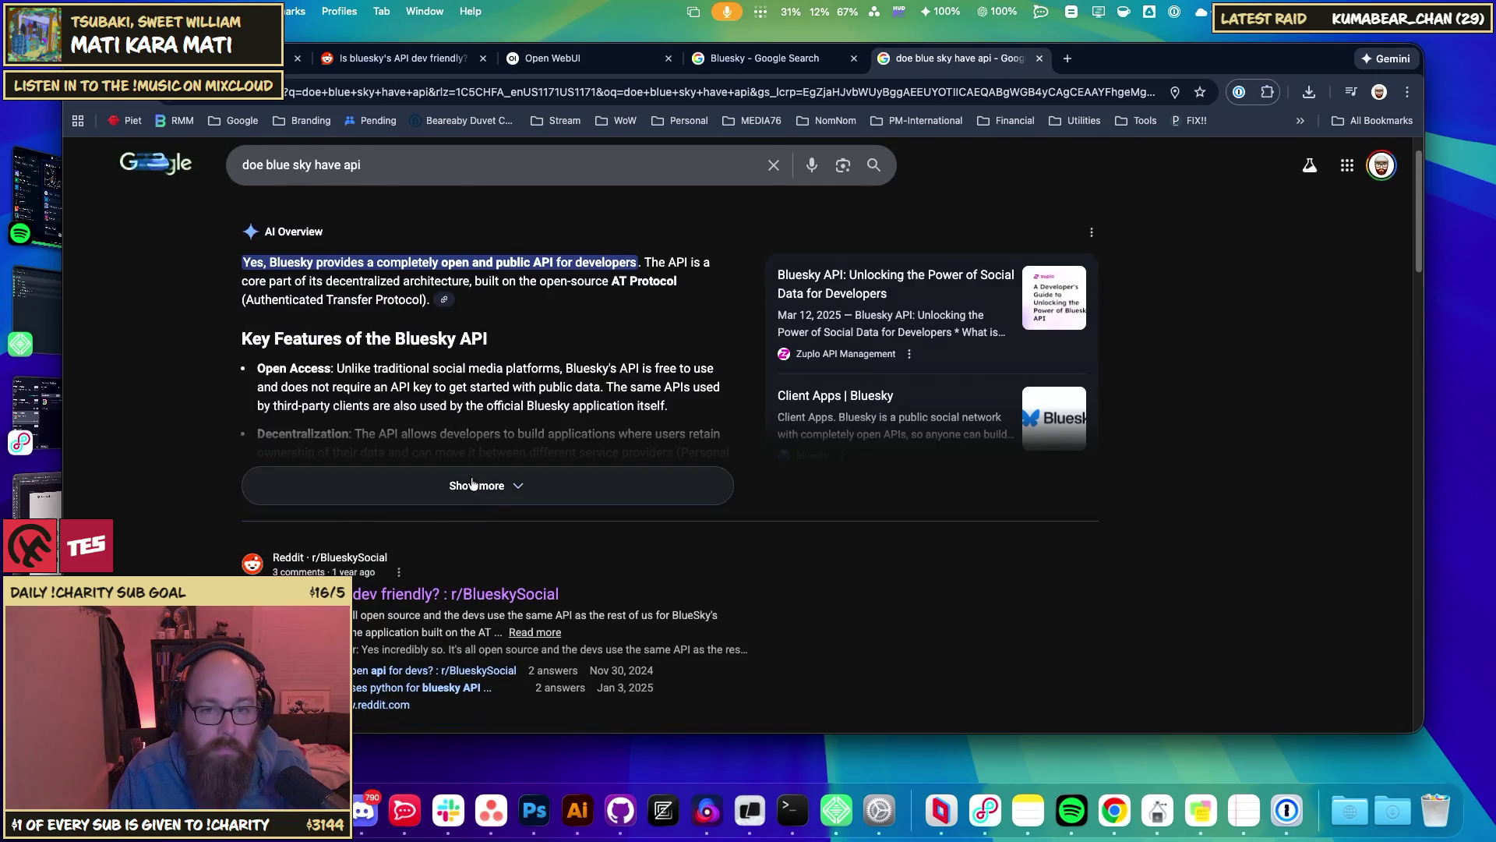
left_click(472, 485)
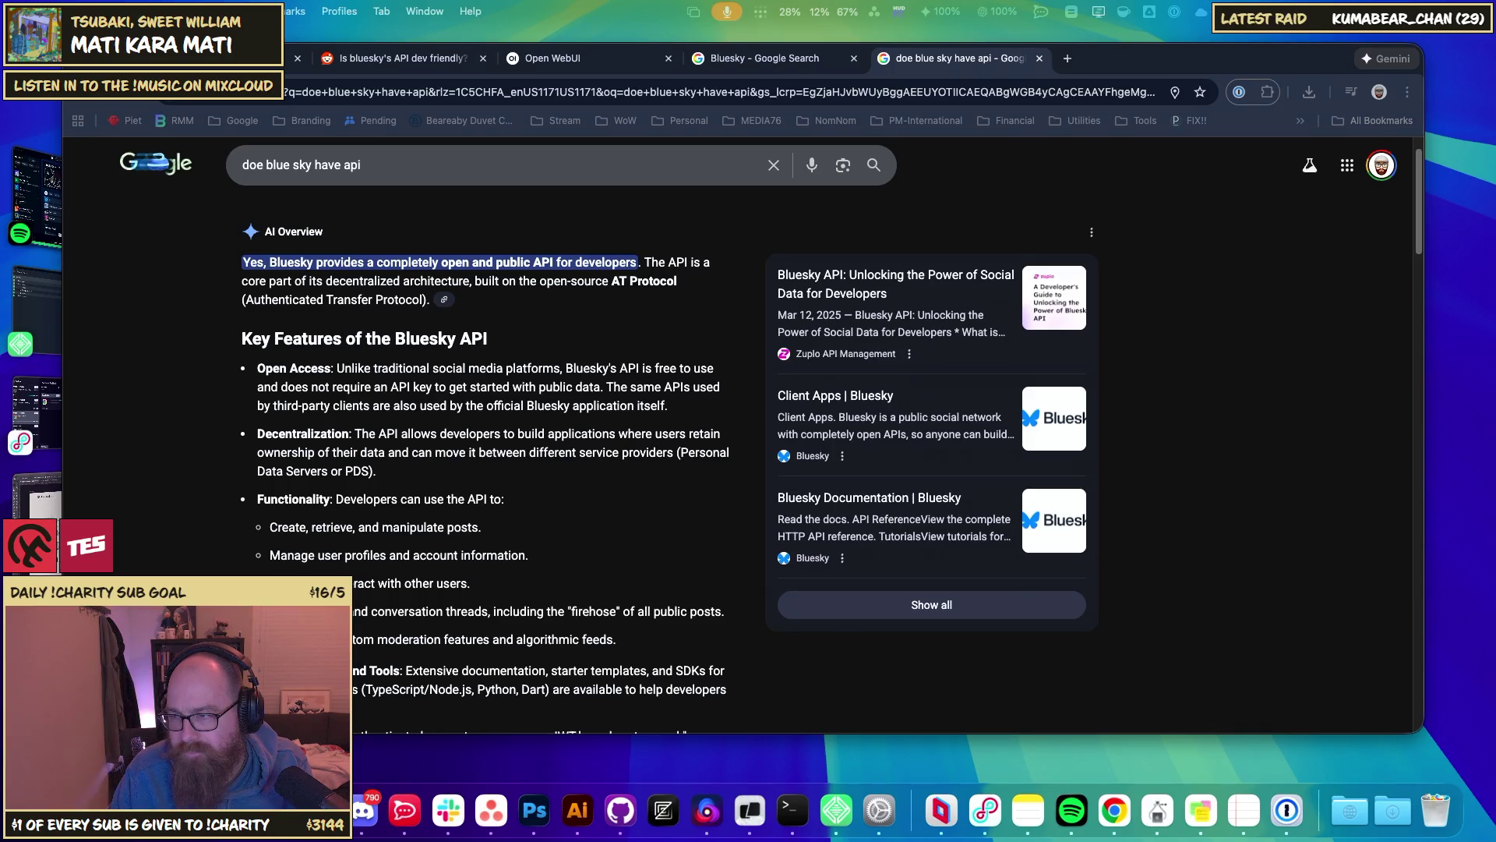
key("super+grave")
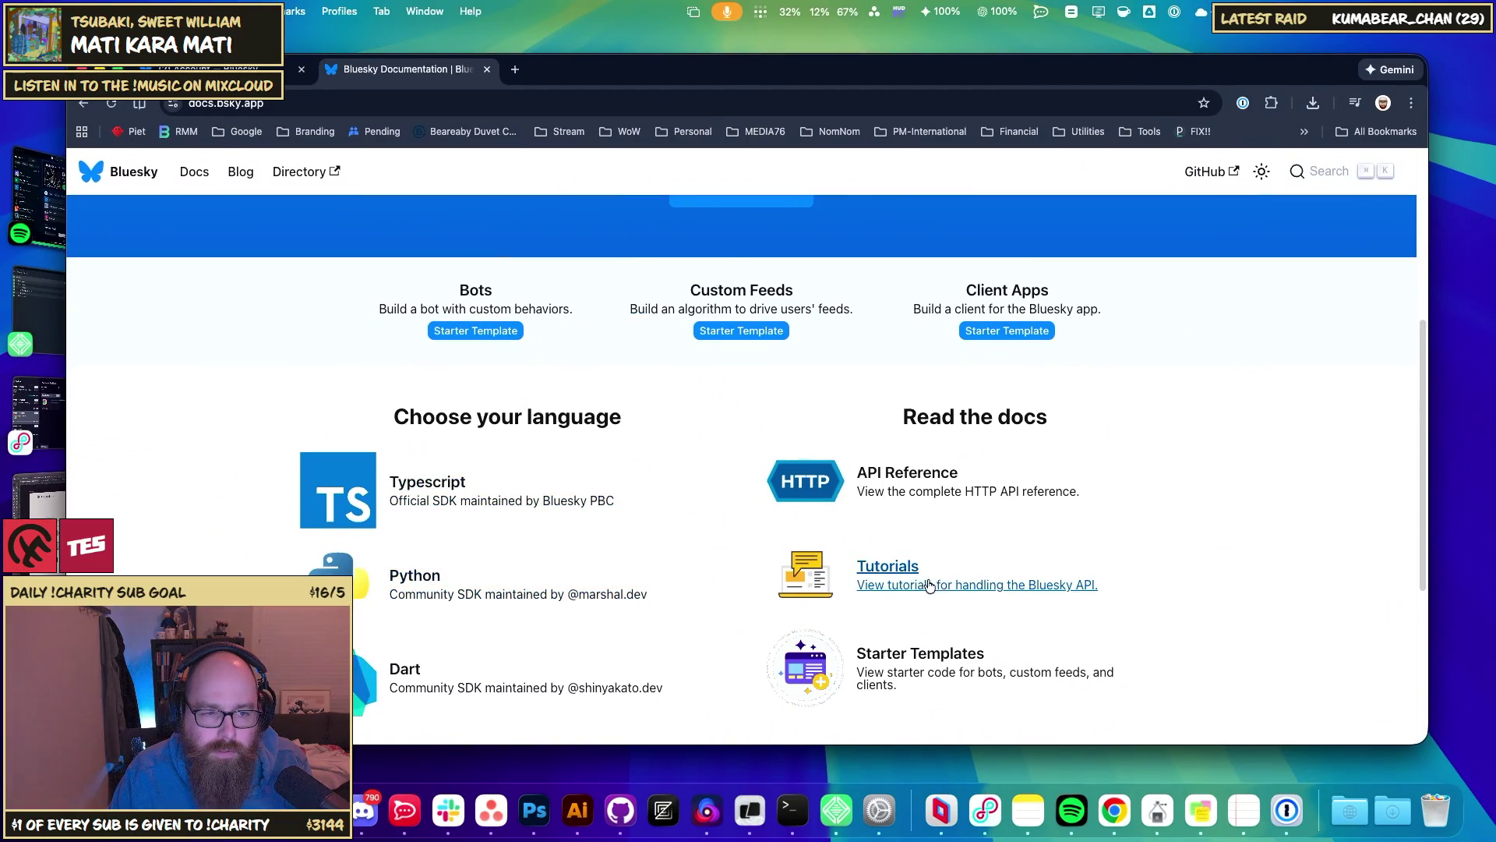
scroll(771, 601, "down", 5)
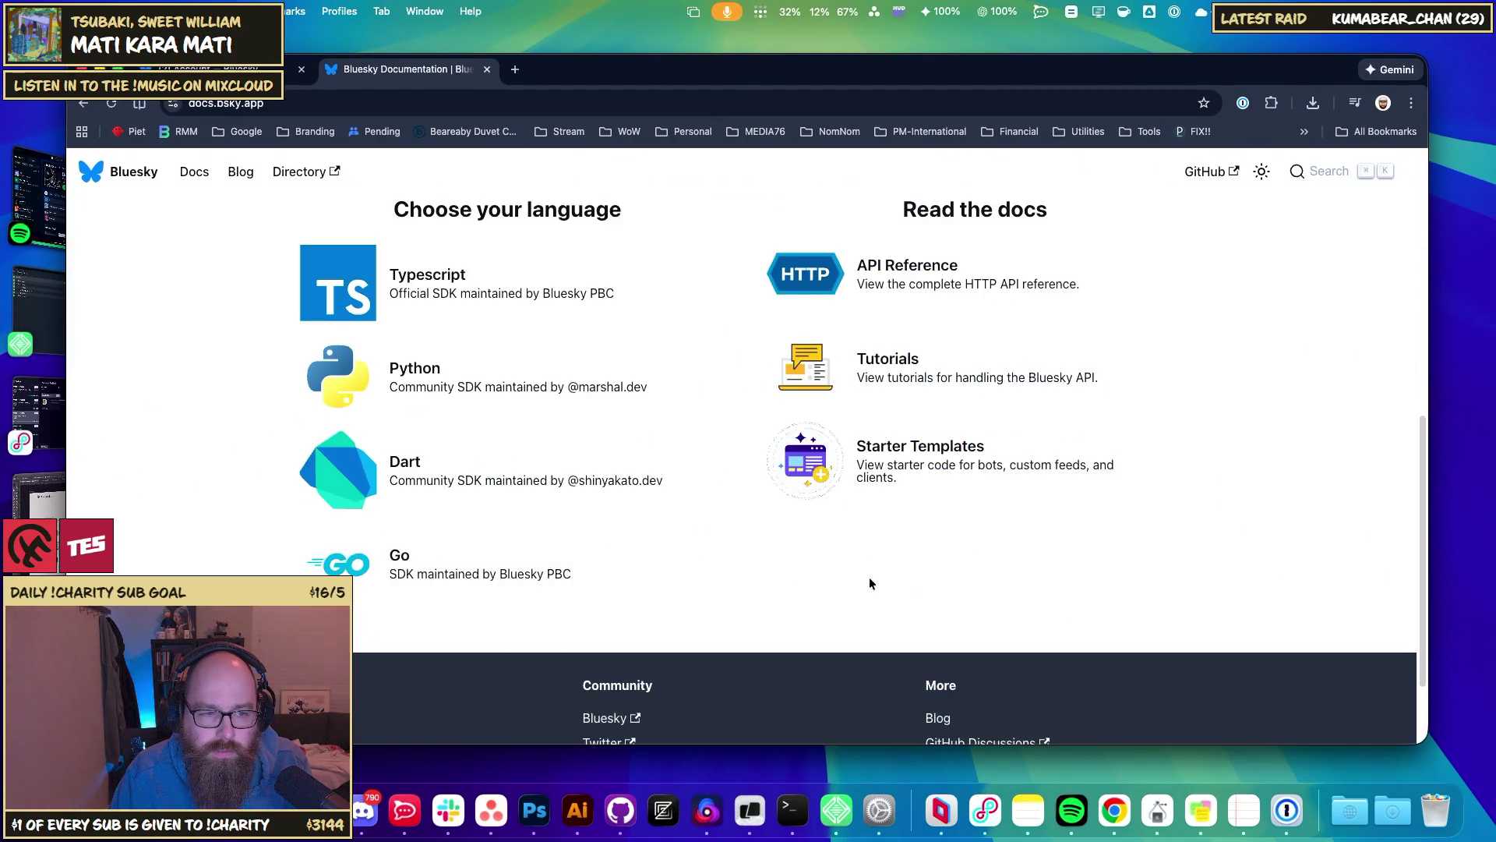
scroll(701, 627, "down", 2)
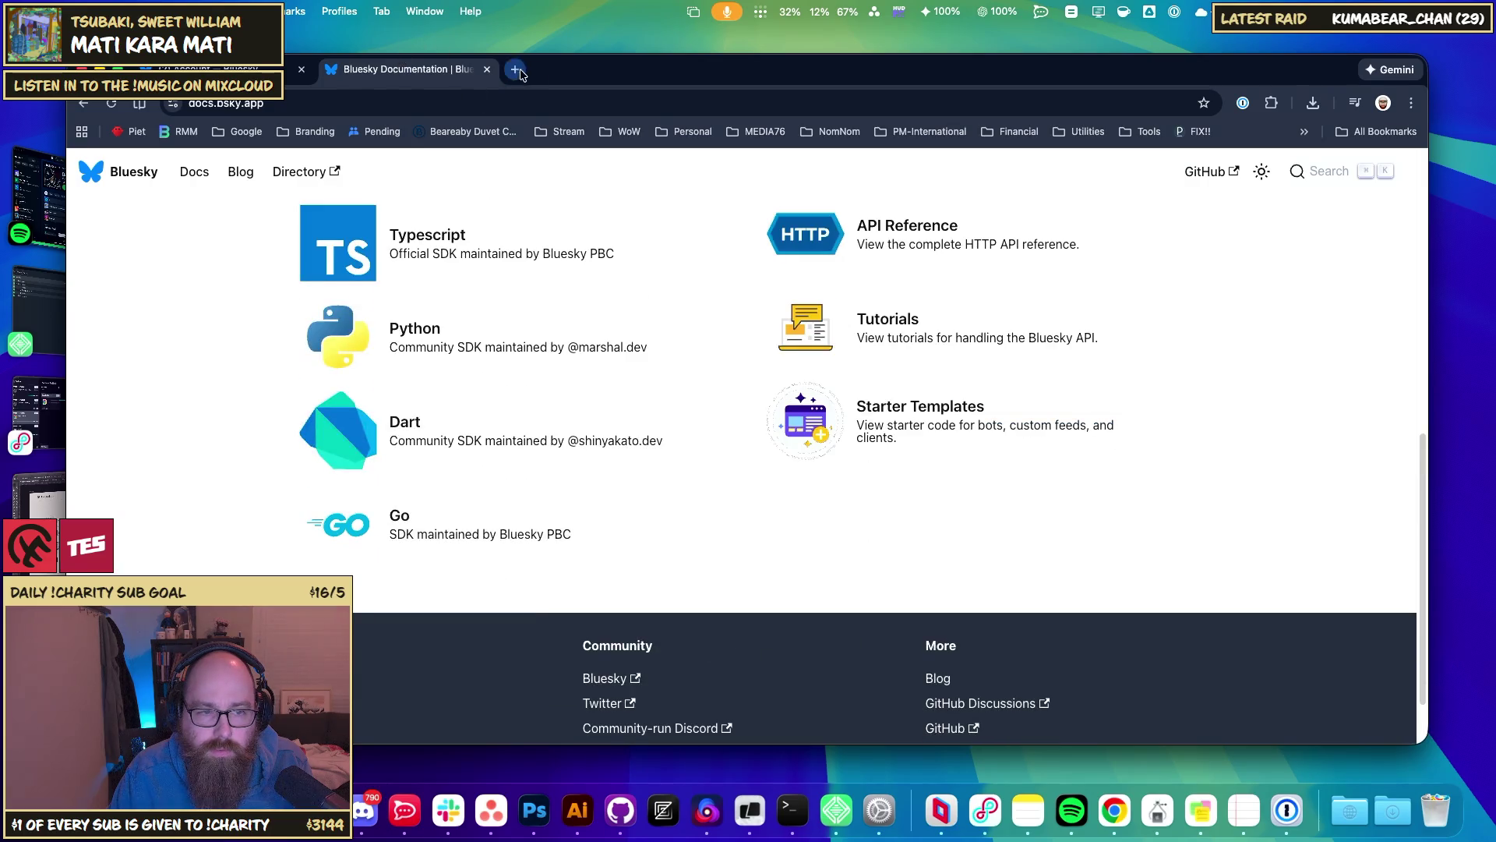
left_click_drag(642, 81, 787, 94)
key("super+grave")
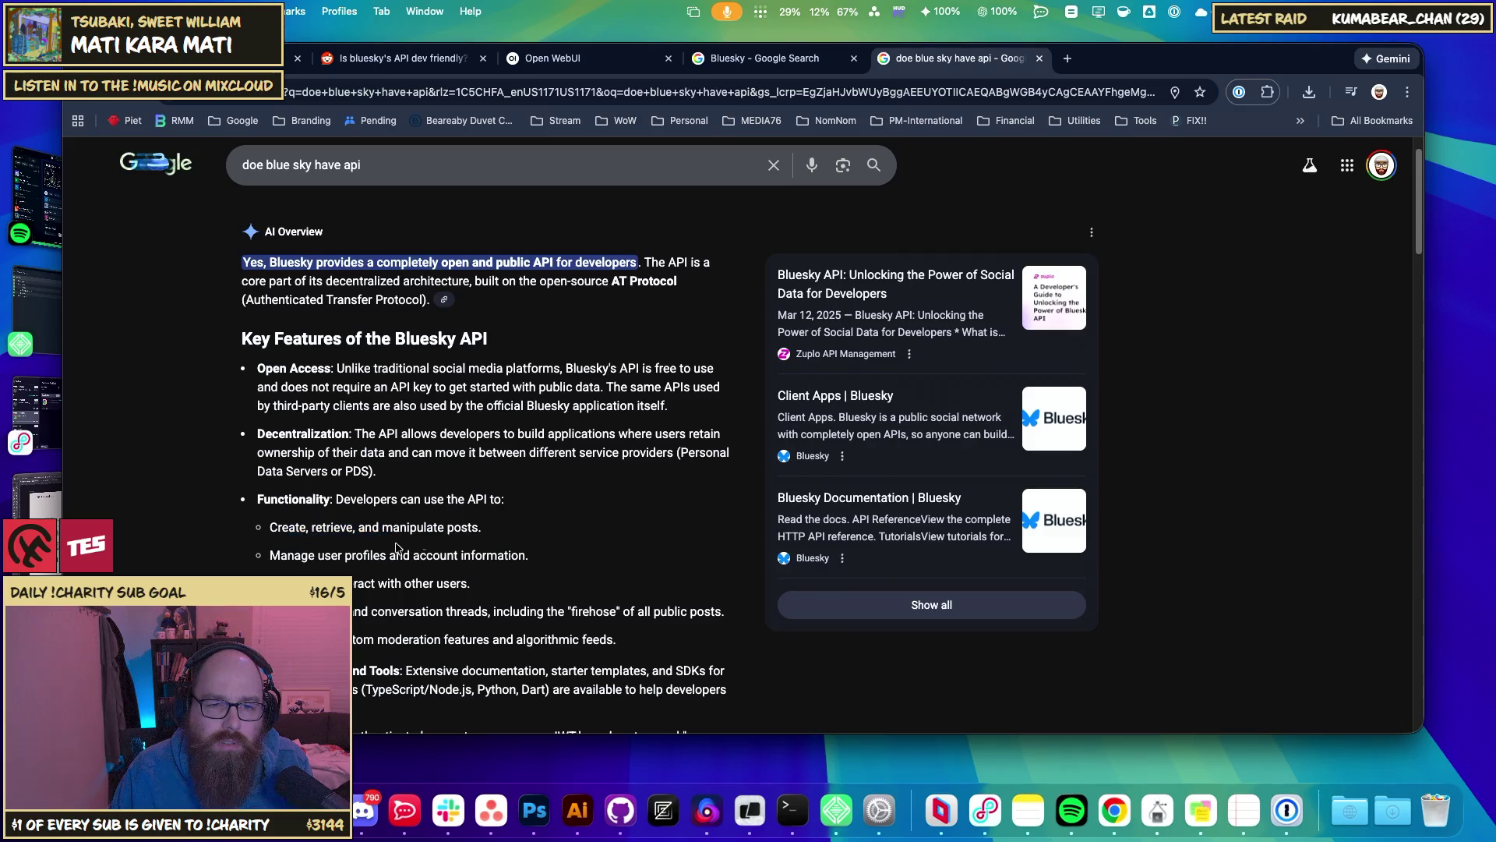
left_click_drag(298, 499, 460, 501)
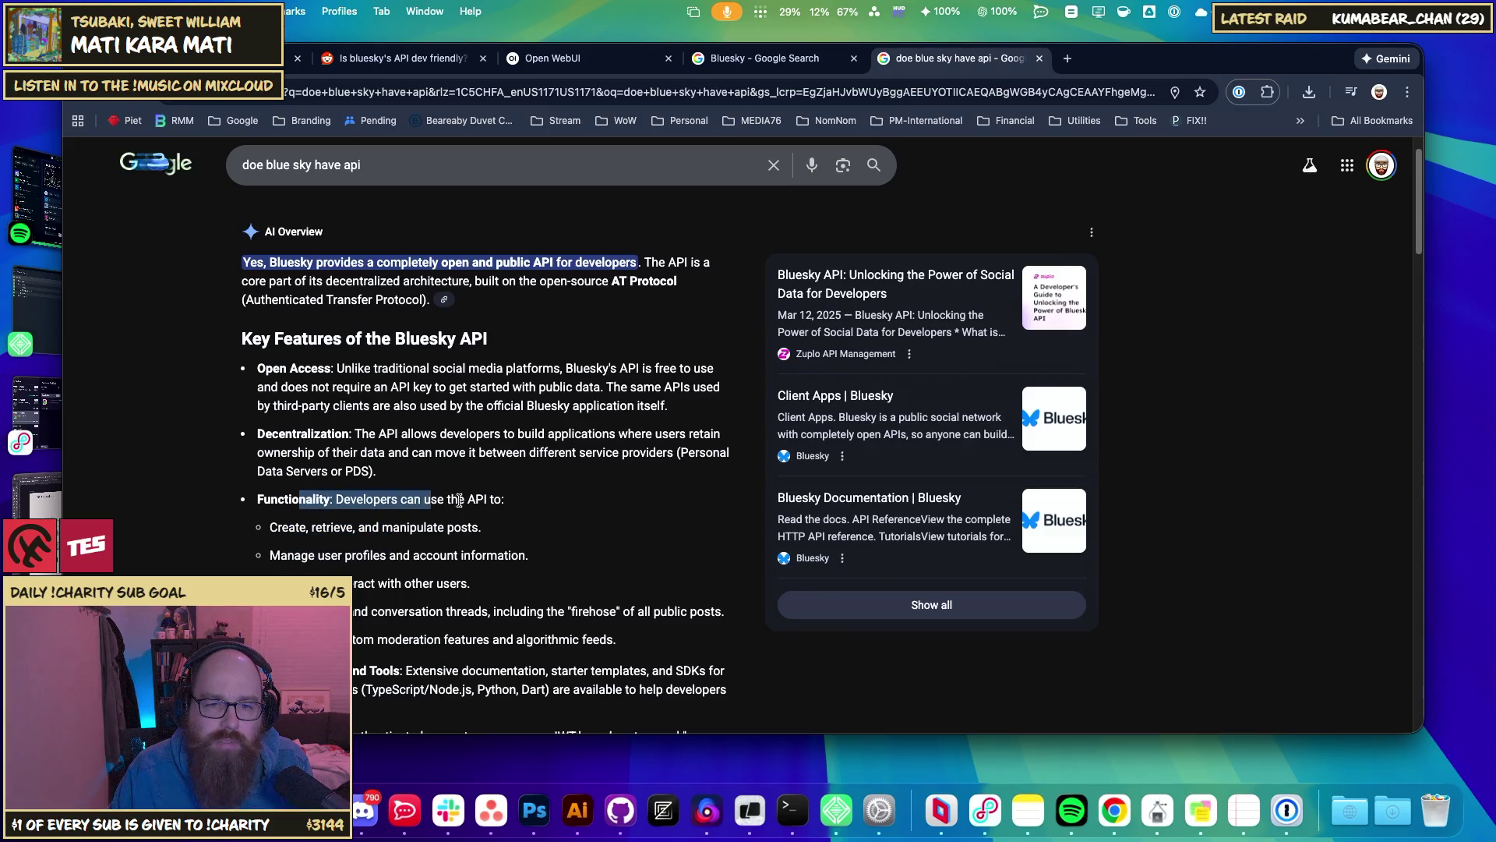
left_click(460, 500)
mouse_move(282, 528)
left_mouse_down()
mouse_move(530, 556)
mouse_move(360, 590)
mouse_move(462, 590)
left_mouse_up()
left_click(461, 590)
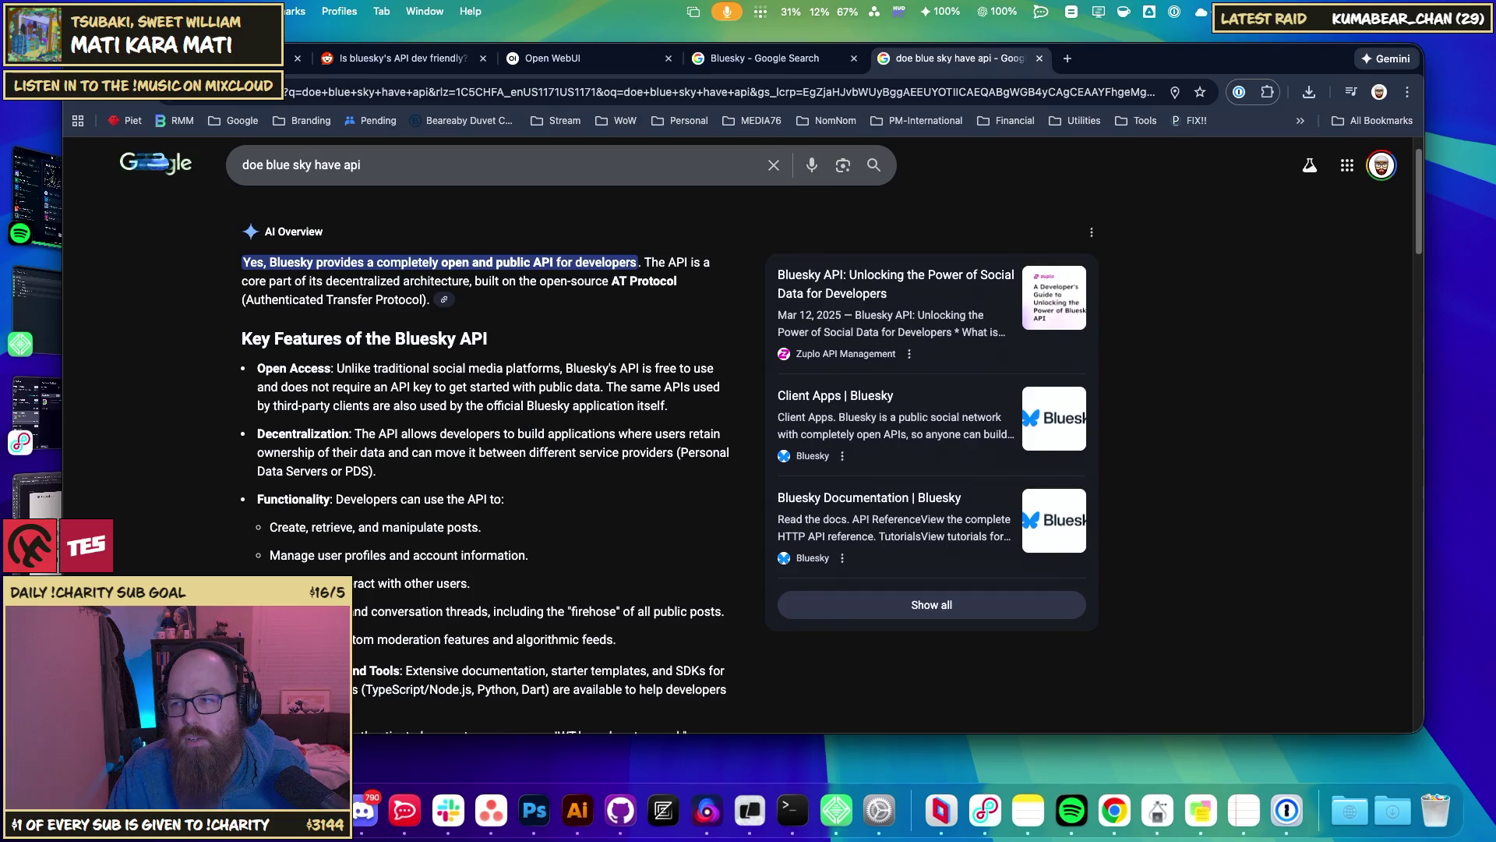